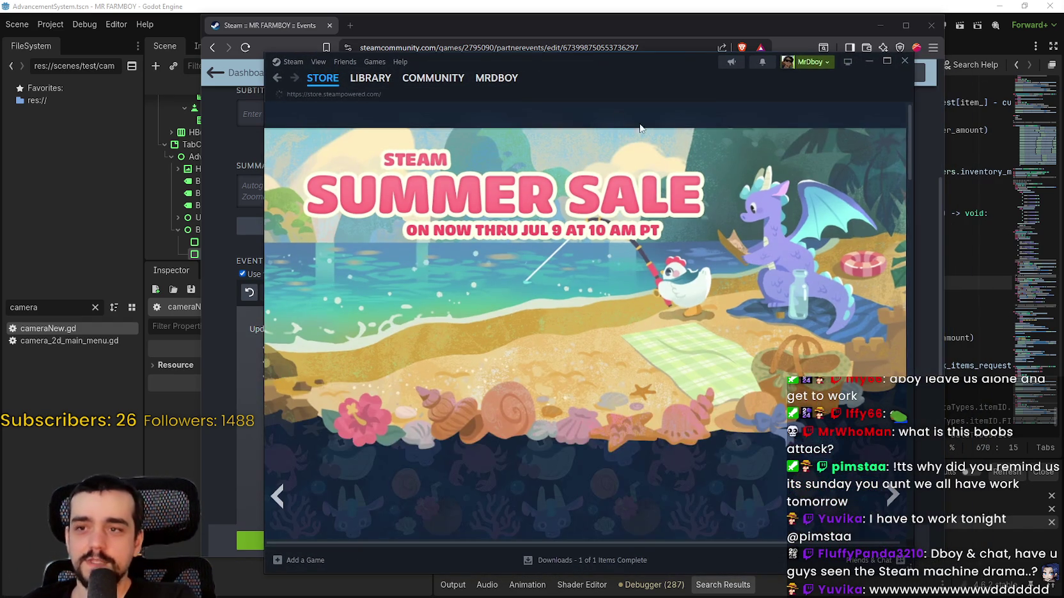
Step: Search the Steam store for 'steam machine' and open the Steam Machine 512GB w/ Controller page
left_click(710, 110)
type("steam machine")
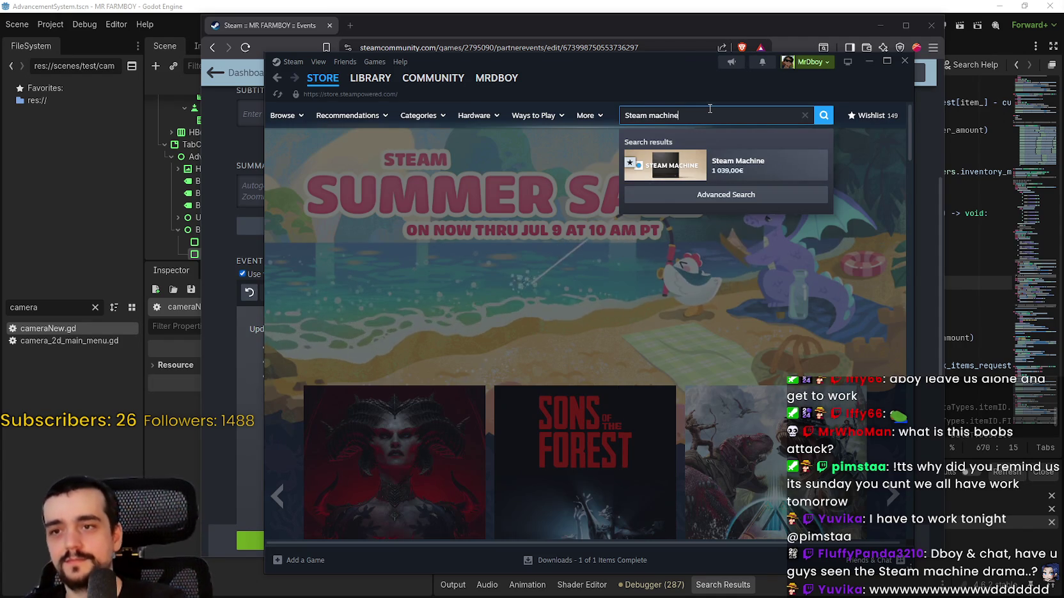
left_click(736, 165)
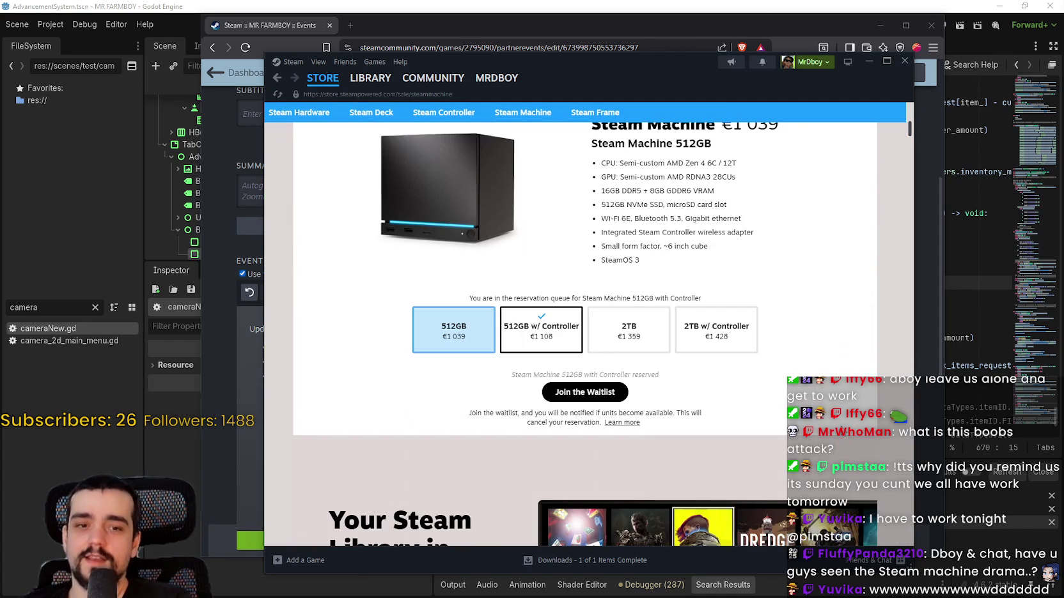
left_click(568, 336)
Step: Scroll the Steam Machine page down to the 'Your Steam Library in more places' section
scroll(775, 395, "up", 3)
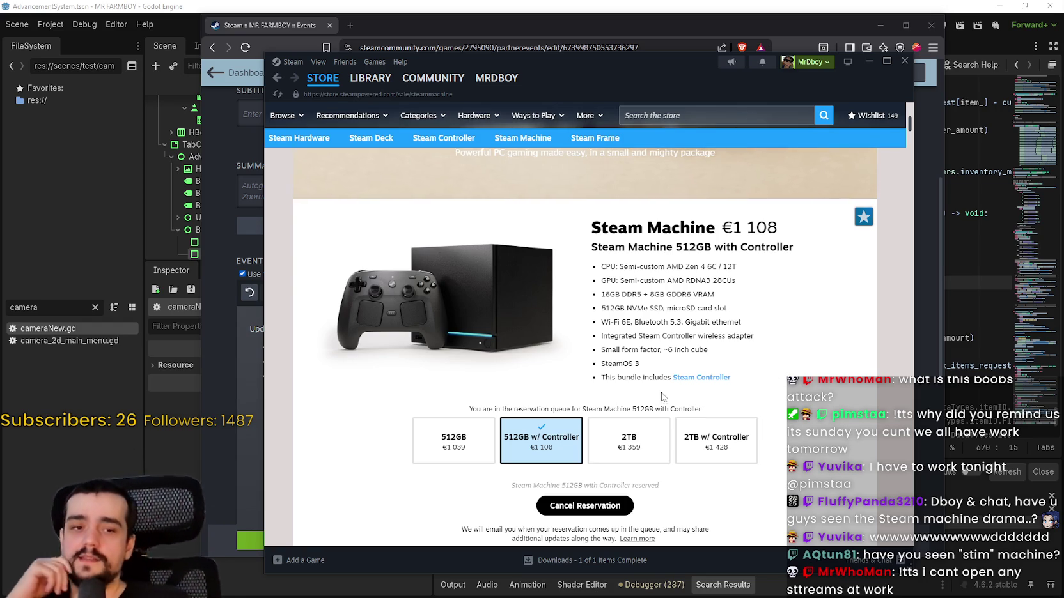
scroll(661, 400, "down", 5)
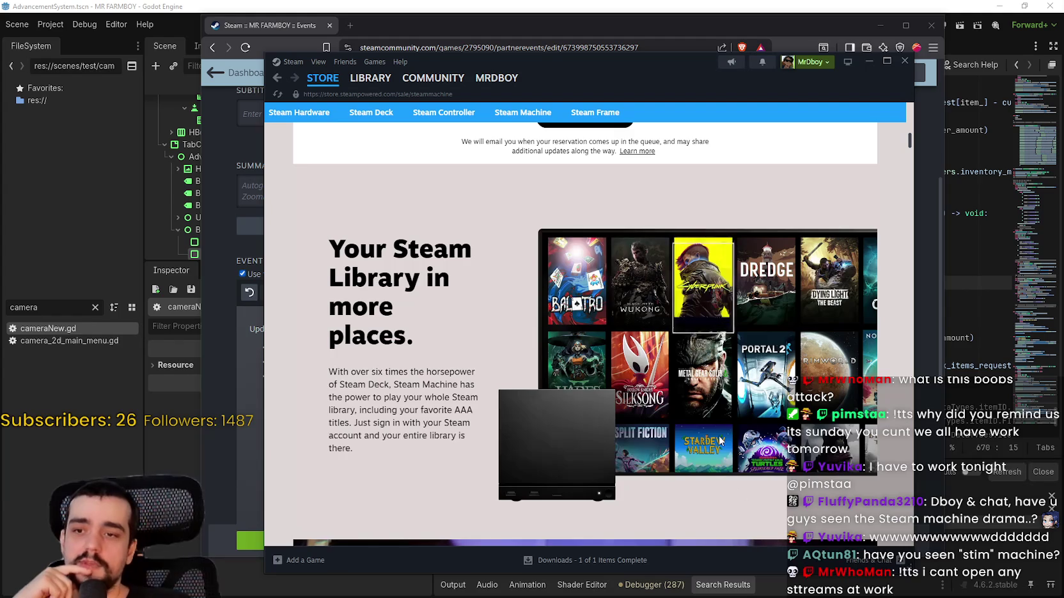
scroll(552, 367, "down", 1)
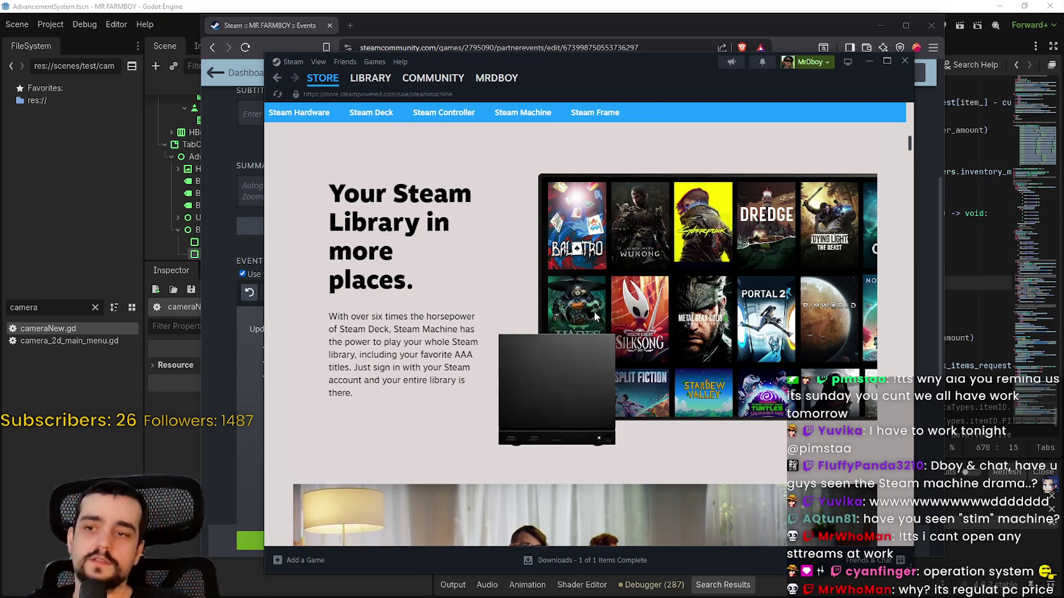
scroll(511, 369, "down", 2)
scroll(512, 369, "up", 2)
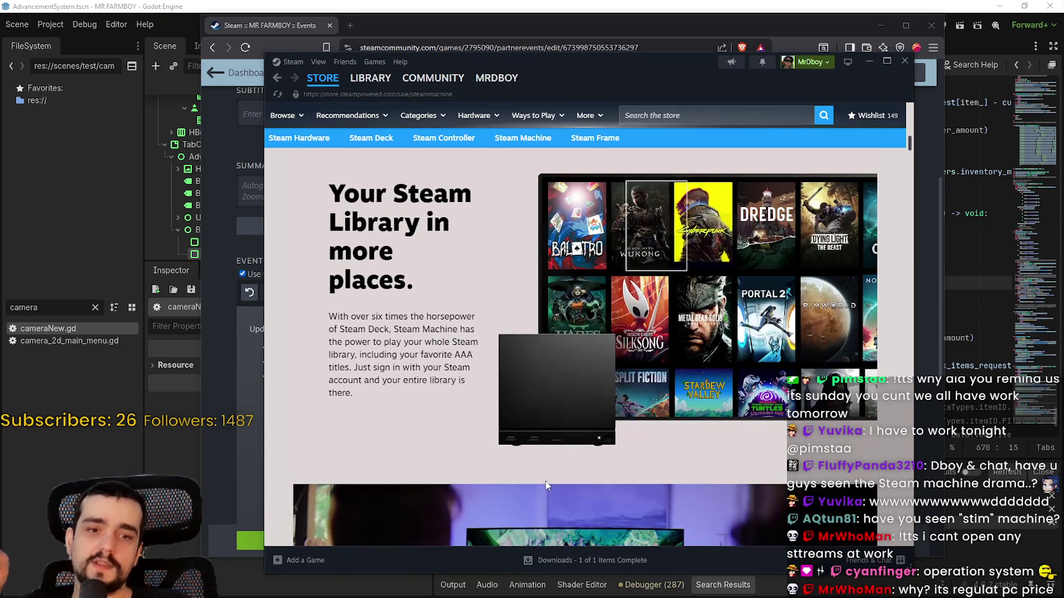
scroll(616, 400, "down", 3)
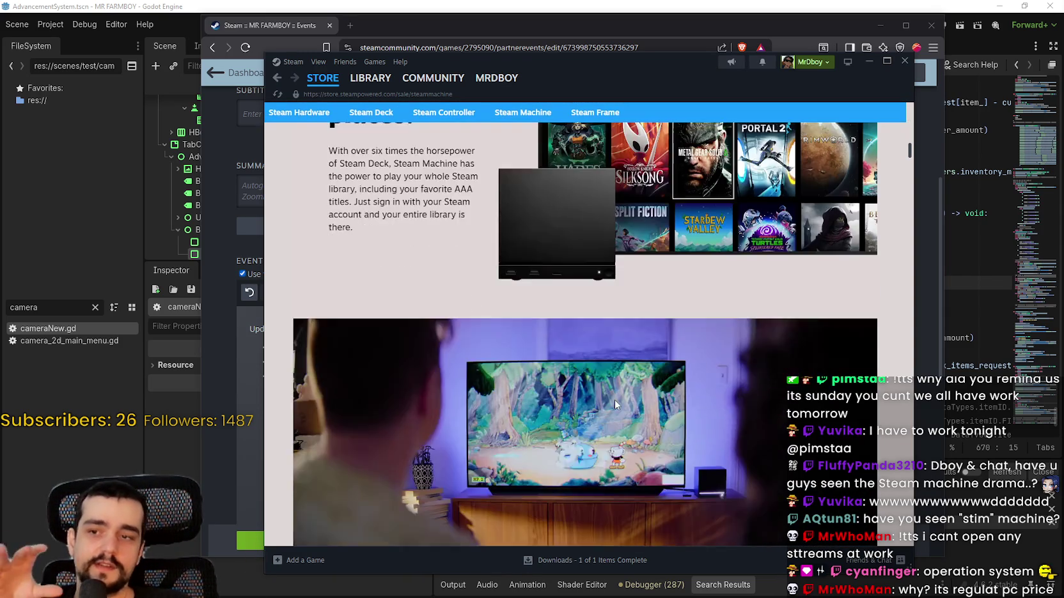
scroll(605, 387, "down", 4)
scroll(640, 438, "down", 2)
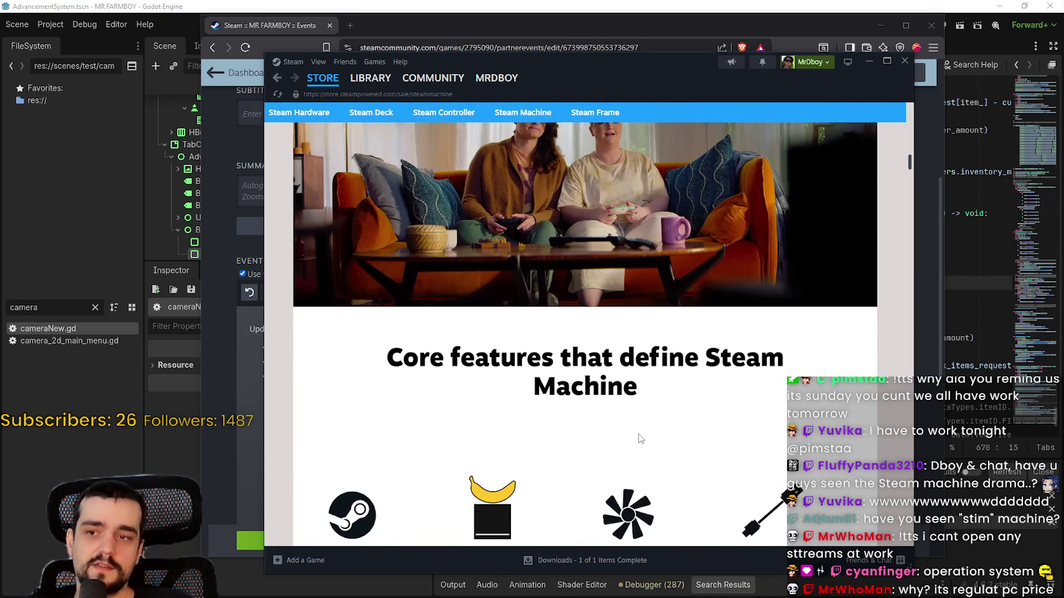
scroll(636, 422, "down", 2)
scroll(633, 419, "down", 3)
scroll(631, 415, "down", 1)
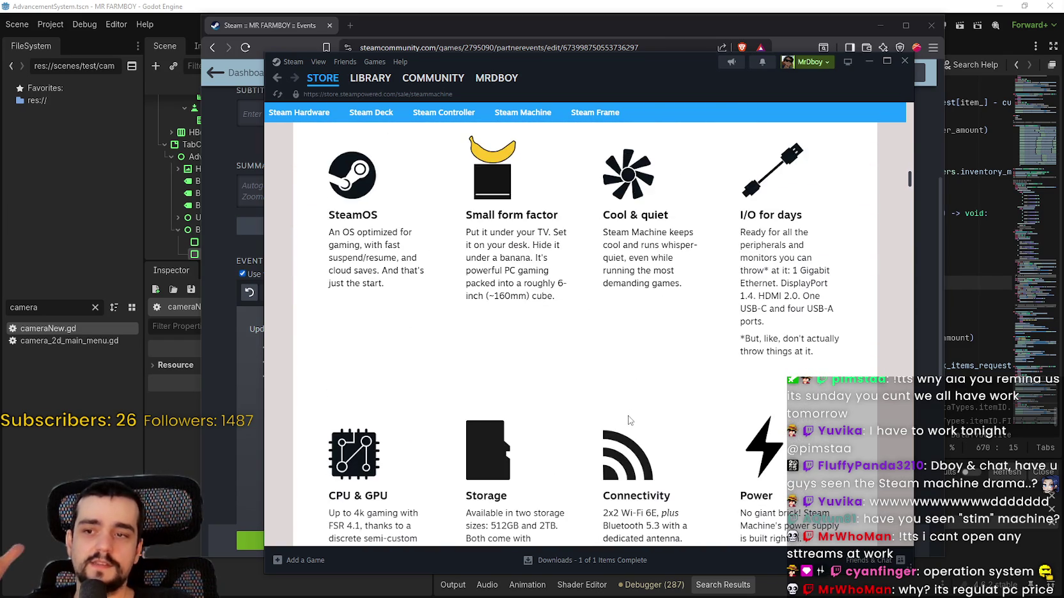
scroll(630, 415, "up", 8)
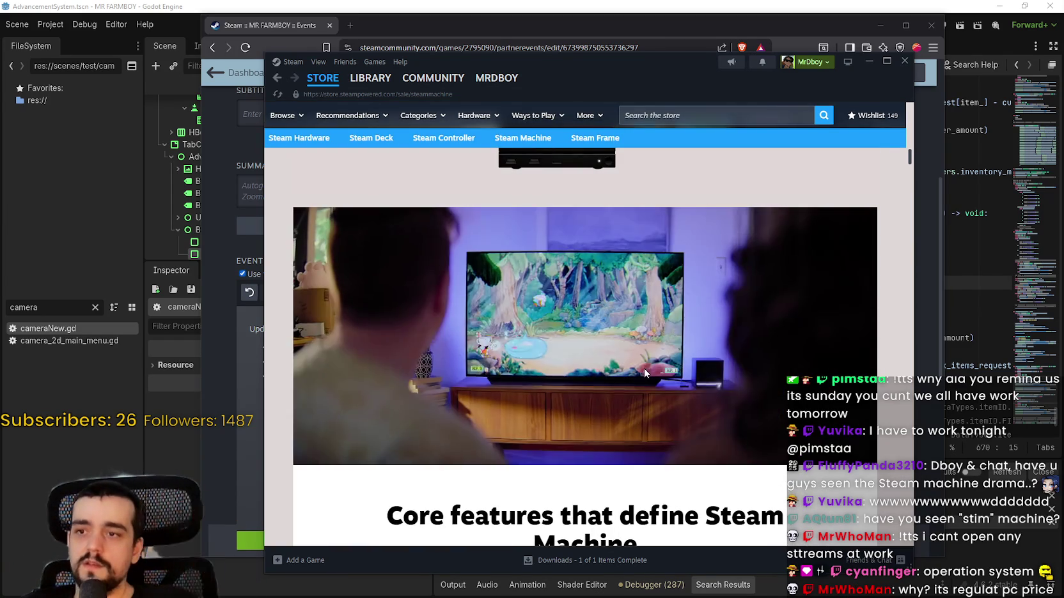
scroll(578, 345, "up", 7)
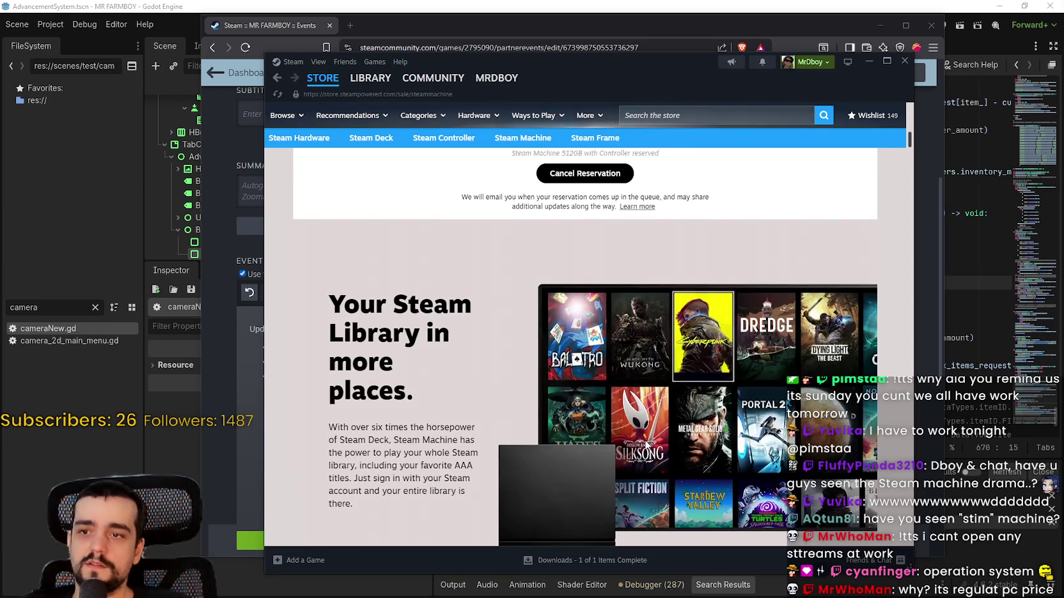
scroll(613, 407, "down", 2)
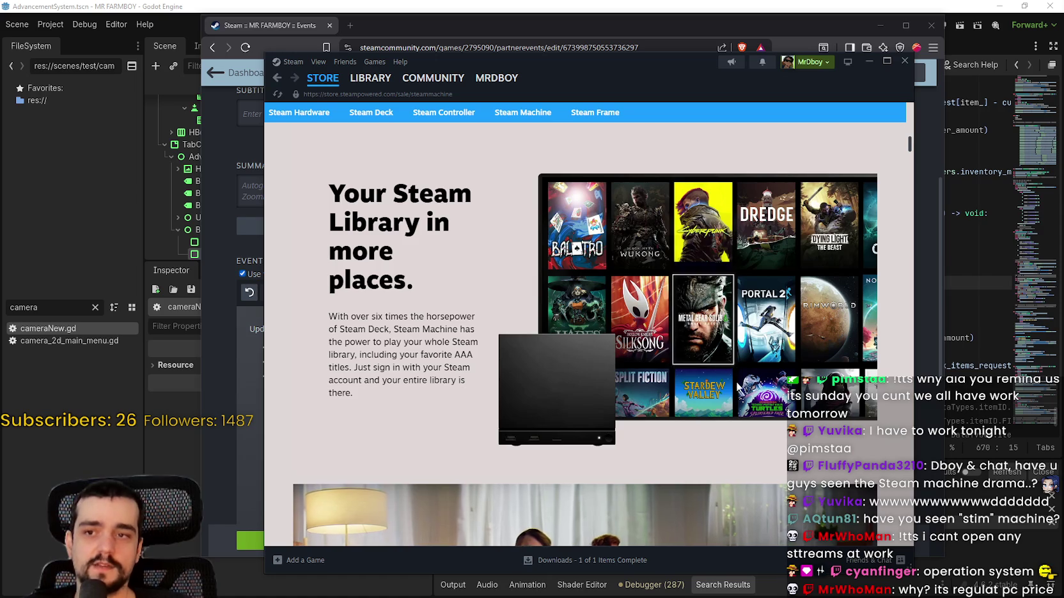
scroll(735, 383, "up", 5)
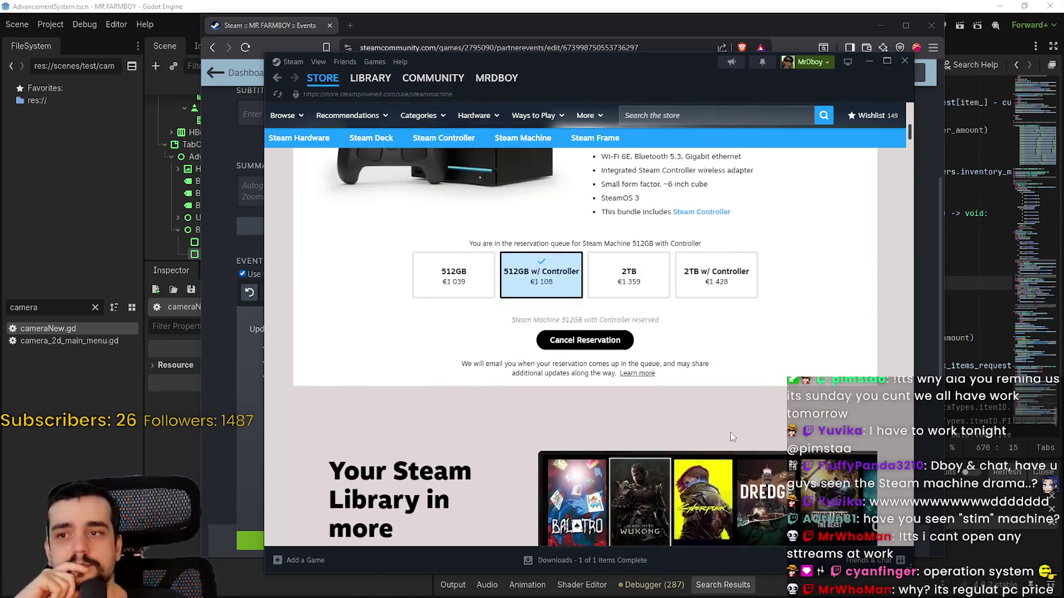
scroll(732, 436, "up", 2)
scroll(734, 437, "up", 3)
scroll(728, 422, "down", 4)
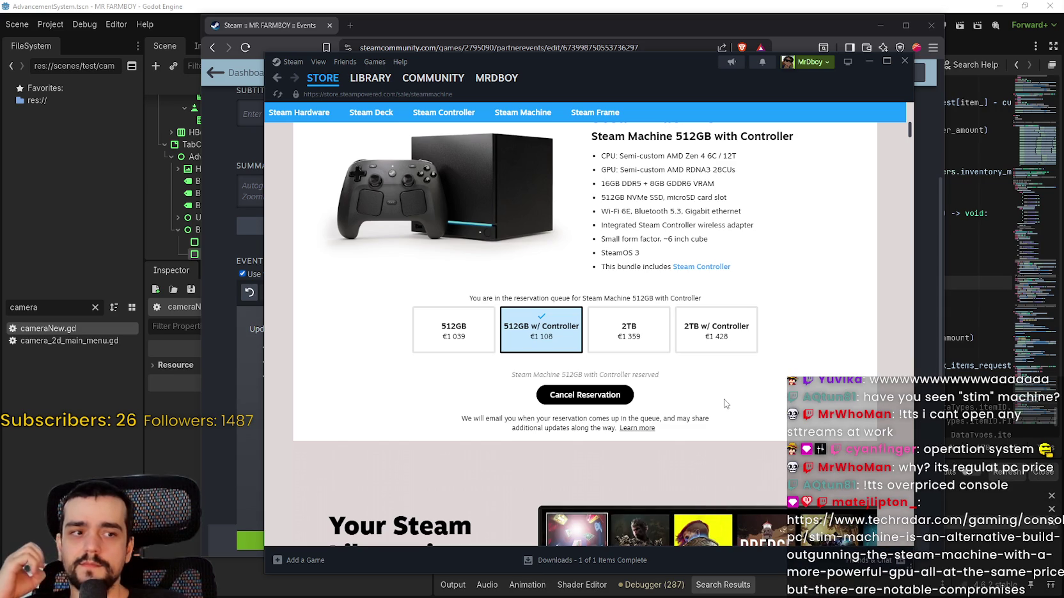
scroll(725, 404, "up", 3)
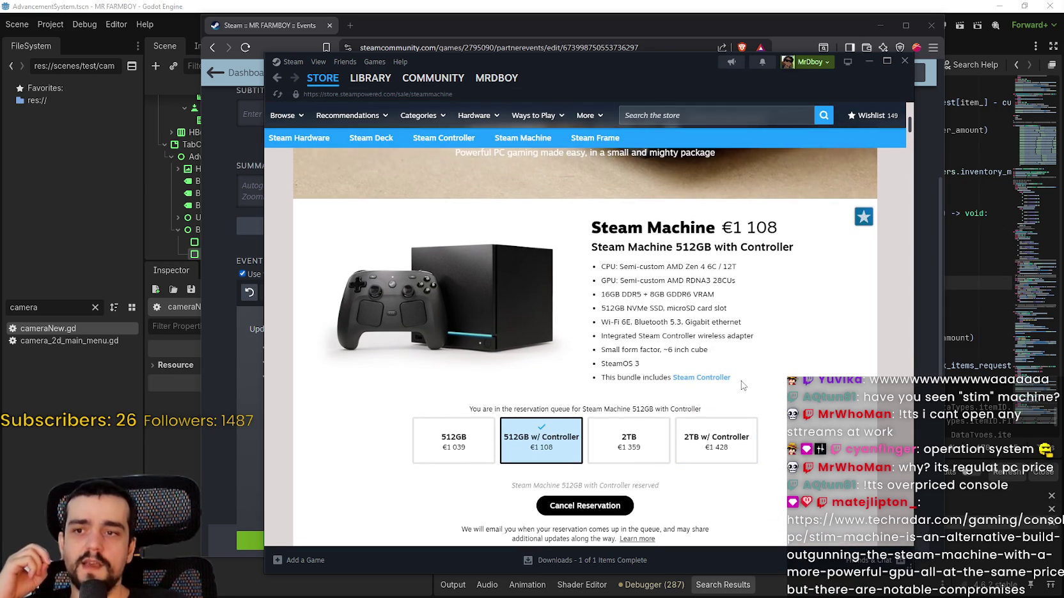
scroll(743, 379, "down", 1)
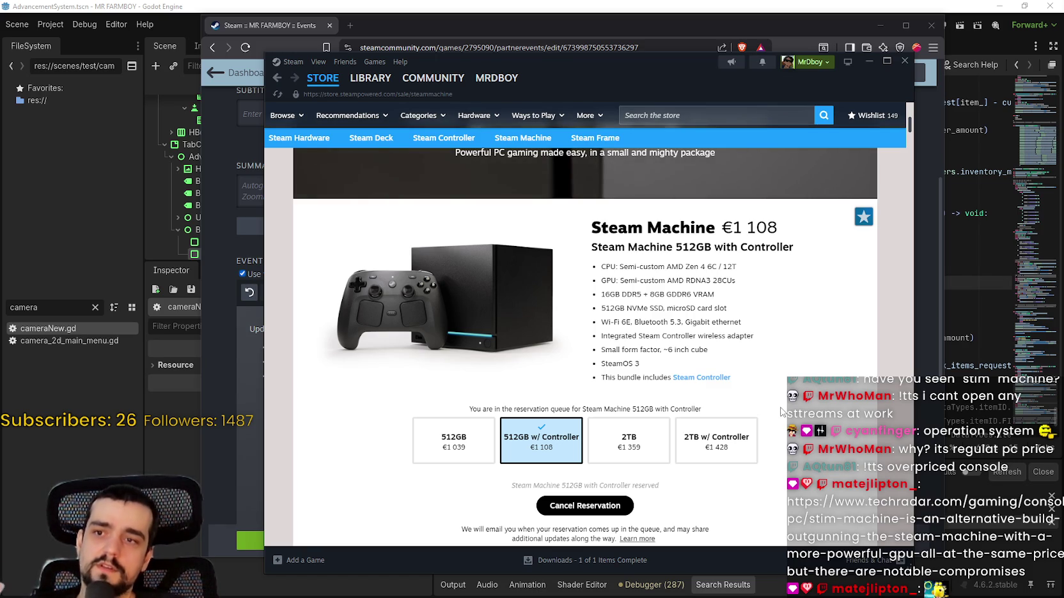
scroll(770, 393, "up", 1)
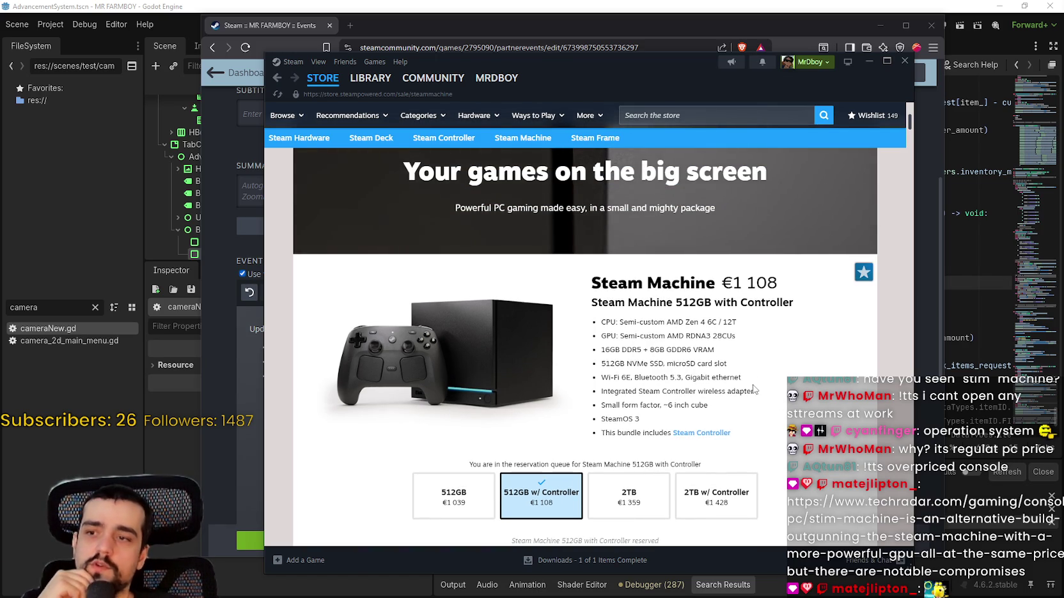
scroll(670, 222, "up", 1)
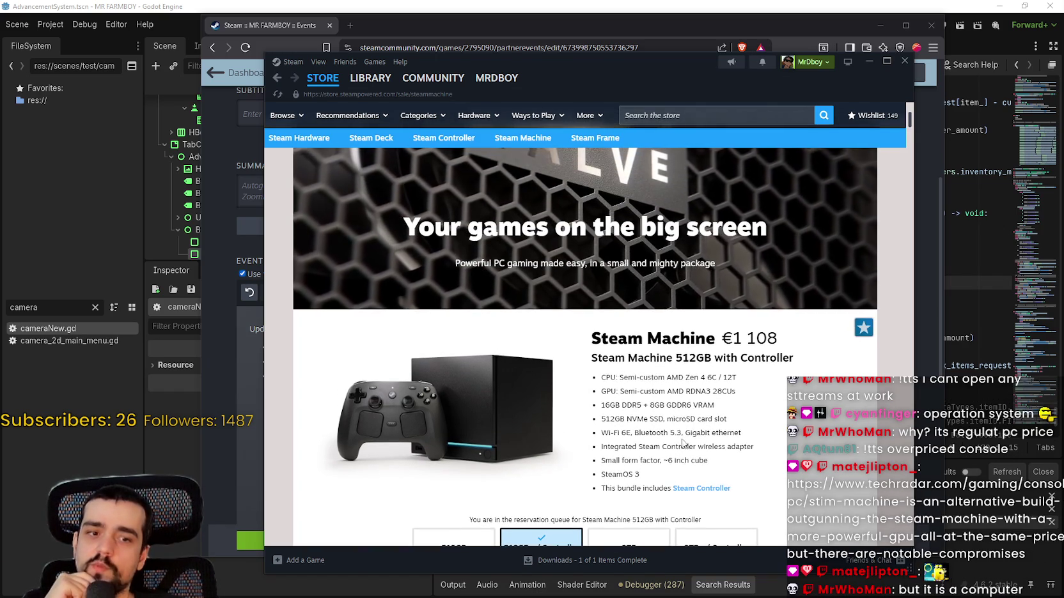
scroll(675, 421, "down", 1)
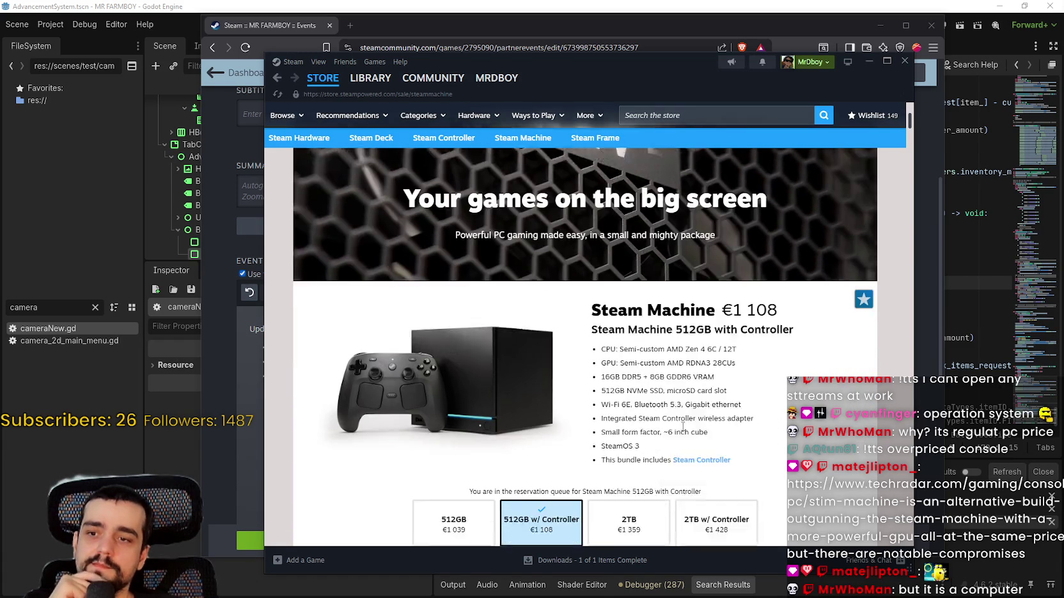
scroll(718, 484, "down", 1)
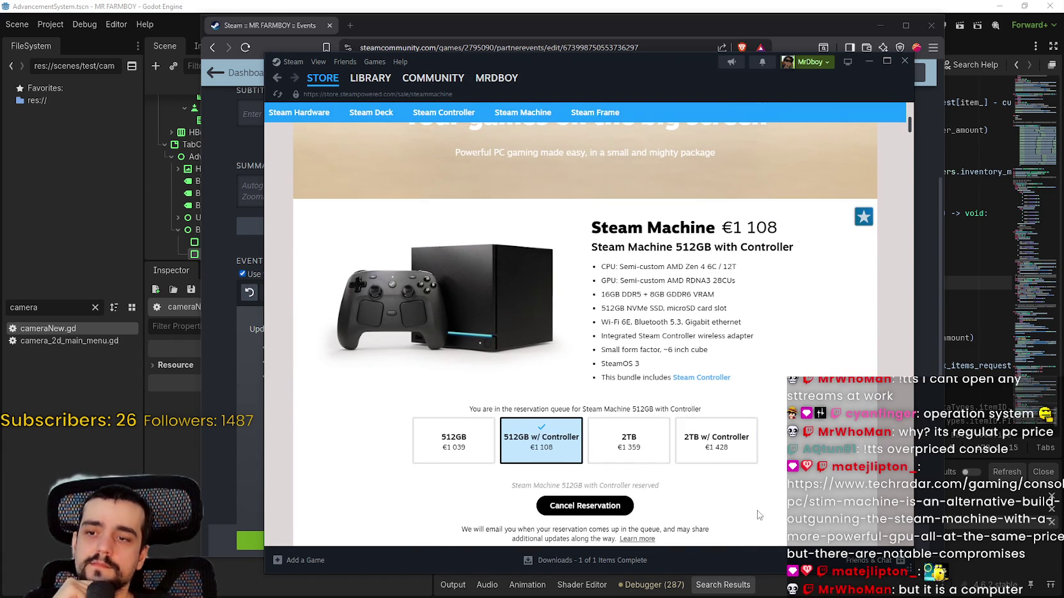
scroll(759, 516, "up", 1)
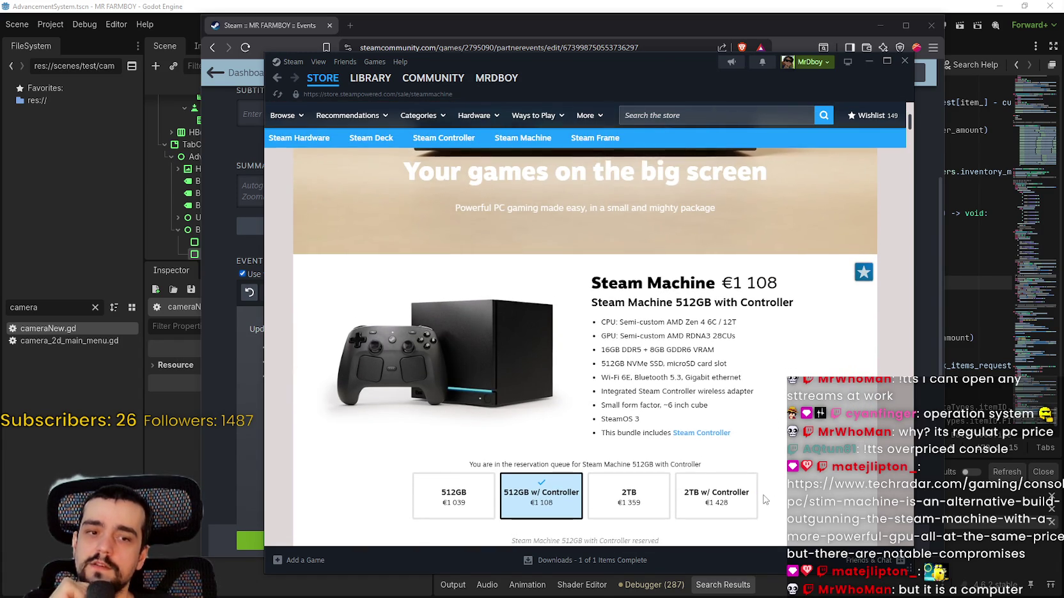
scroll(767, 486, "up", 2)
scroll(776, 430, "down", 2)
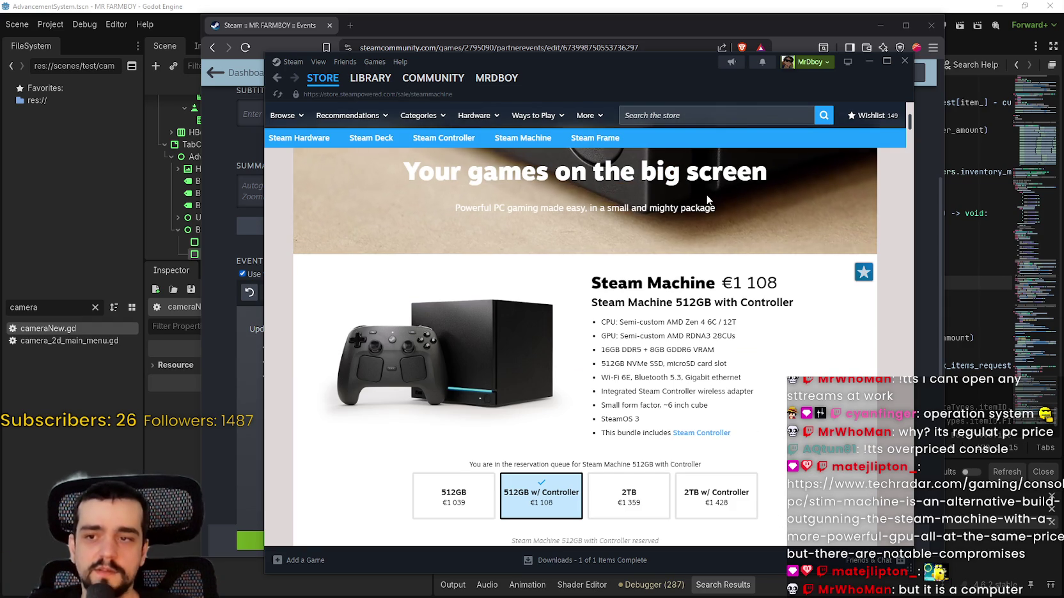
scroll(752, 400, "down", 1)
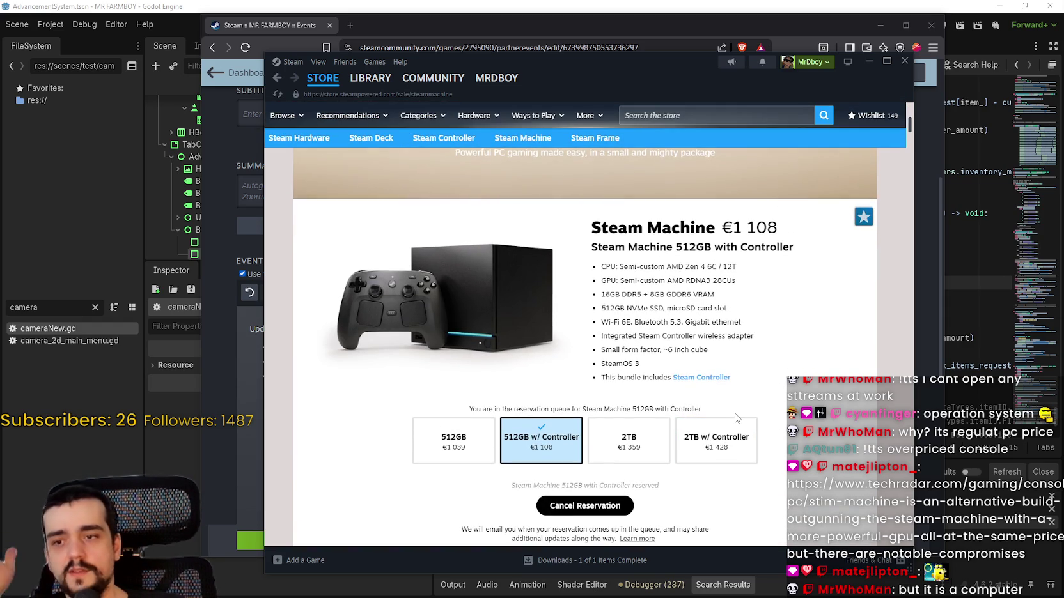
scroll(665, 448, "down", 8)
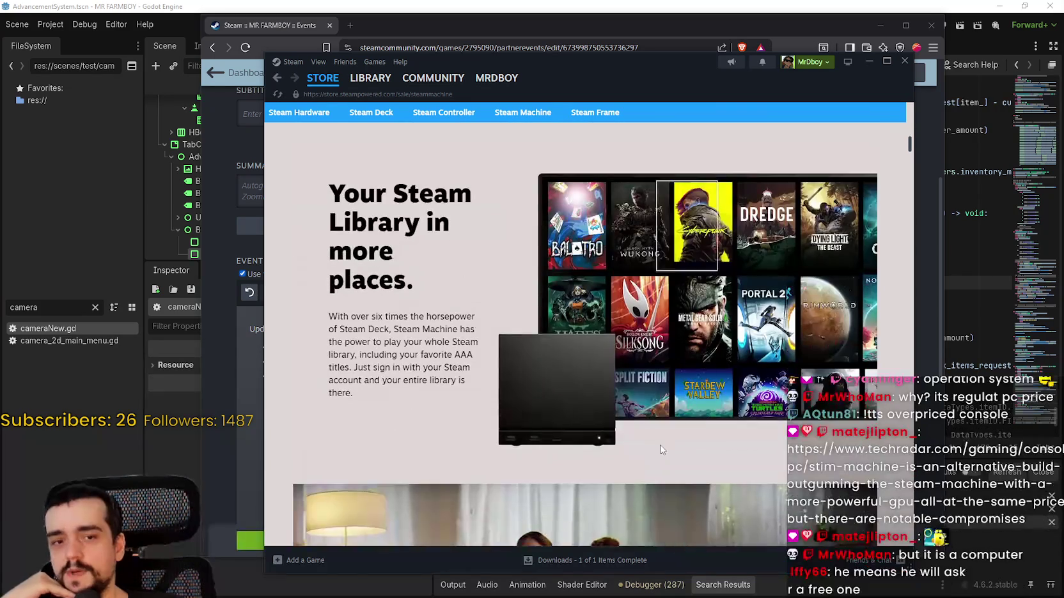
scroll(562, 412, "down", 5)
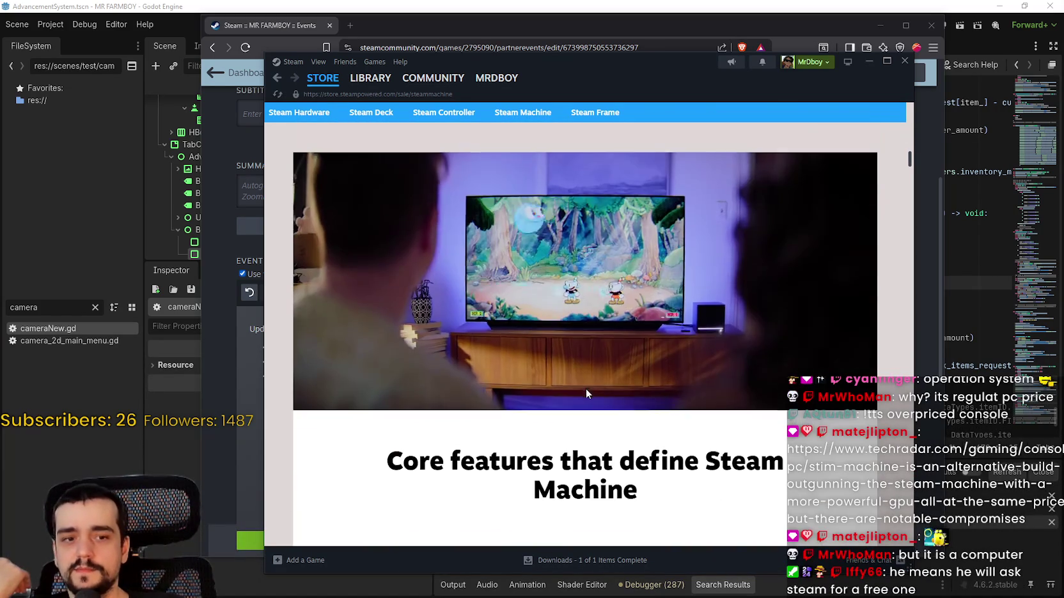
scroll(584, 383, "up", 6)
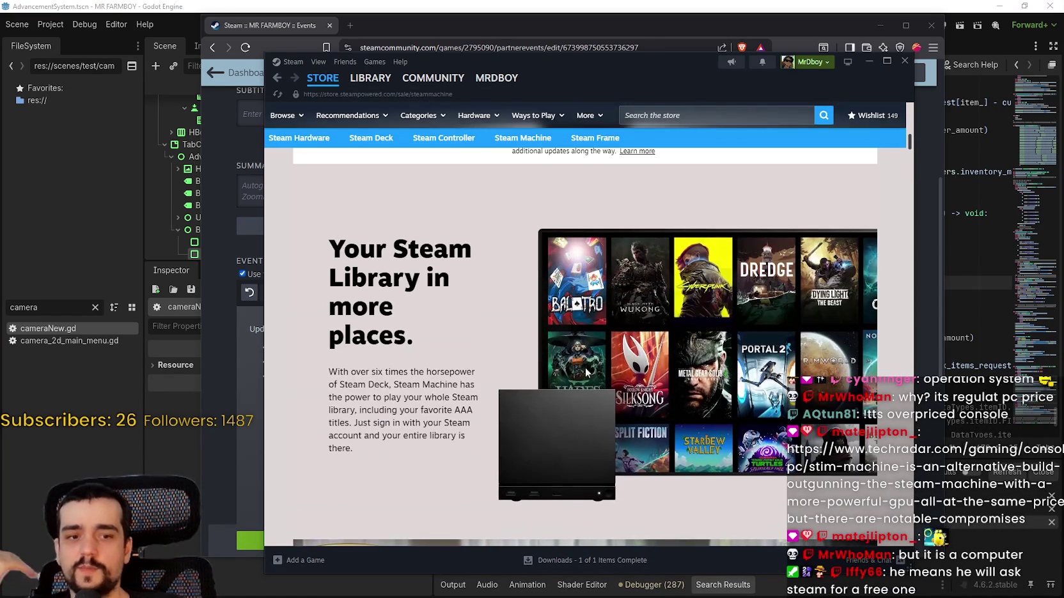
scroll(602, 436, "down", 2)
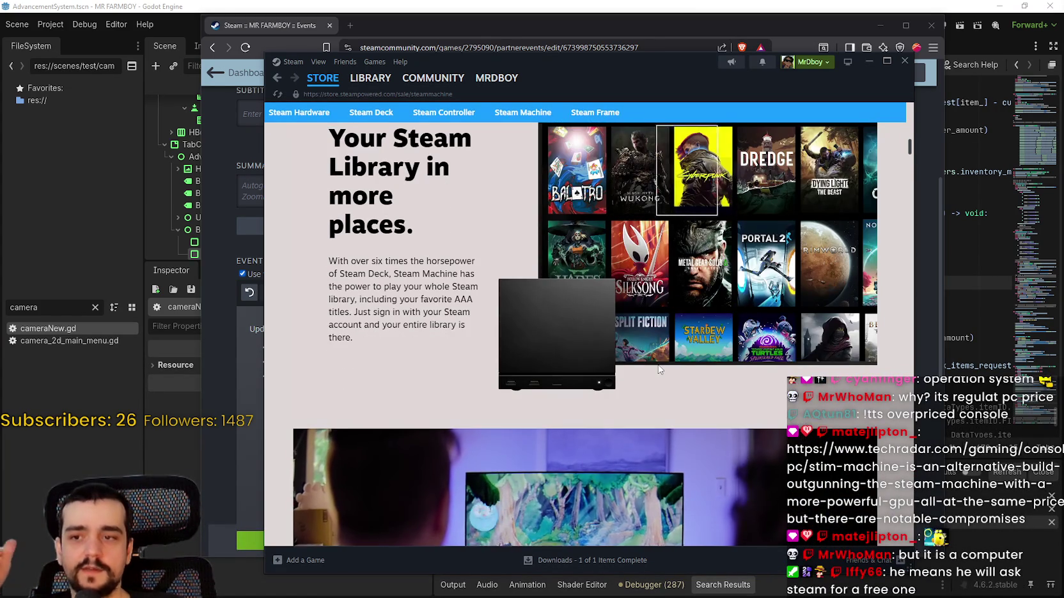
scroll(666, 387, "up", 10)
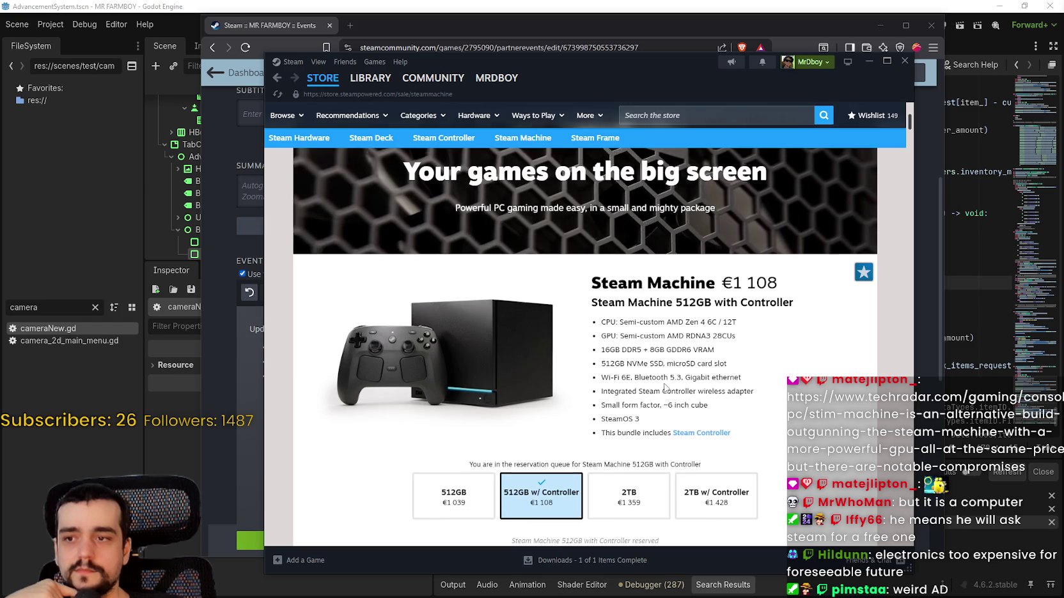
scroll(692, 348, "down", 2)
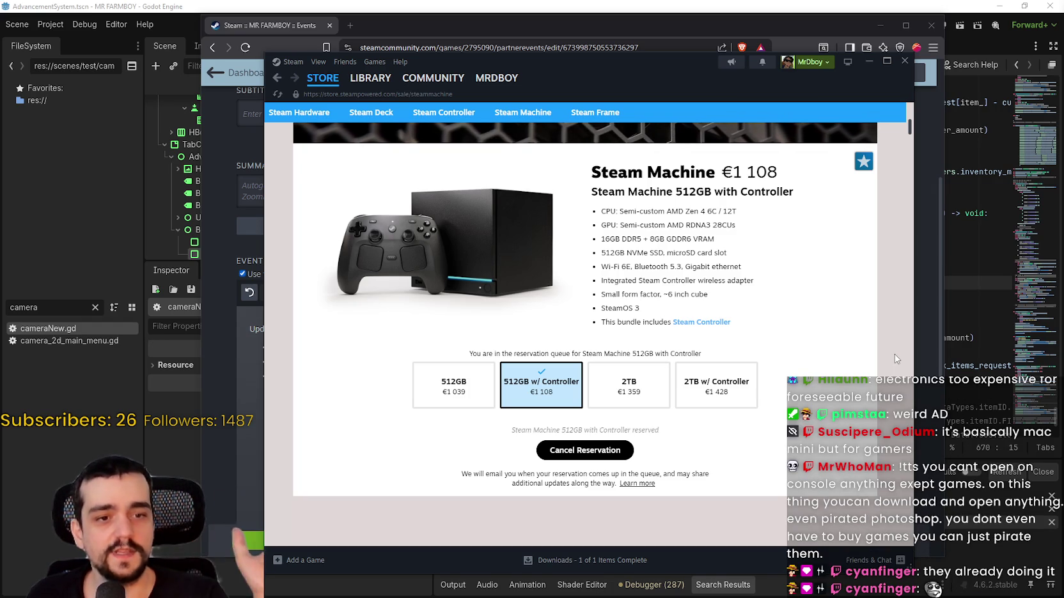
scroll(631, 278, "down", 1)
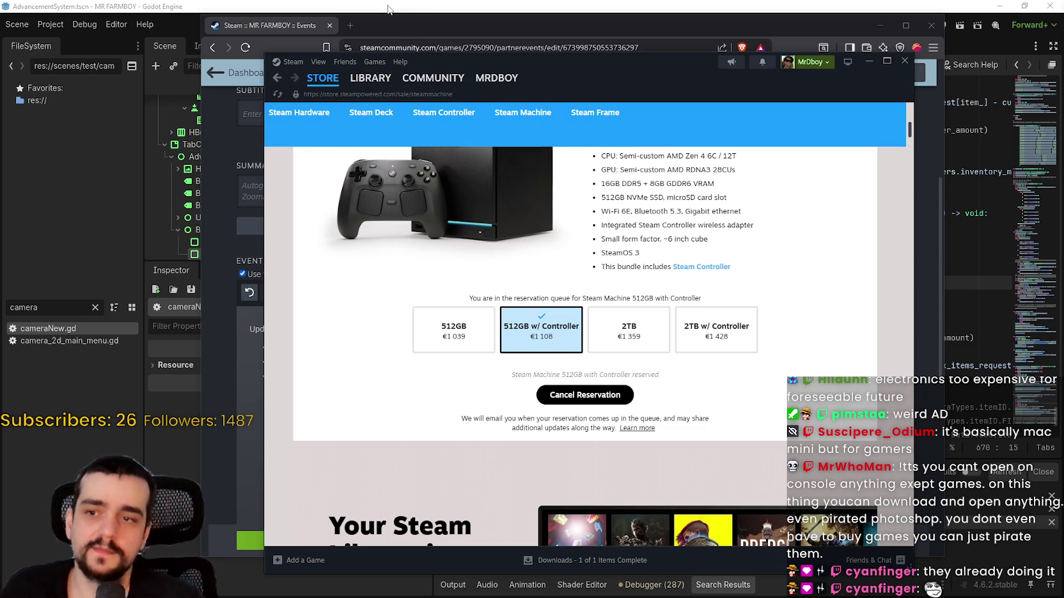
mouse_move(313, 82)
scroll(596, 388, "up", 5)
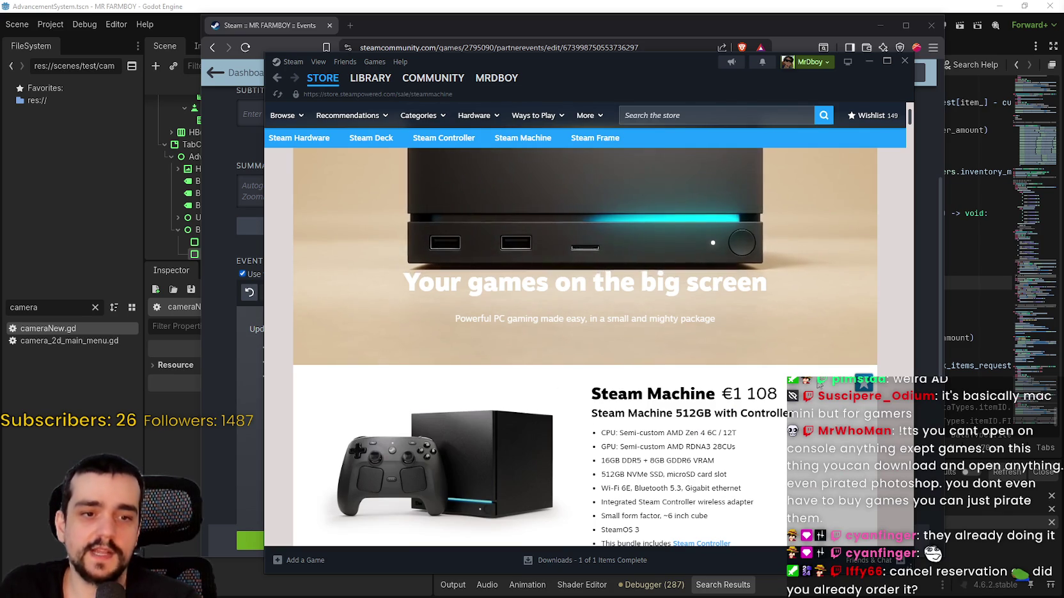
scroll(661, 297, "down", 3)
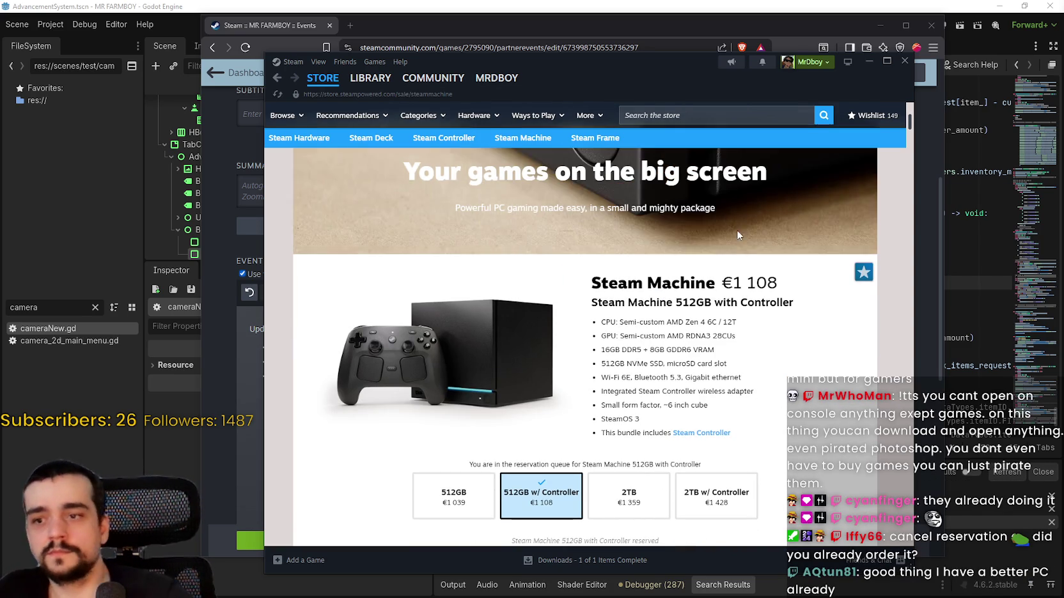
left_click(315, 80)
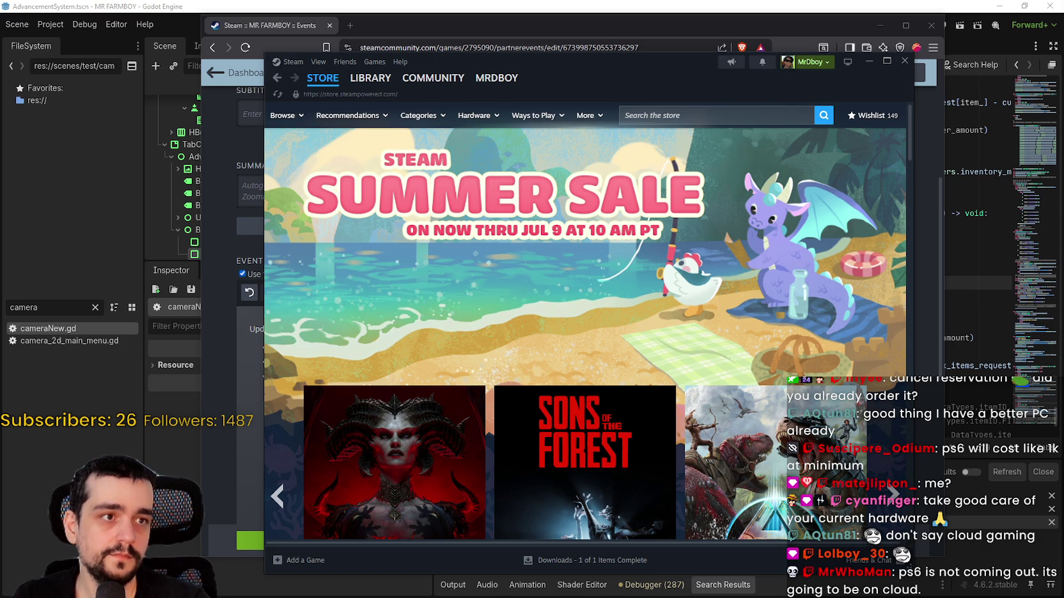
Step: Switch to the Brave window showing the Retroid Pocket Nova Handheld page
key("alt+Tab")
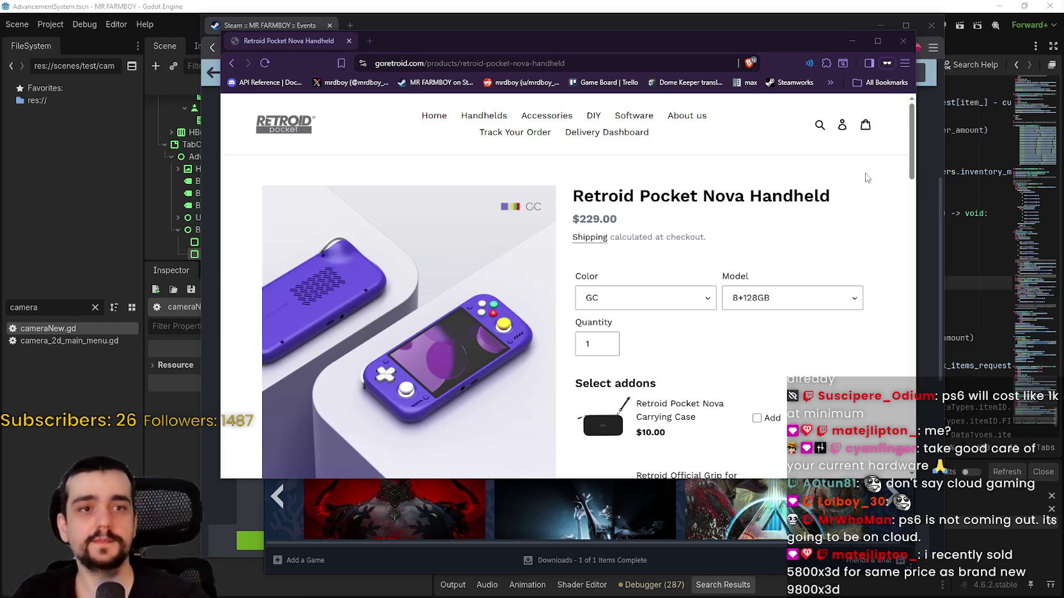
Step: Maximize the browser and set the Nova Handheld's colour to Black
left_click(877, 40)
scroll(779, 385, "down", 3)
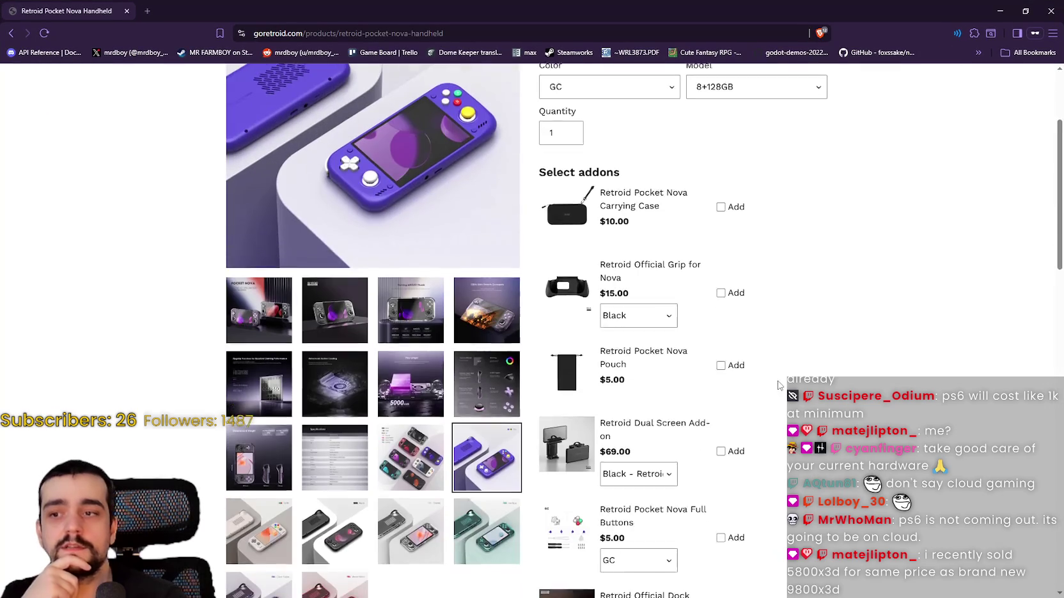
scroll(755, 292, "up", 3)
left_click(568, 252)
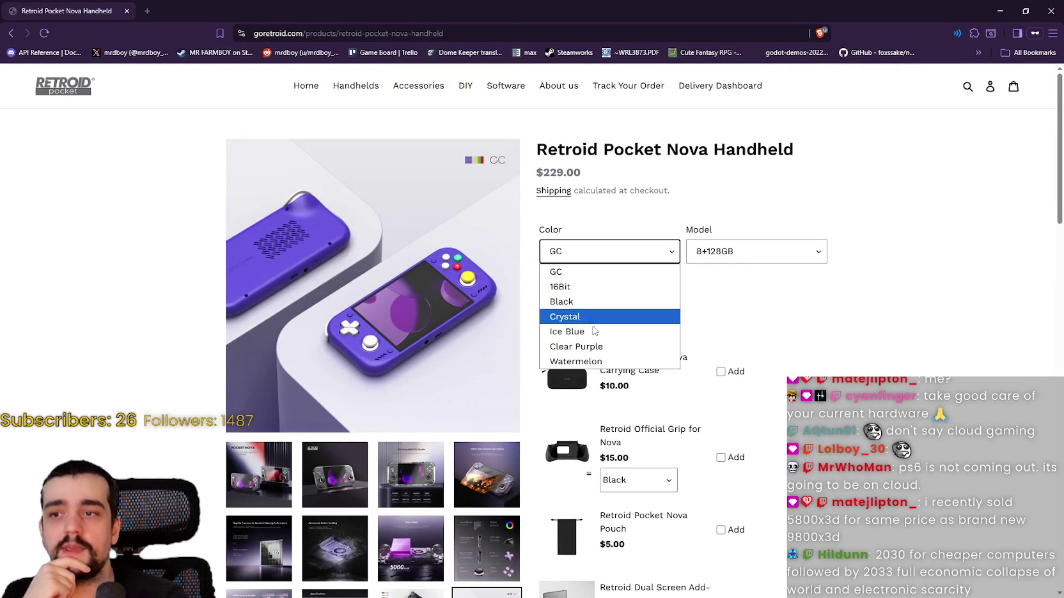
left_click(593, 303)
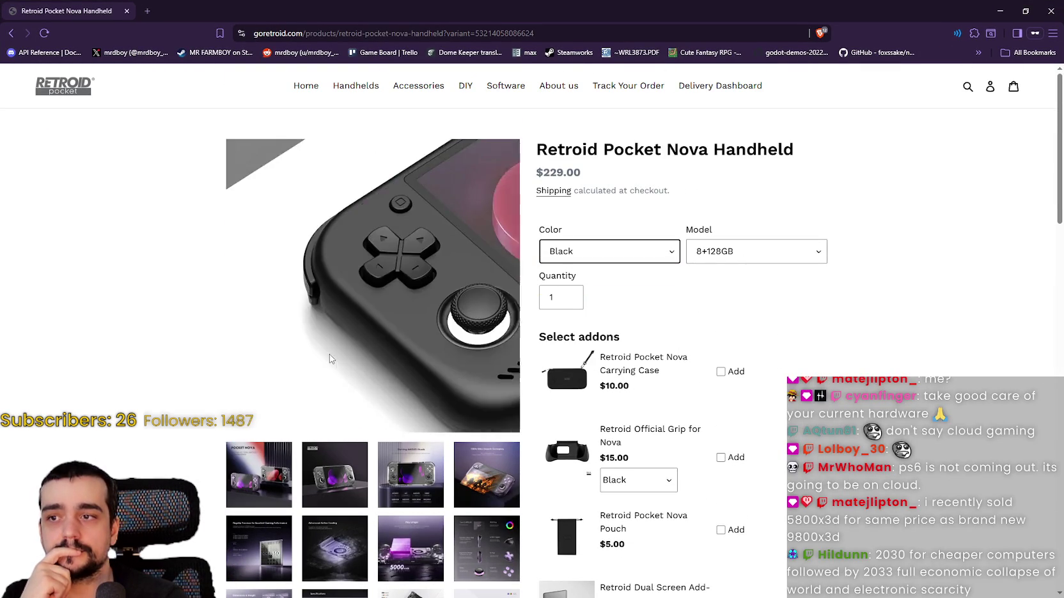
Step: Browse the transparent, 5000 mAh battery and fiery-screen photos, then highlight 'Retroid Pocket Nova' in the title
scroll(343, 395, "down", 3)
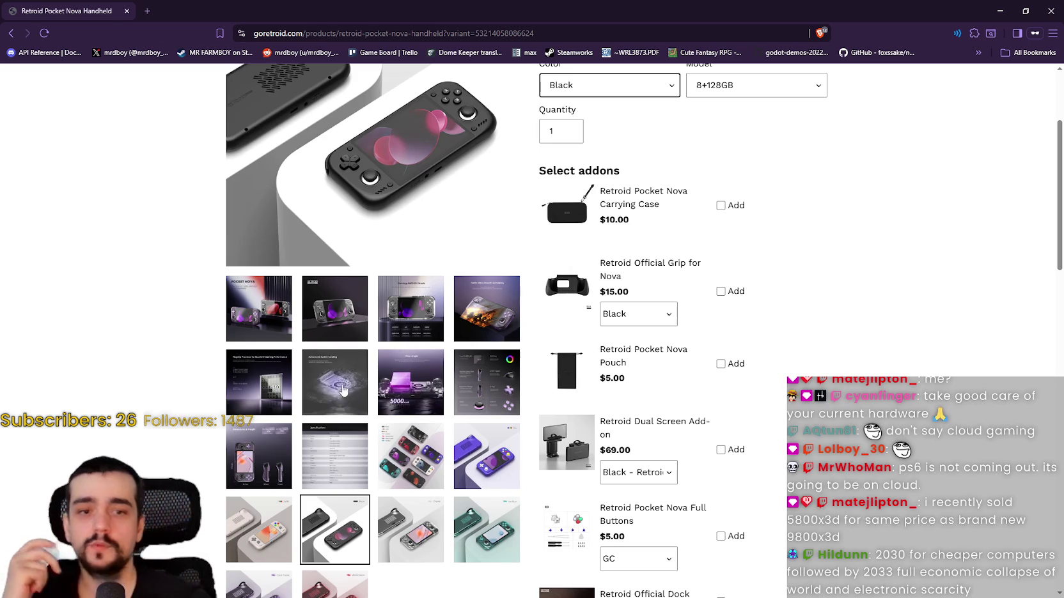
left_click(335, 309)
scroll(452, 240, "up", 2)
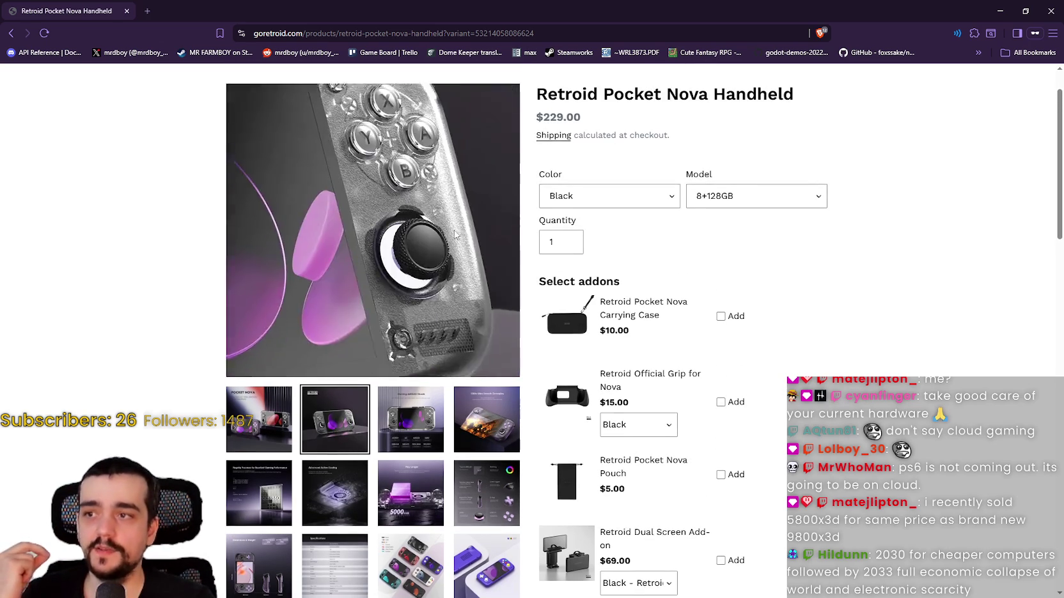
scroll(907, 329, "down", 2)
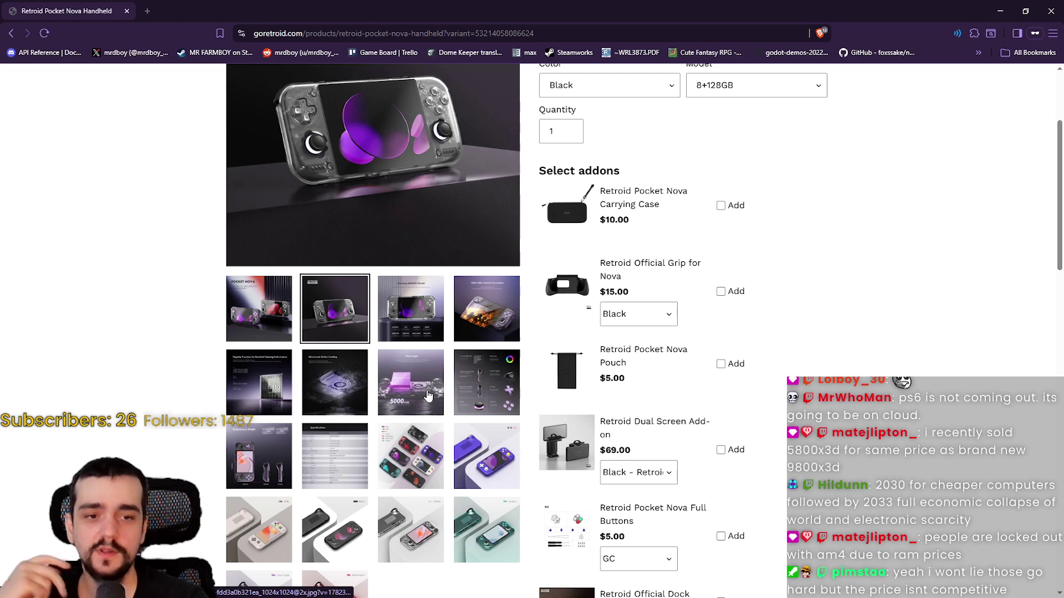
left_click(414, 387)
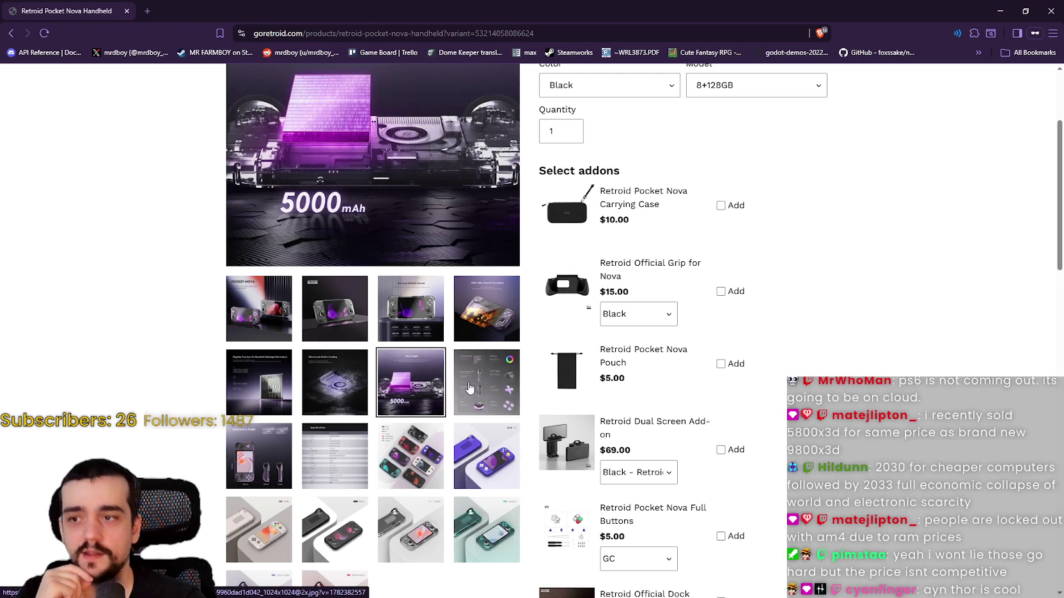
left_click(484, 334)
scroll(305, 388, "up", 1)
left_click(304, 388)
scroll(304, 388, "up", 2)
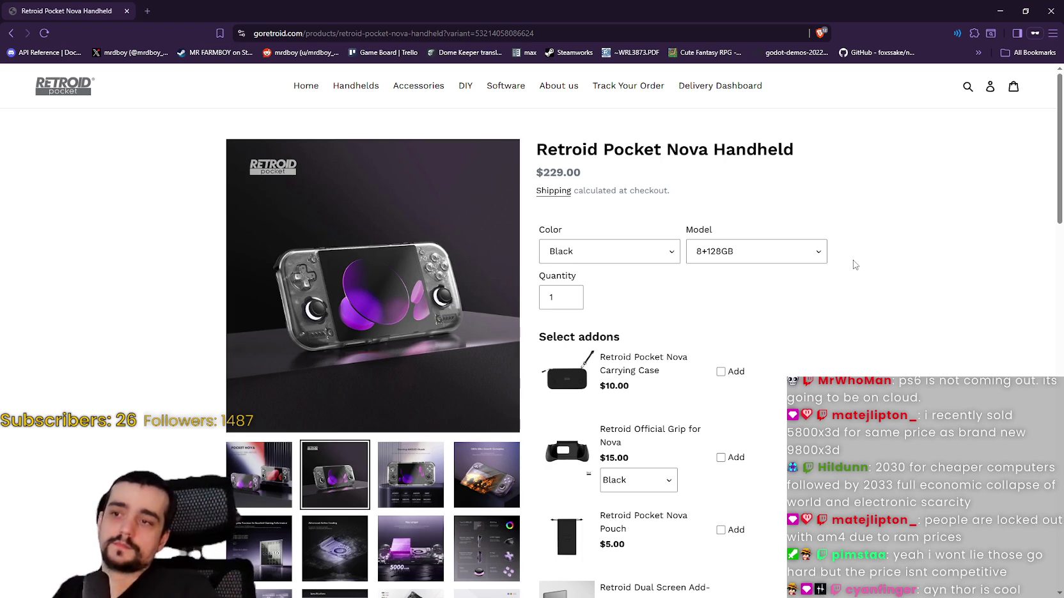
scroll(952, 356, "down", 8)
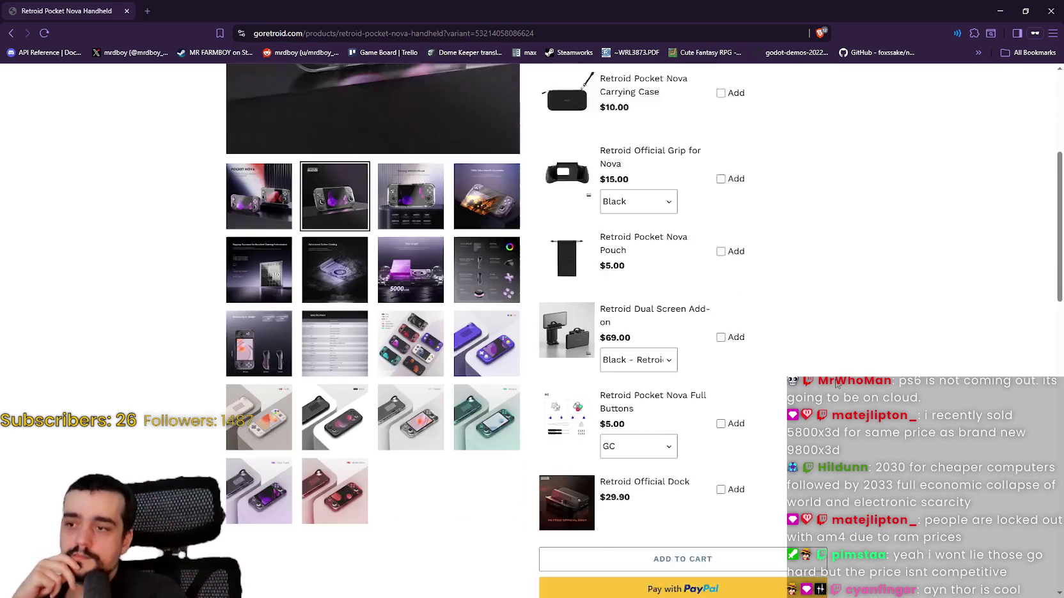
scroll(927, 361, "up", 8)
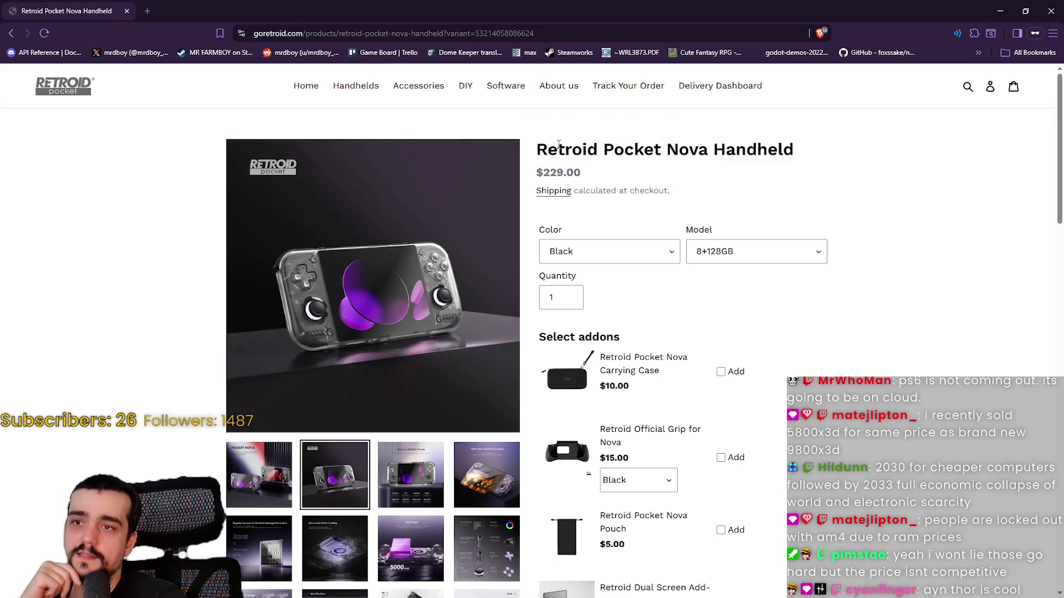
left_click_drag(558, 143, 686, 144)
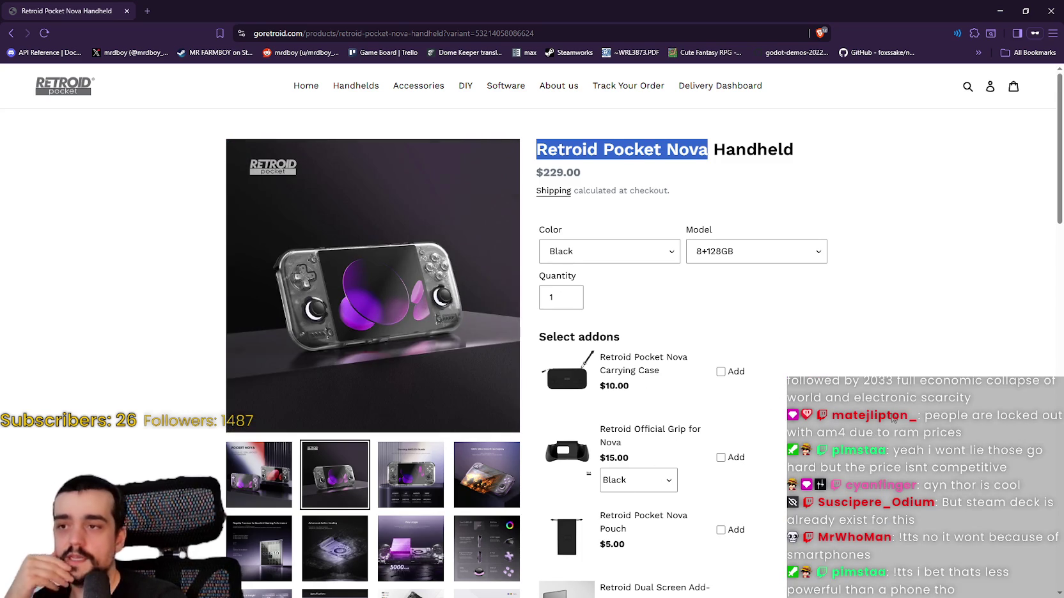
Step: View the 120Hz, Play Longer and feature overview images, ending on the transparent handheld photo
scroll(890, 416, "down", 1)
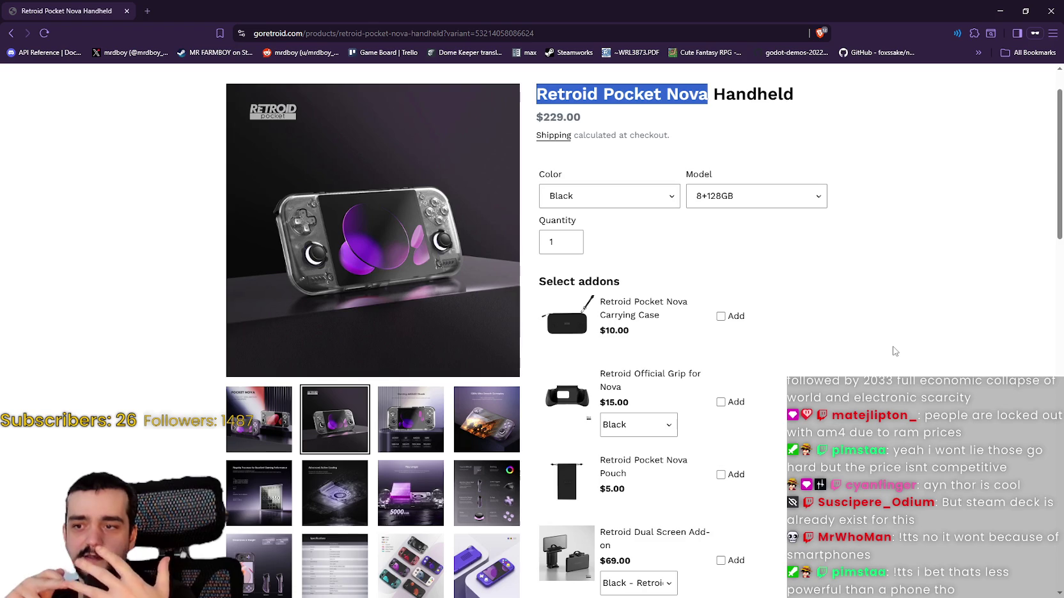
left_click(482, 438)
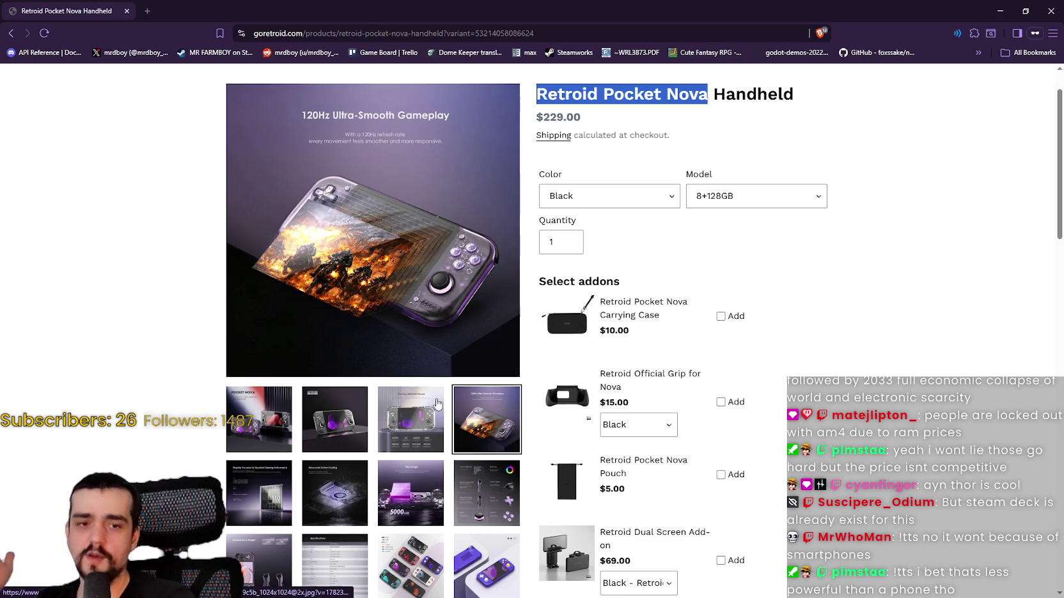
left_click(409, 491)
left_click(484, 502)
left_click(429, 496)
left_click(465, 495)
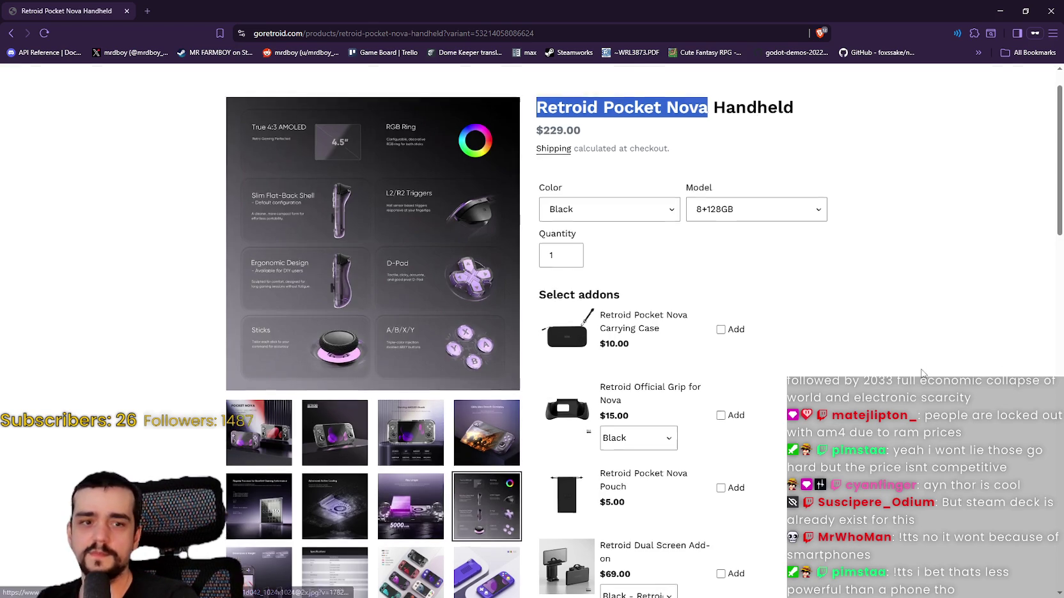
left_click(1015, 295)
scroll(945, 248, "up", 1)
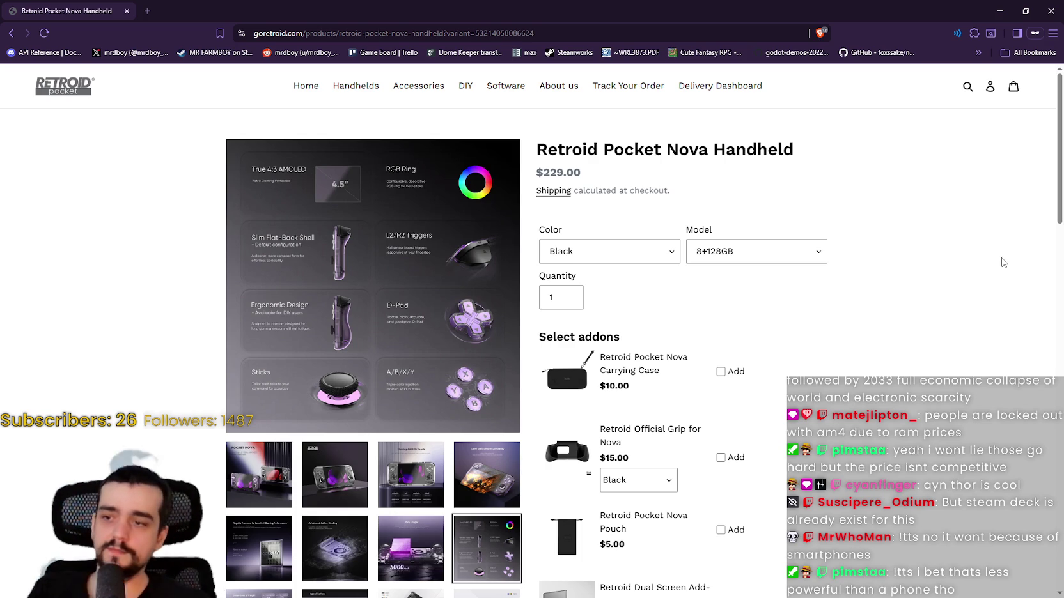
left_click(358, 457)
Step: Look through the multi-colour lineup, purple, black and specification-table photos, returning to the transparent one
scroll(365, 441, "down", 3)
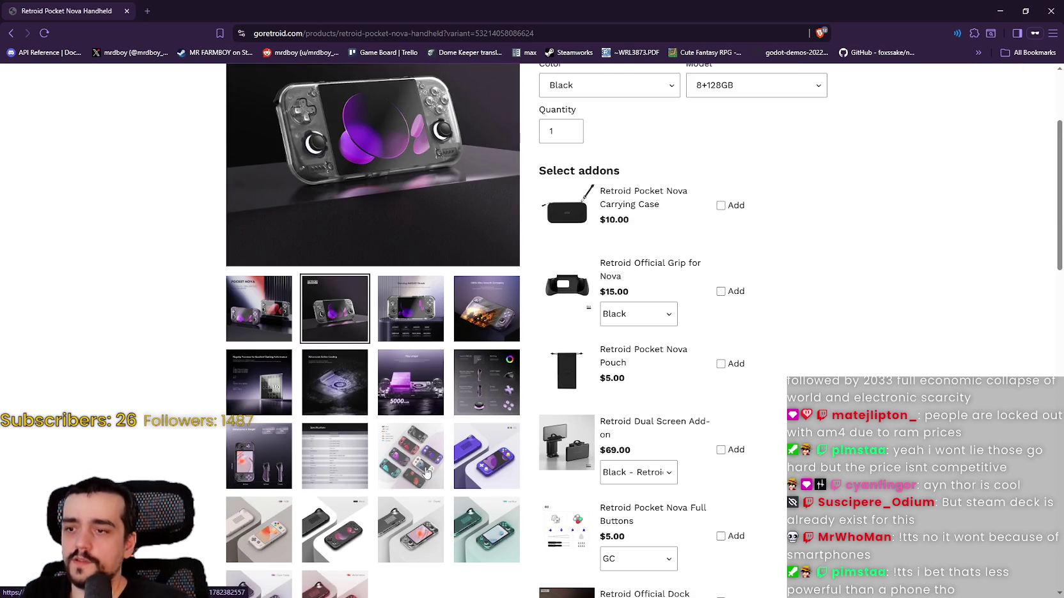
left_click(406, 458)
left_click(474, 467)
scroll(422, 511, "down", 1)
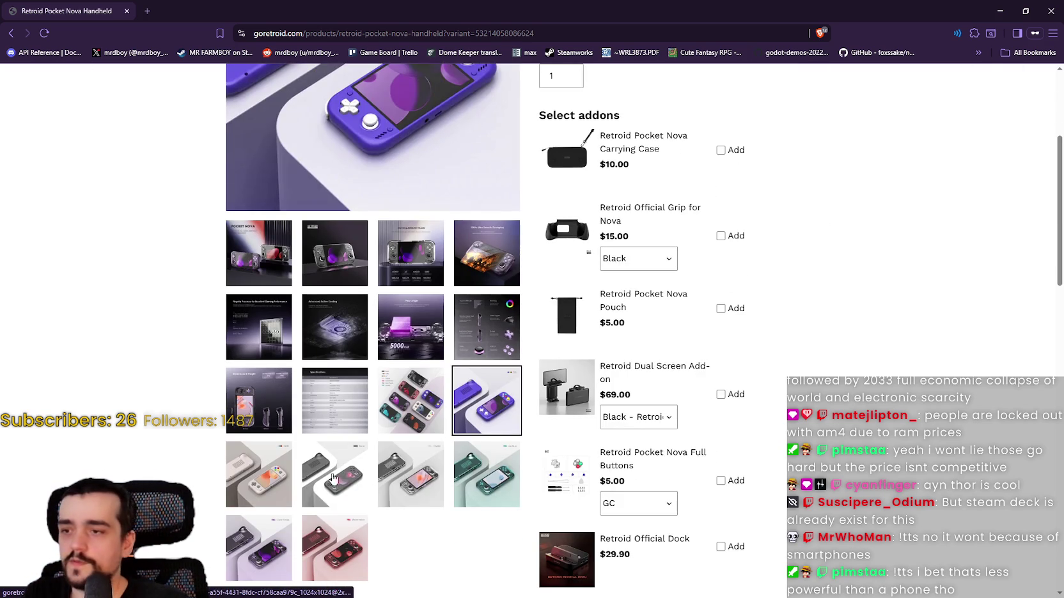
left_click(333, 476)
scroll(320, 319, "down", 2)
left_click(361, 307)
scroll(370, 499, "up", 3)
scroll(352, 473, "down", 2)
left_click(340, 447)
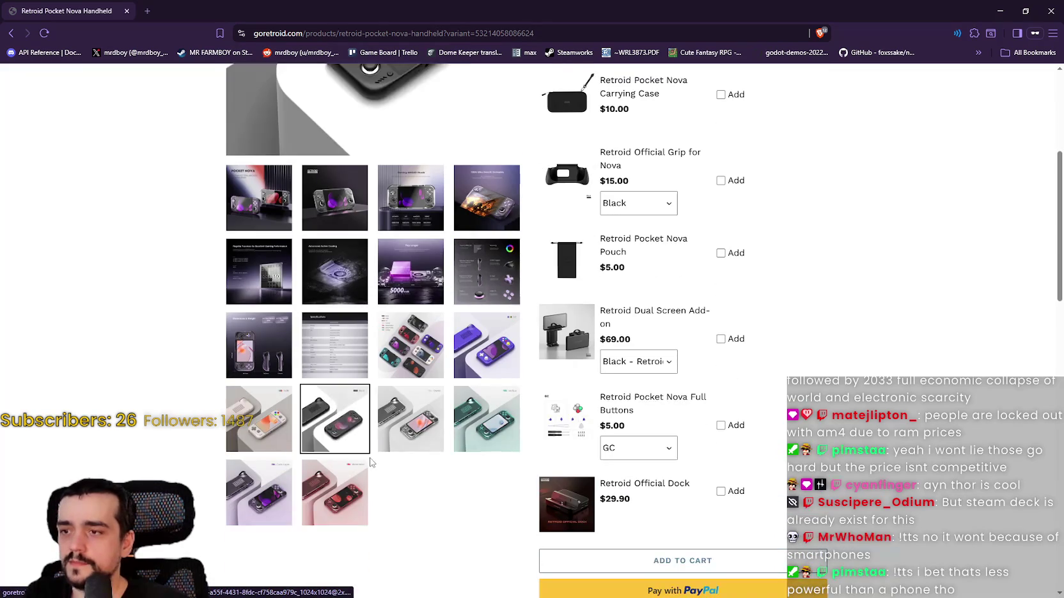
scroll(369, 250, "up", 2)
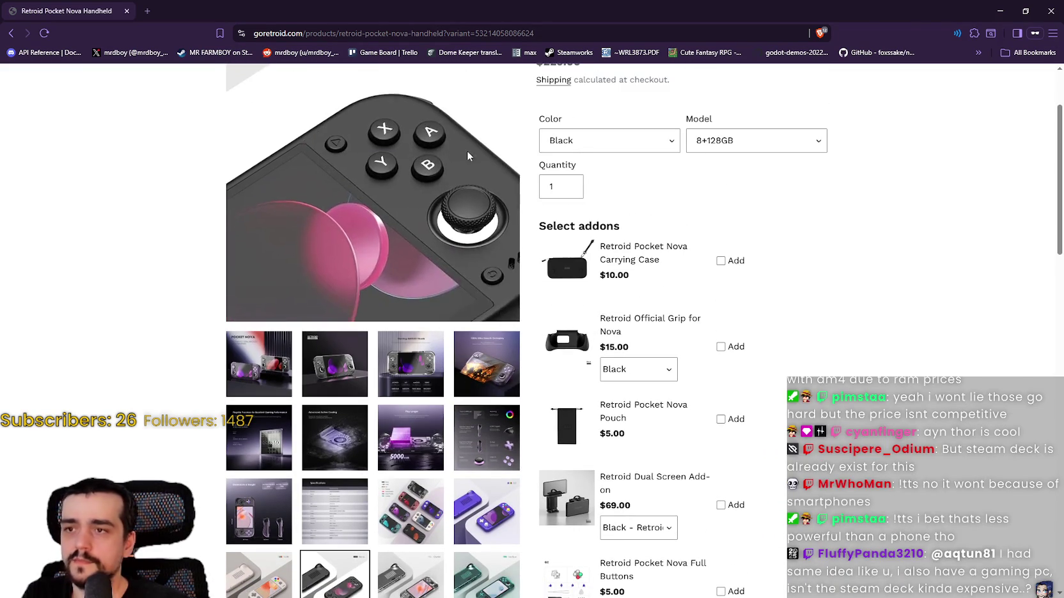
scroll(429, 133, "up", 1)
scroll(360, 128, "down", 1)
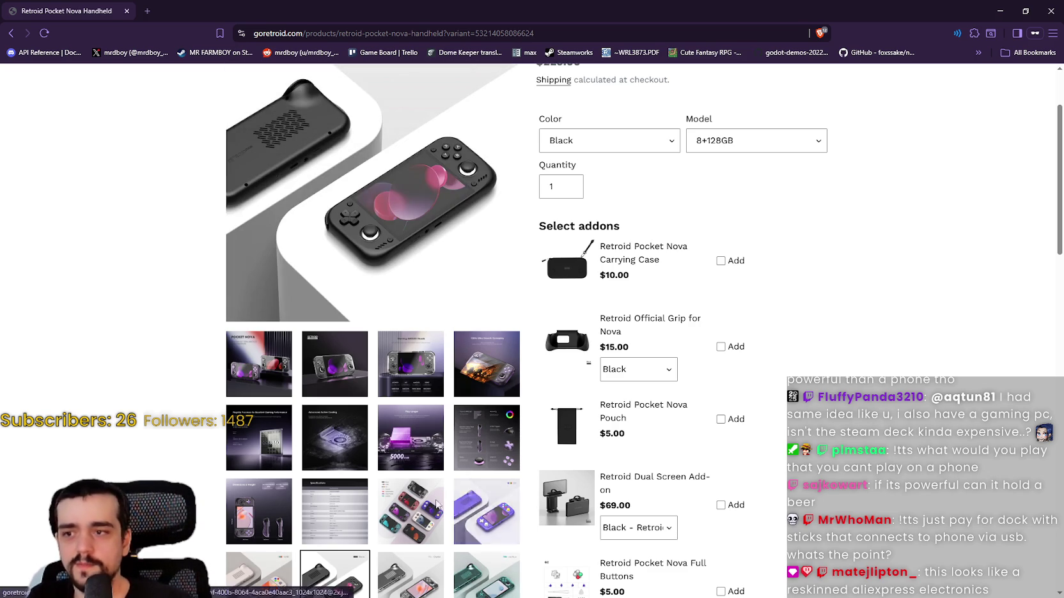
left_click(332, 375)
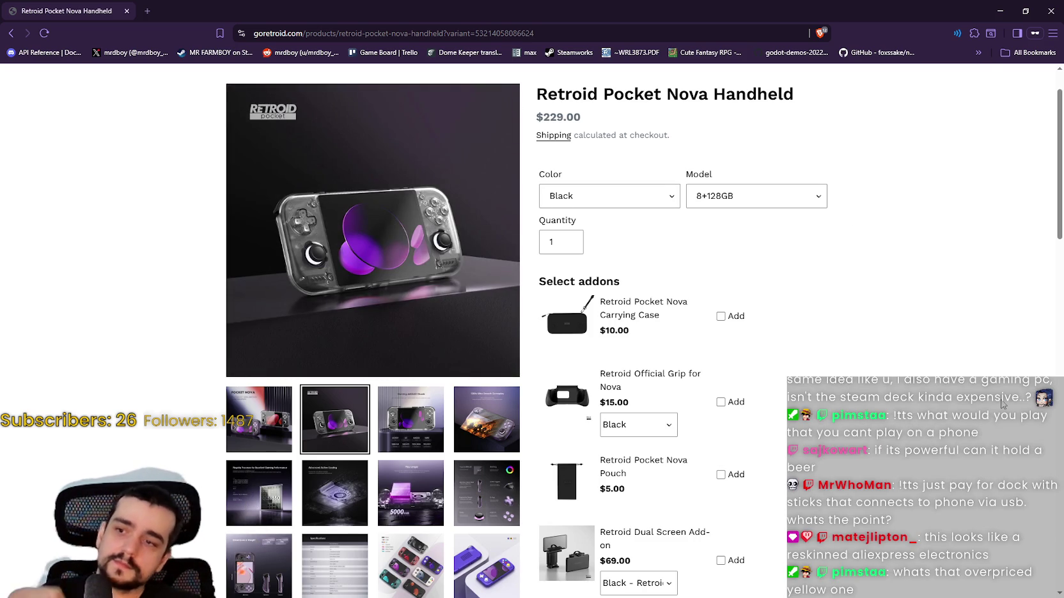
Step: Scroll down the Nova page to the Specifications & Features section
scroll(1002, 404, "up", 2)
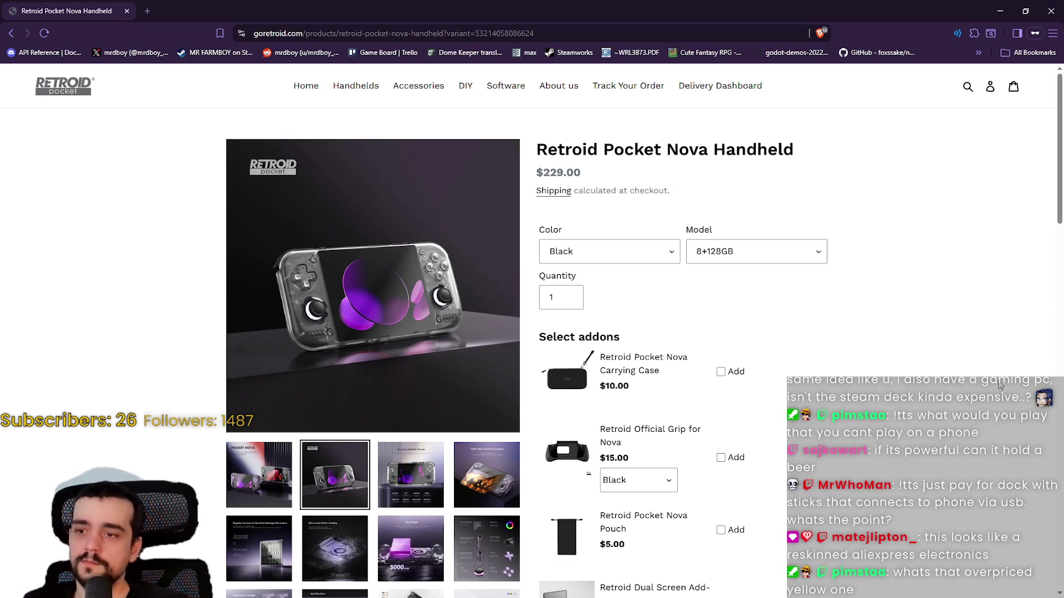
scroll(952, 352, "down", 6)
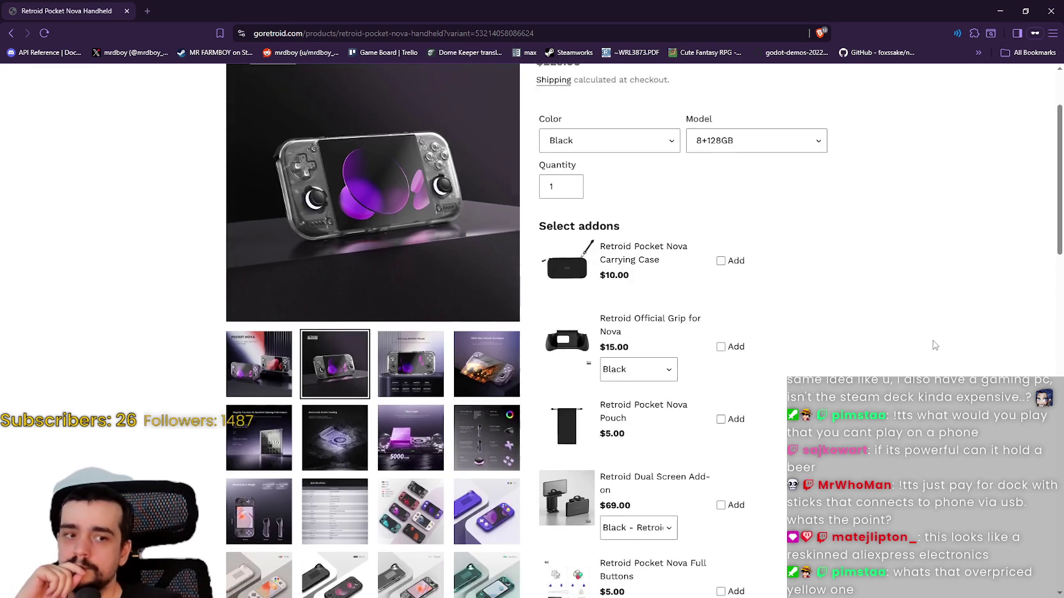
scroll(931, 345, "up", 5)
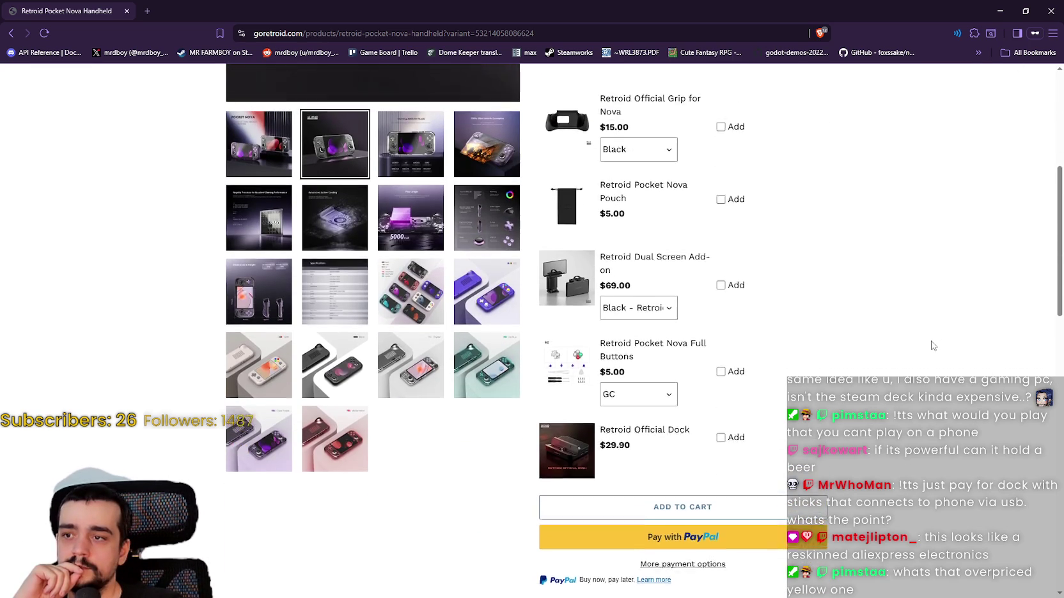
scroll(931, 345, "down", 10)
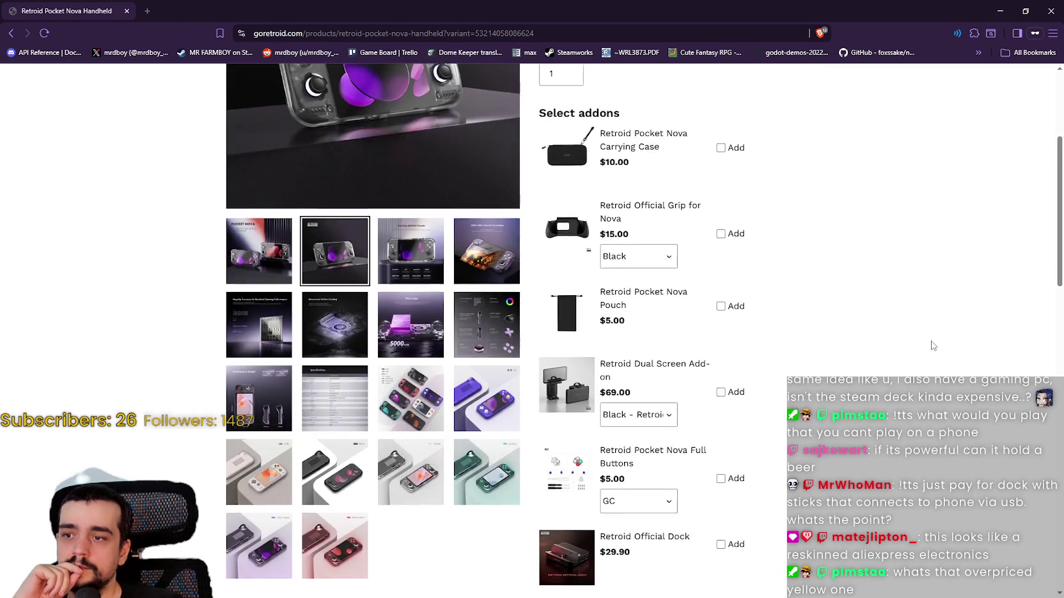
scroll(931, 345, "down", 3)
scroll(931, 345, "up", 4)
scroll(933, 343, "down", 1)
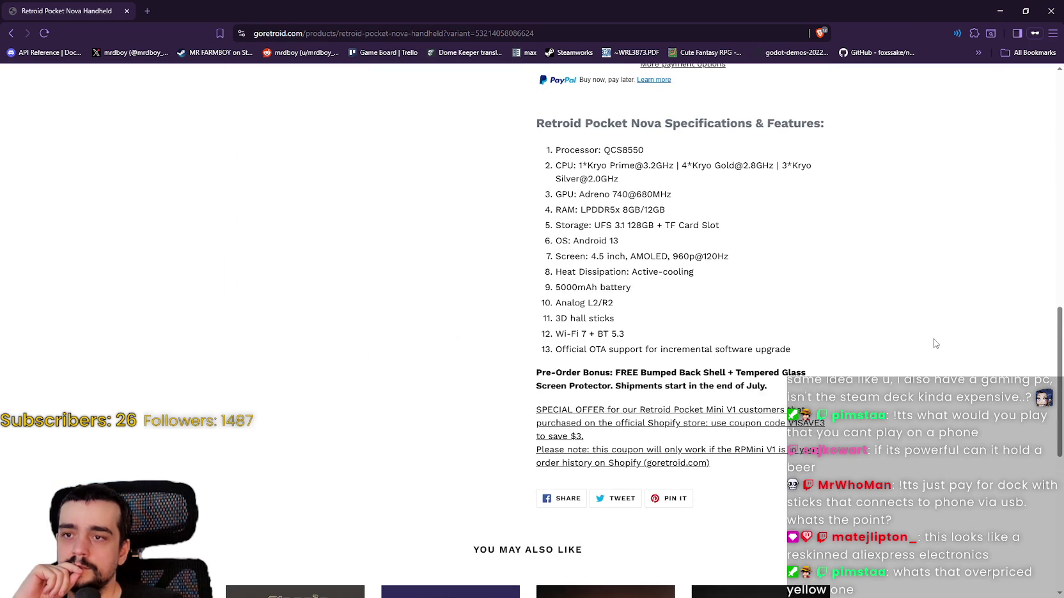
Step: Highlight 'Screen: 4.5 inch' in the specs, return to the top, and open the Handhelds collection
mouse_move(571, 256)
left_mouse_down()
mouse_move(584, 255)
mouse_move(556, 257)
mouse_move(601, 257)
mouse_move(550, 258)
left_mouse_up()
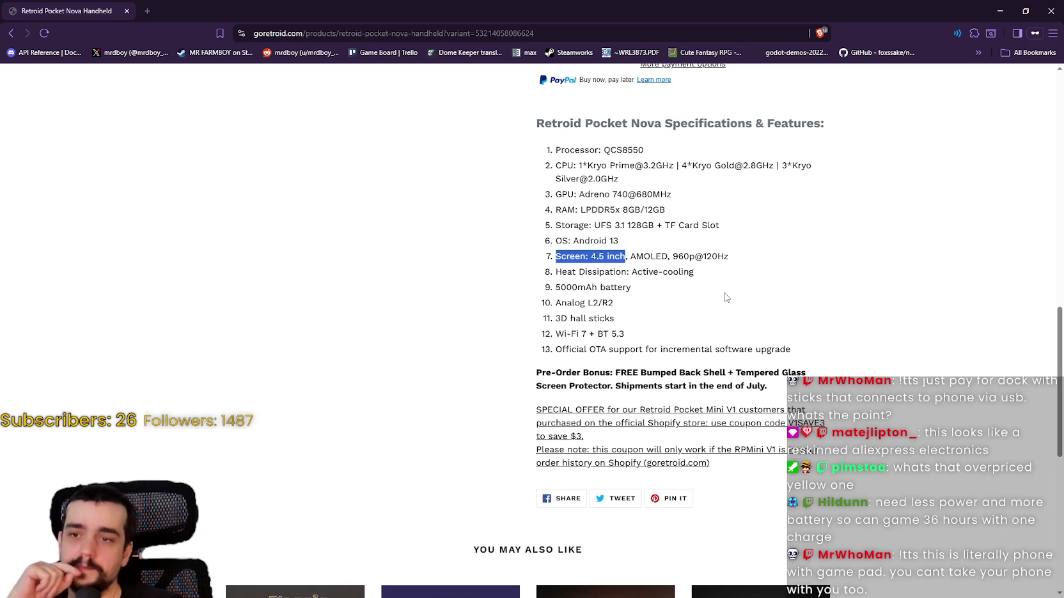
scroll(841, 304, "up", 15)
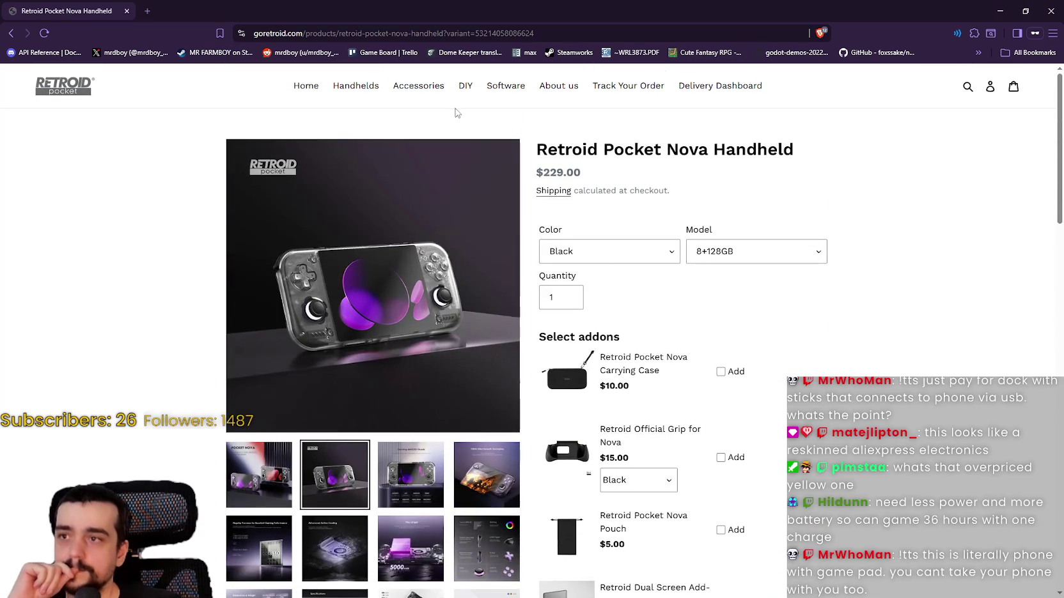
left_click(365, 86)
Step: Scroll the Handhelds collection and open the Retroid Pocket Flip 2 Handheld page at $209.00
scroll(830, 407, "down", 3)
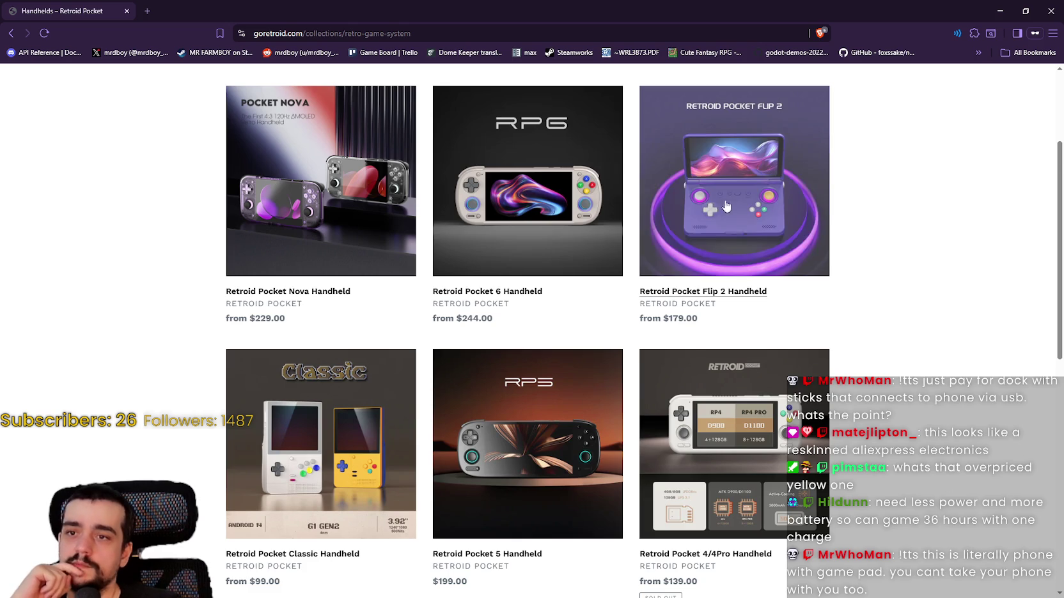
scroll(687, 343, "down", 5)
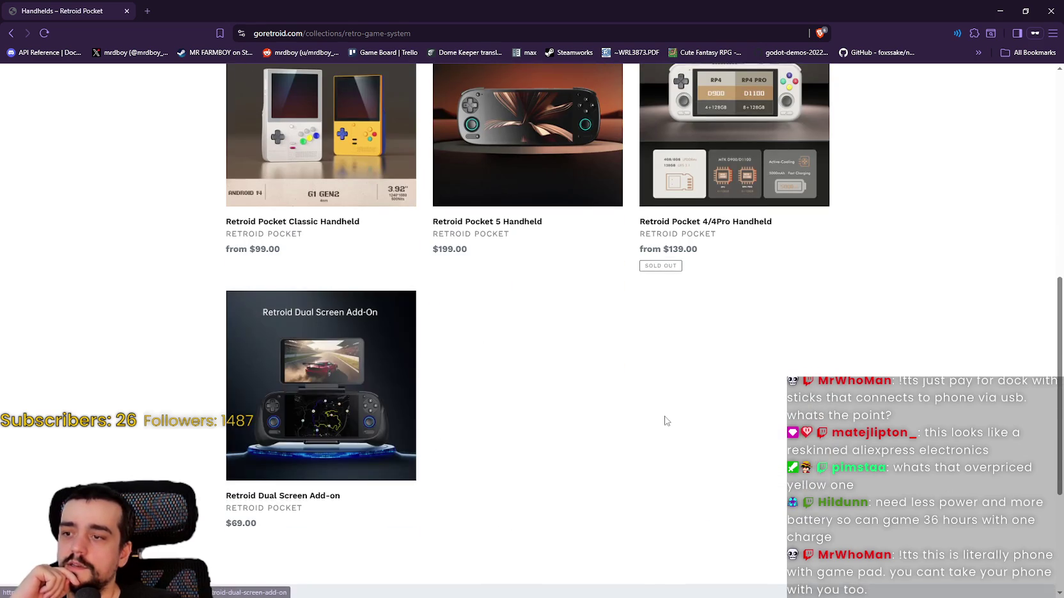
scroll(658, 414, "down", 1)
scroll(658, 412, "up", 7)
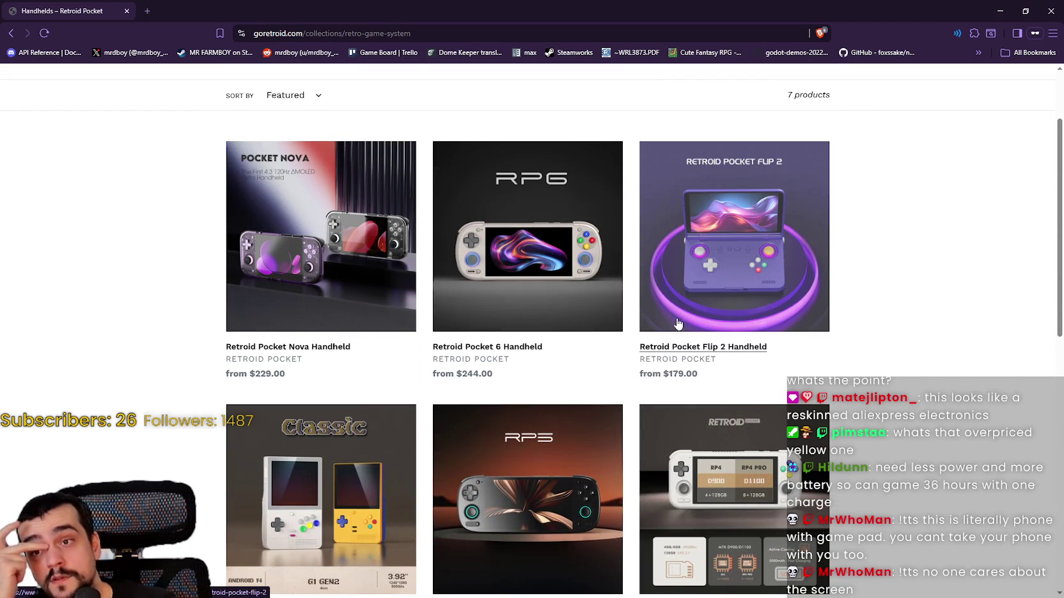
left_click(715, 267)
scroll(230, 197, "down", 3)
scroll(233, 188, "up", 1)
scroll(335, 237, "up", 2)
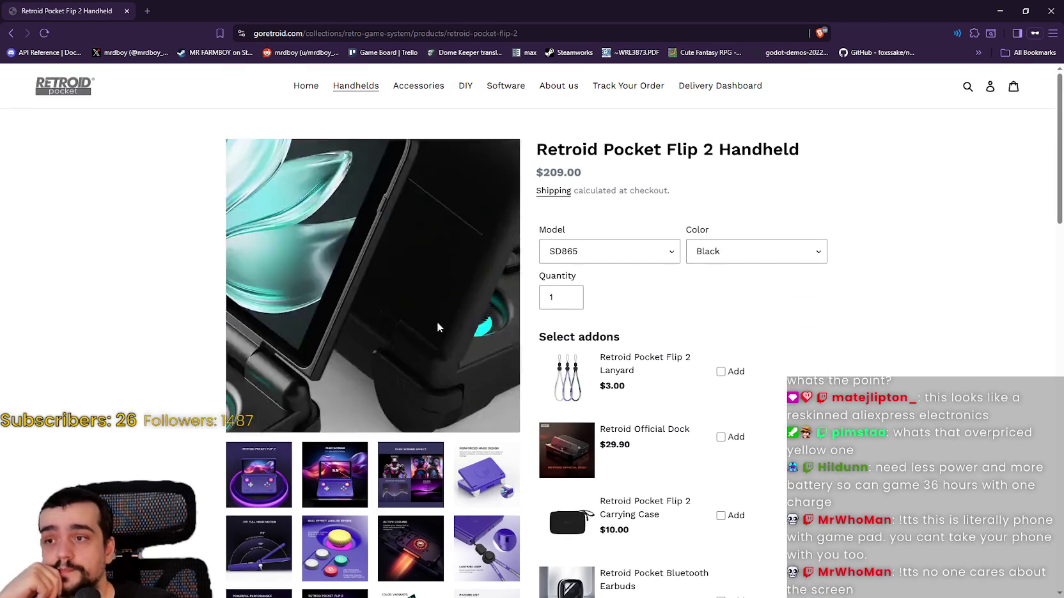
scroll(337, 438, "down", 1)
Step: View the Flip 2's OLED screen, hinge, cooling, Hall Effect stick, system parameter and colour variant photos
left_click(337, 438)
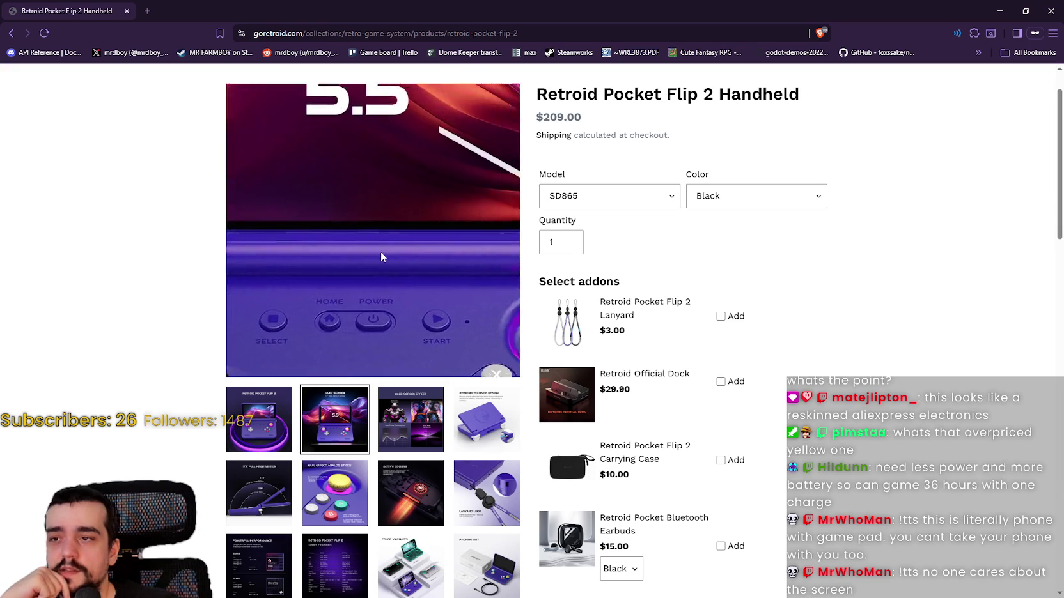
left_click(486, 422)
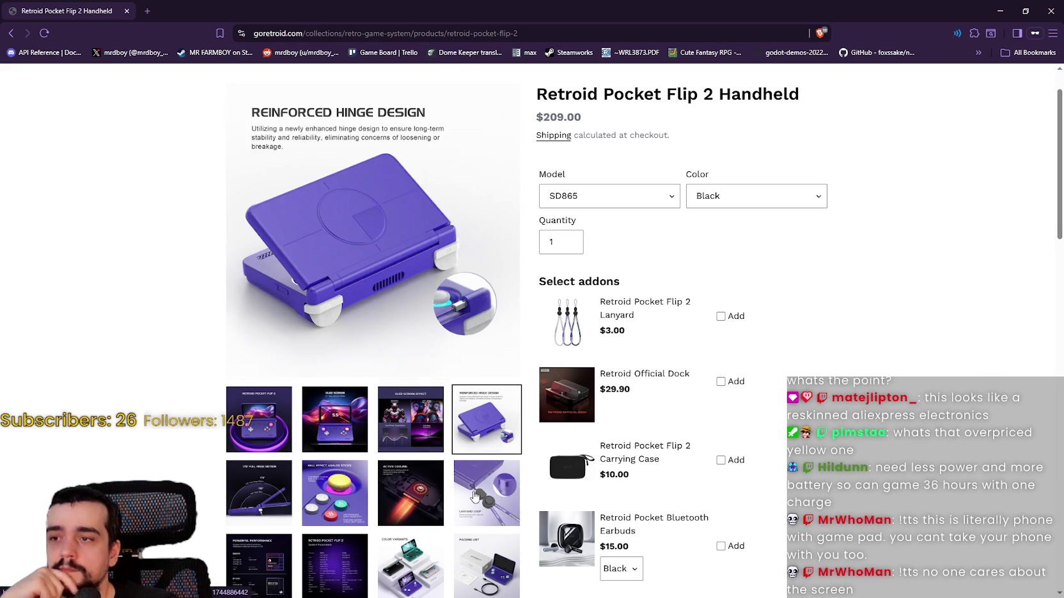
left_click(417, 510)
left_click(311, 489)
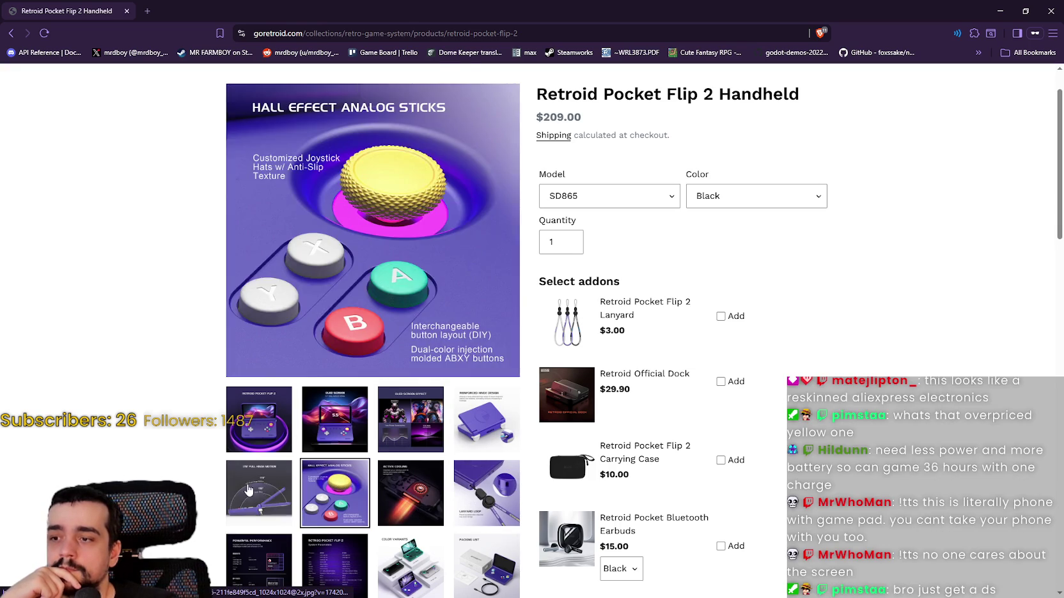
left_click(260, 492)
scroll(269, 489, "down", 3)
left_click(335, 401)
left_click(410, 401)
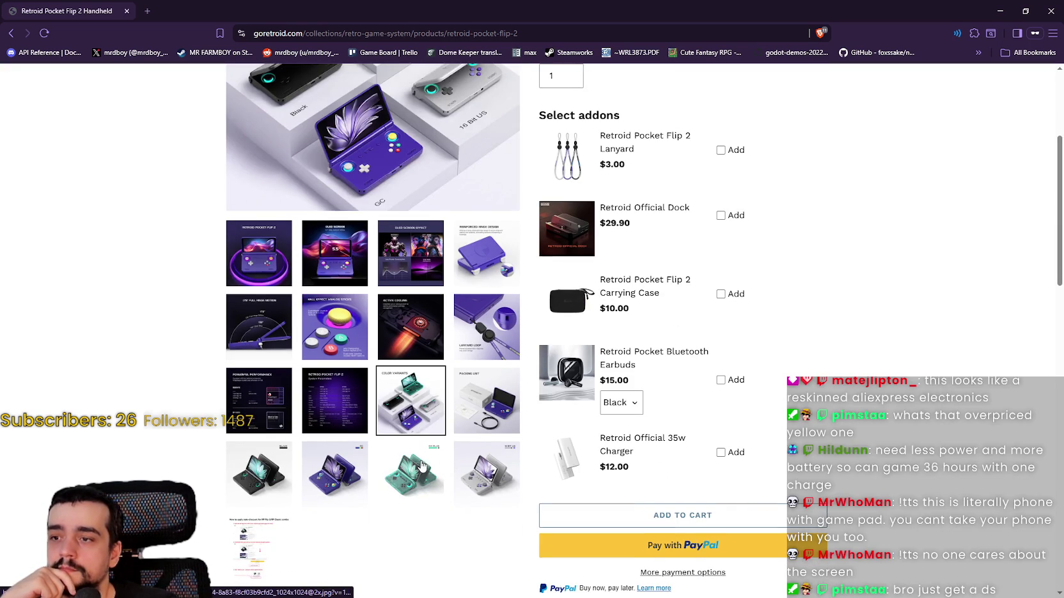
Step: Settle on the Ice Blue variant photo after checking 16 Bit US, then scroll back to the top
scroll(409, 441, "up", 2)
scroll(407, 552, "down", 1)
left_click(414, 537)
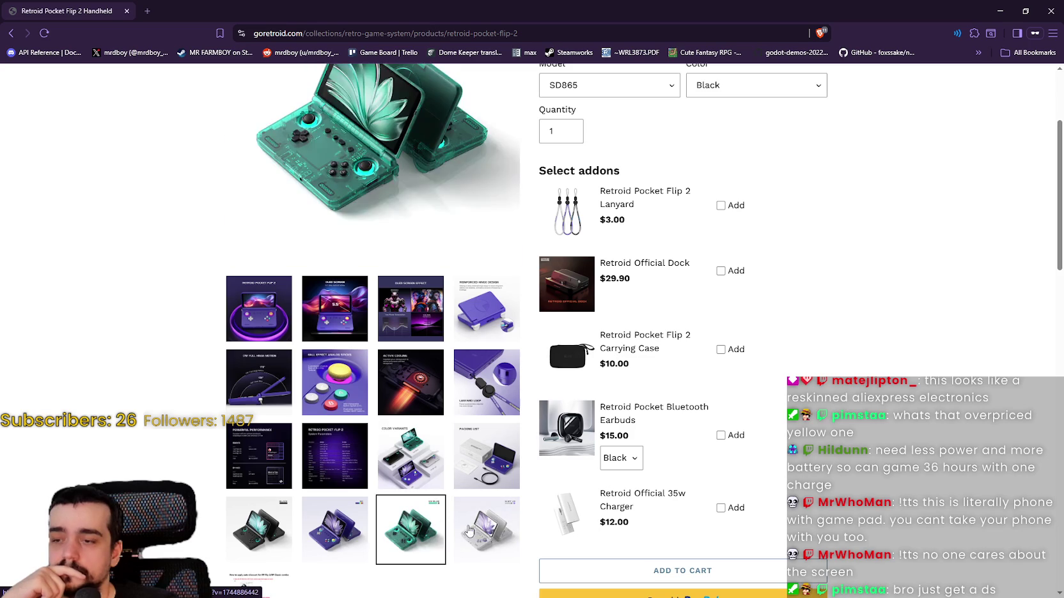
left_click(474, 533)
left_click(417, 541)
scroll(417, 537, "up", 1)
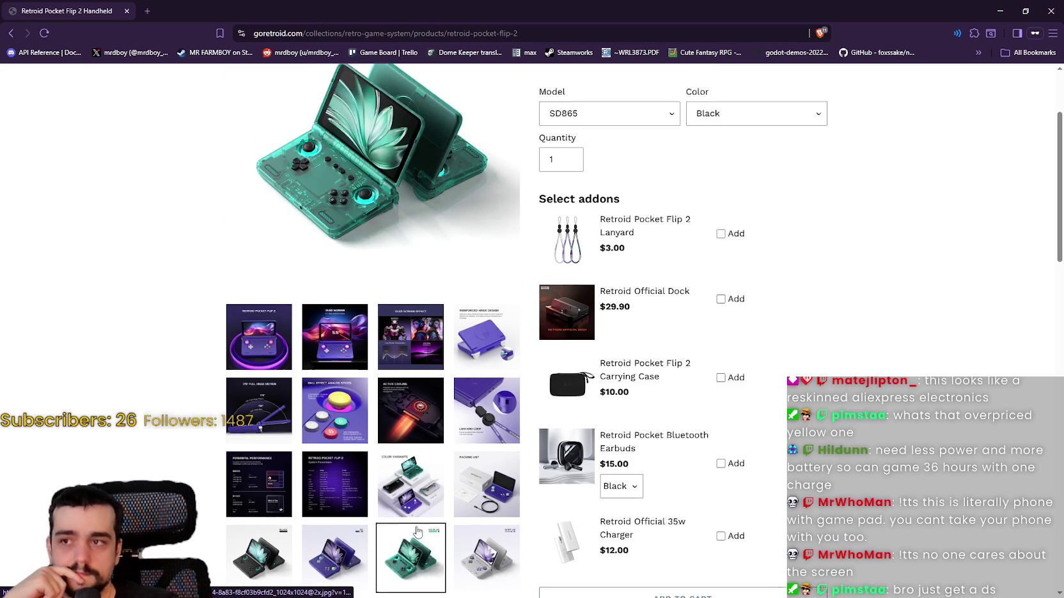
scroll(419, 531, "up", 2)
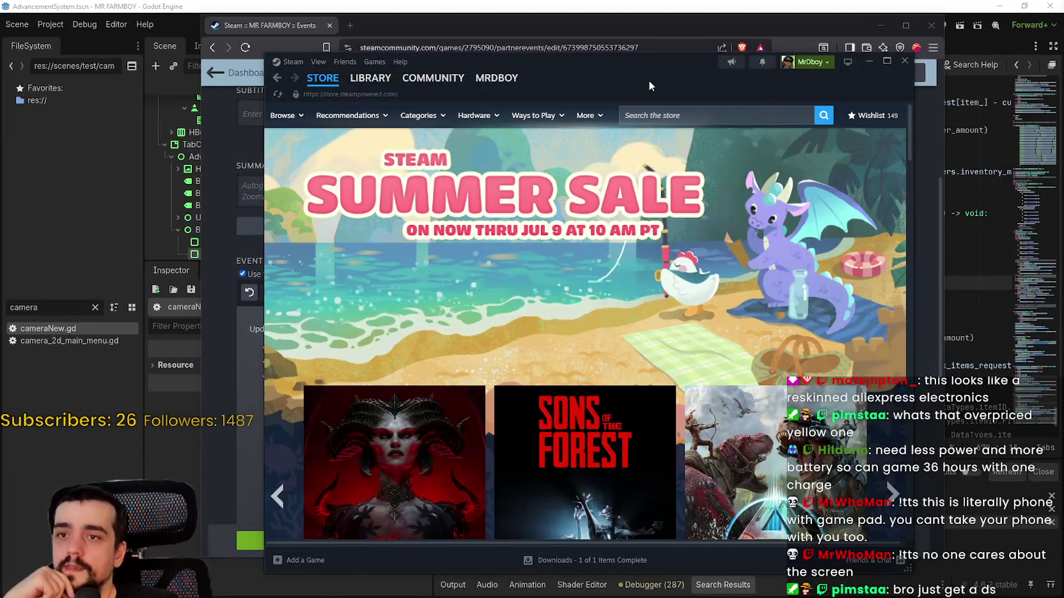
Step: Go from the Steam library to MR FARMBOY's store page and its Community Hub
mouse_move(648, 80)
left_mouse_down()
mouse_move(735, 63)
mouse_move(783, 96)
mouse_move(774, 97)
left_mouse_up()
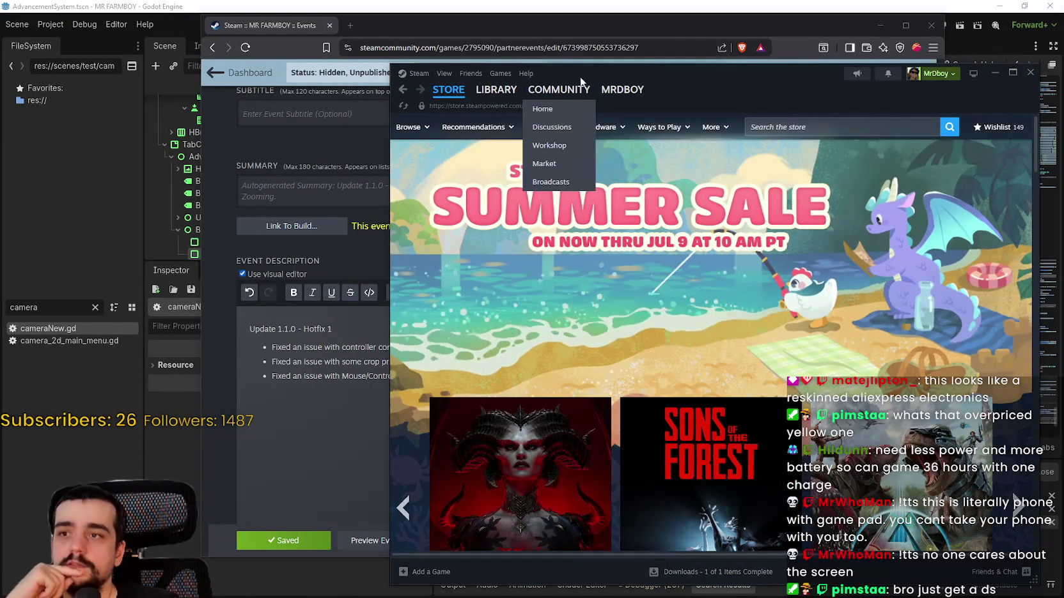
left_click(515, 94)
left_click(490, 109)
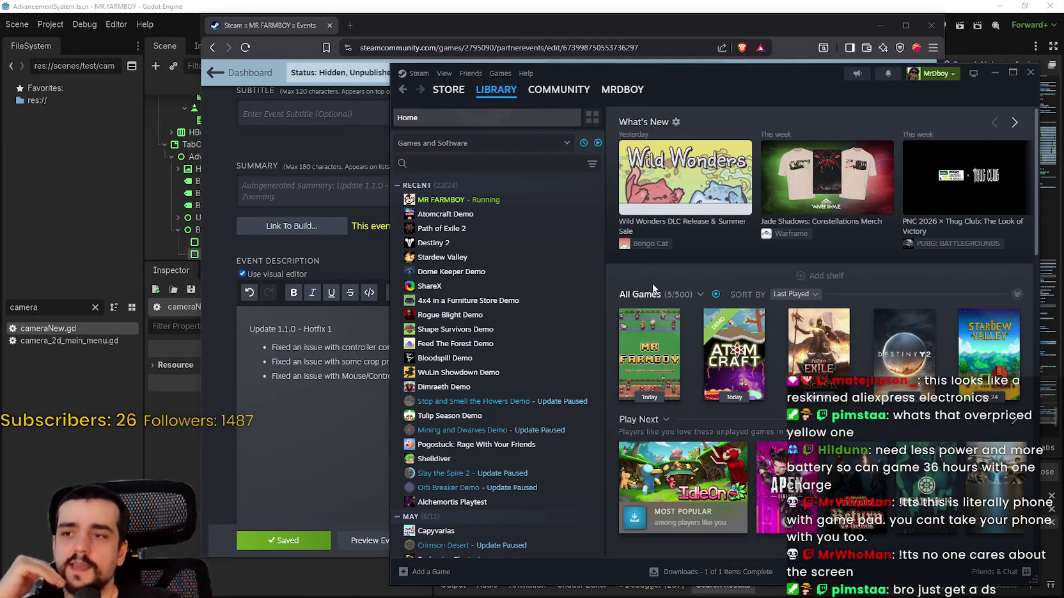
left_click(447, 200)
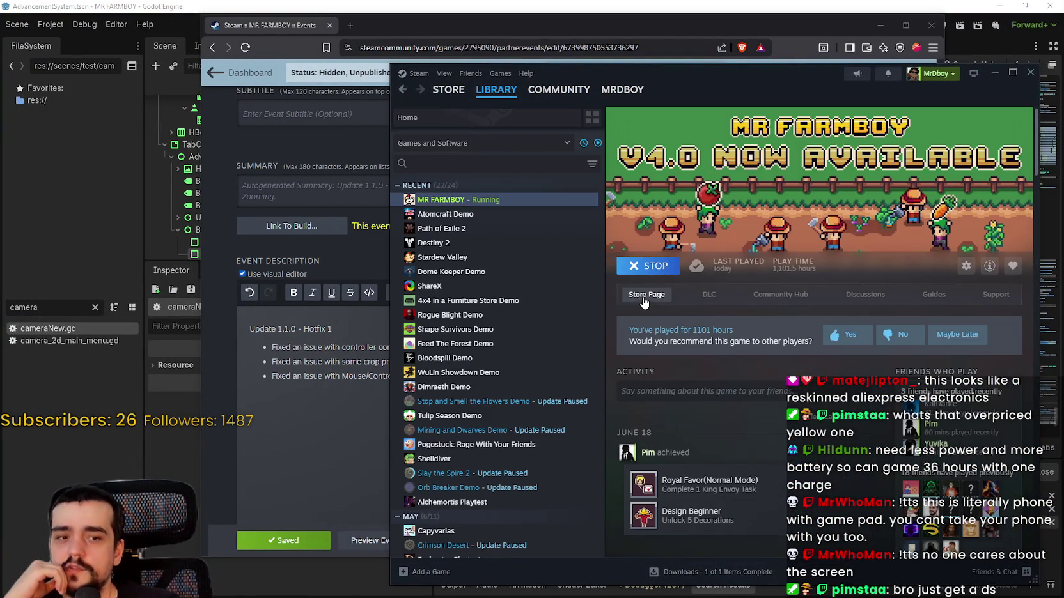
left_click(644, 296)
left_click_drag(795, 78, 737, 68)
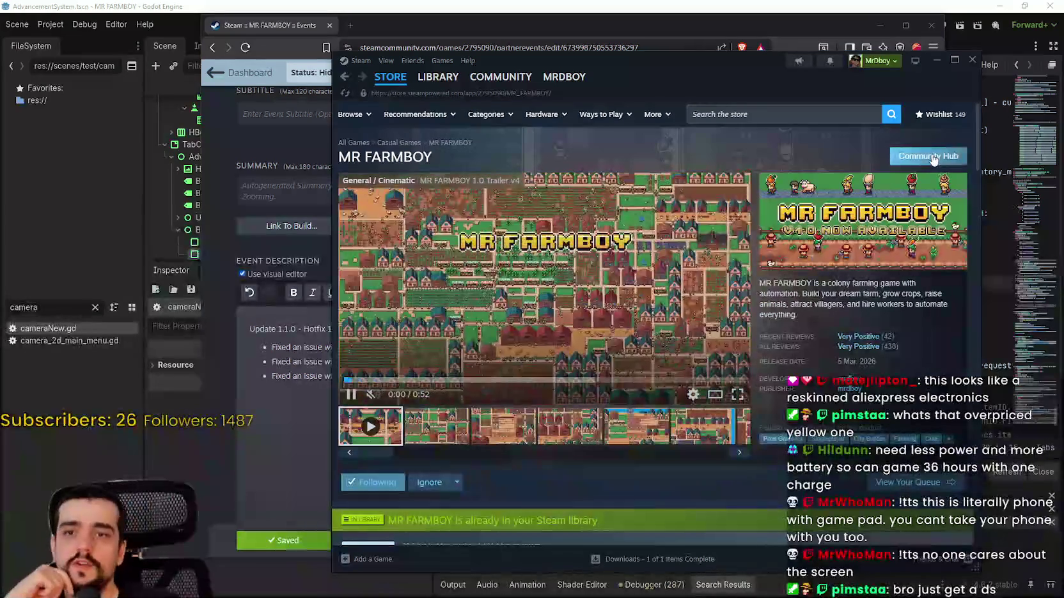
left_click(924, 157)
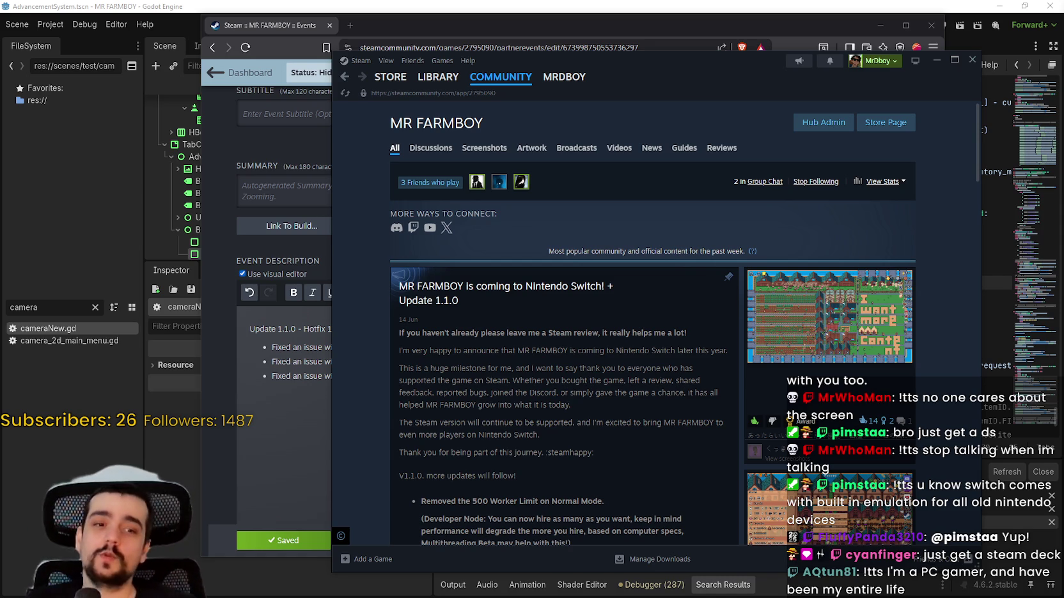
Step: Open MR FARMBOY's Discussions and scroll to the 'Inconsistent Sell Prices?' topic
left_click(431, 148)
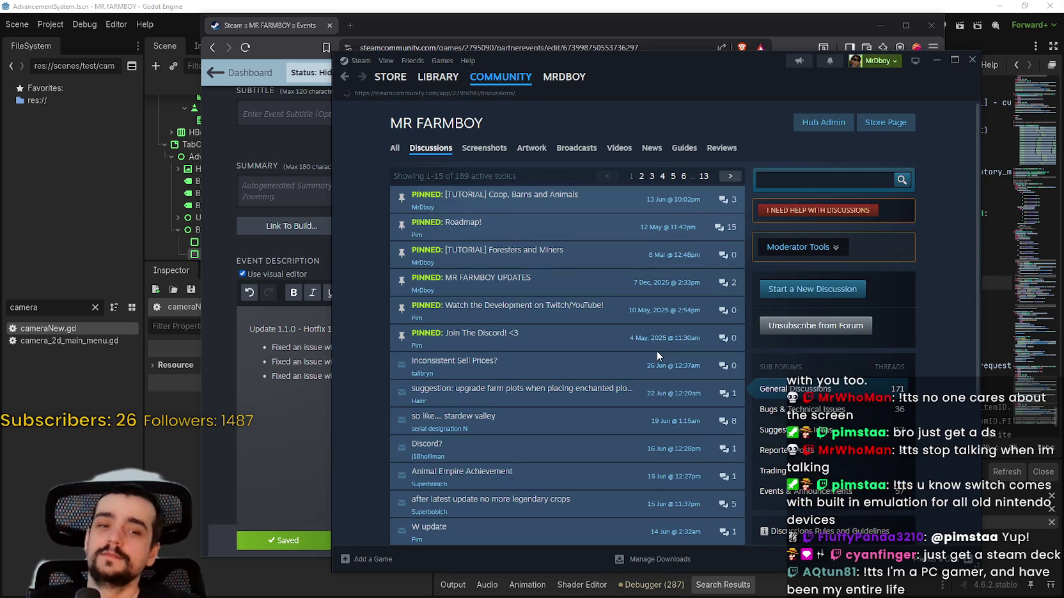
scroll(498, 252, "down", 2)
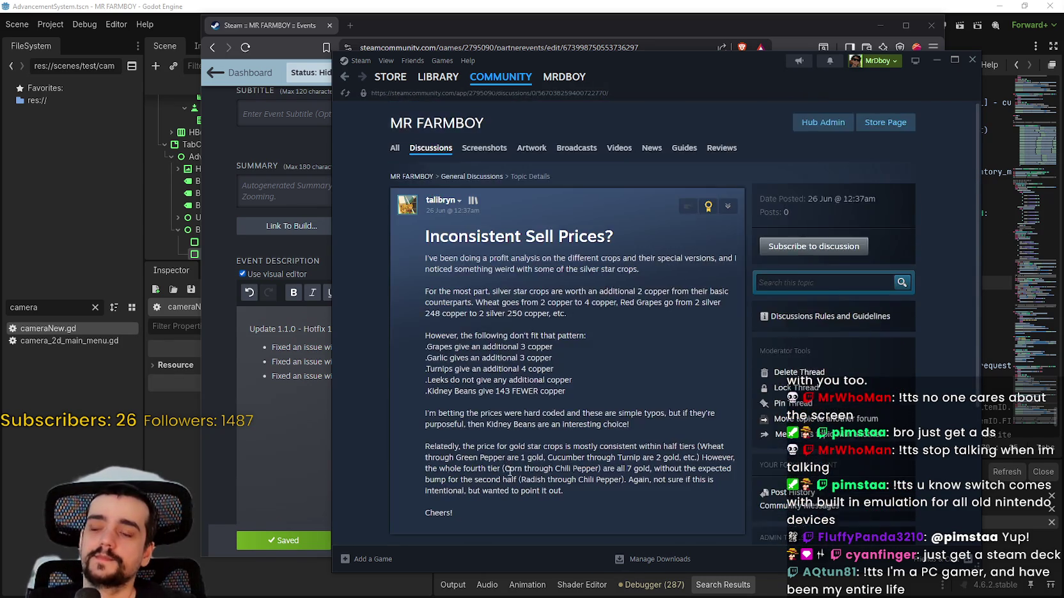
scroll(528, 360, "down", 5)
Step: Post the reply 'Thanks for letting me know!' with an added emoticon
left_click(563, 317)
type("Rha")
key("BackSpace")
key("BackSpace")
key("BackSpace")
type("Thanks for letting me know!")
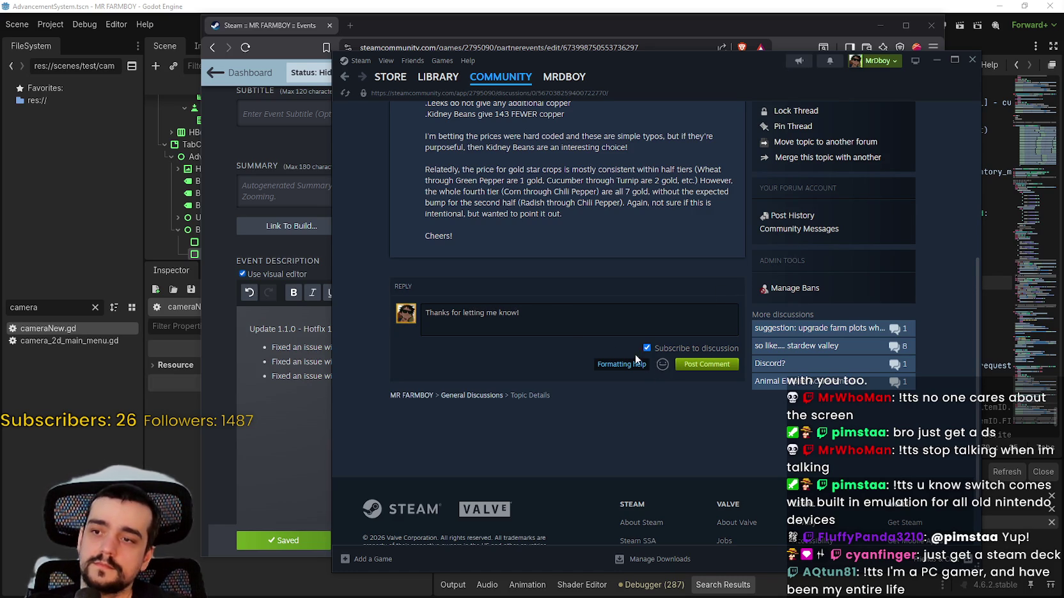
left_click(662, 364)
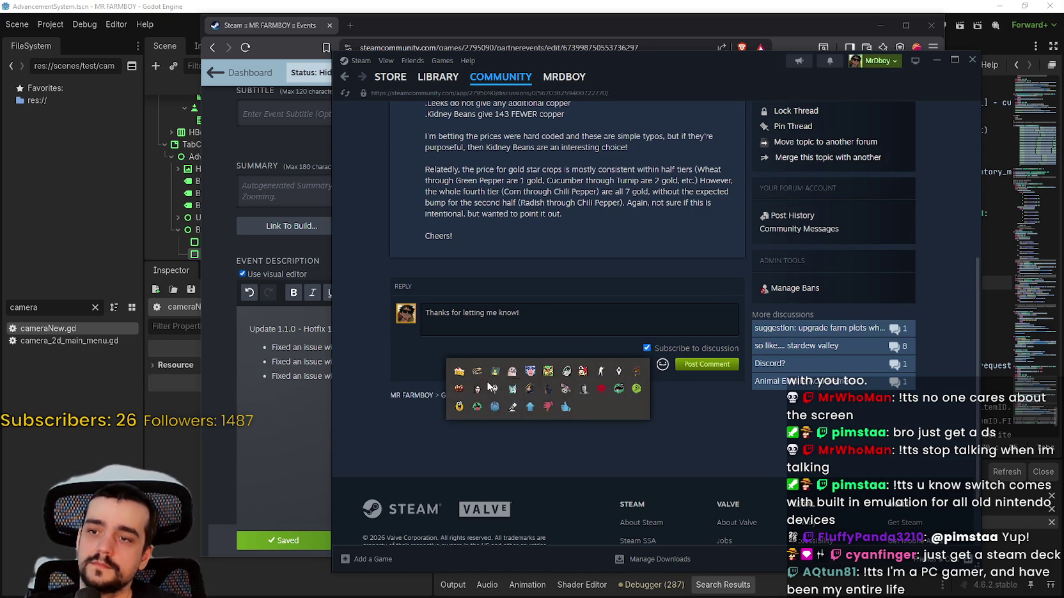
left_click(460, 407)
left_click(707, 365)
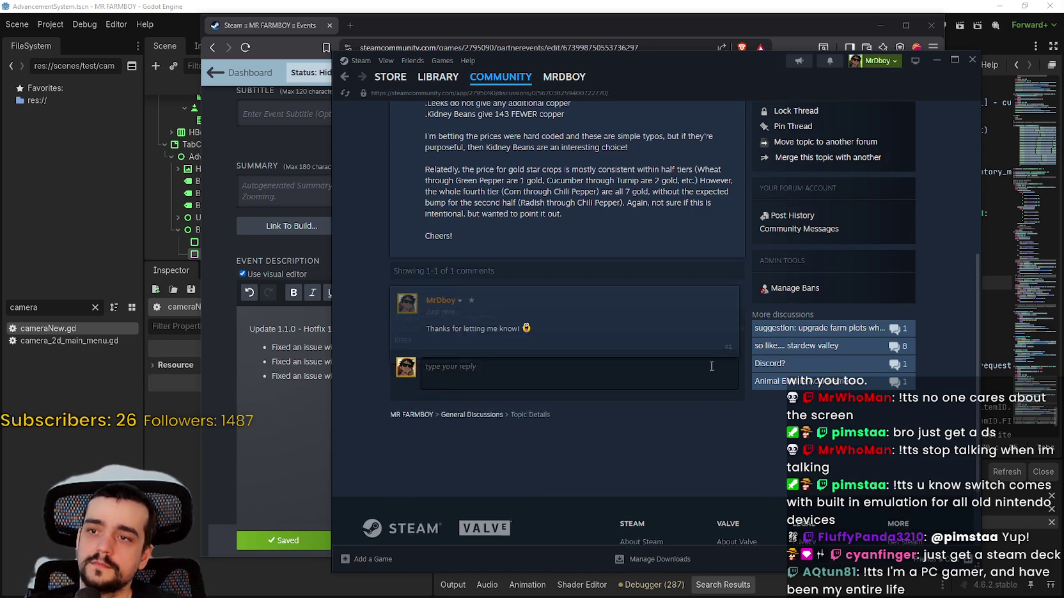
scroll(463, 285, "up", 4)
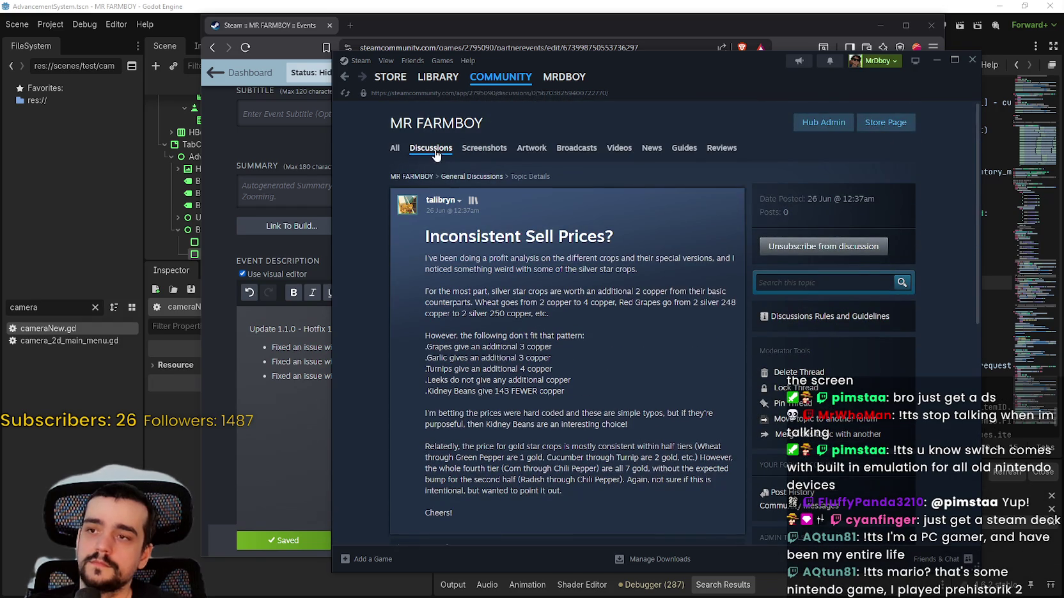
Step: Read the 'potential coop bug' thread, then go back to the topic list
scroll(520, 325, "down", 6)
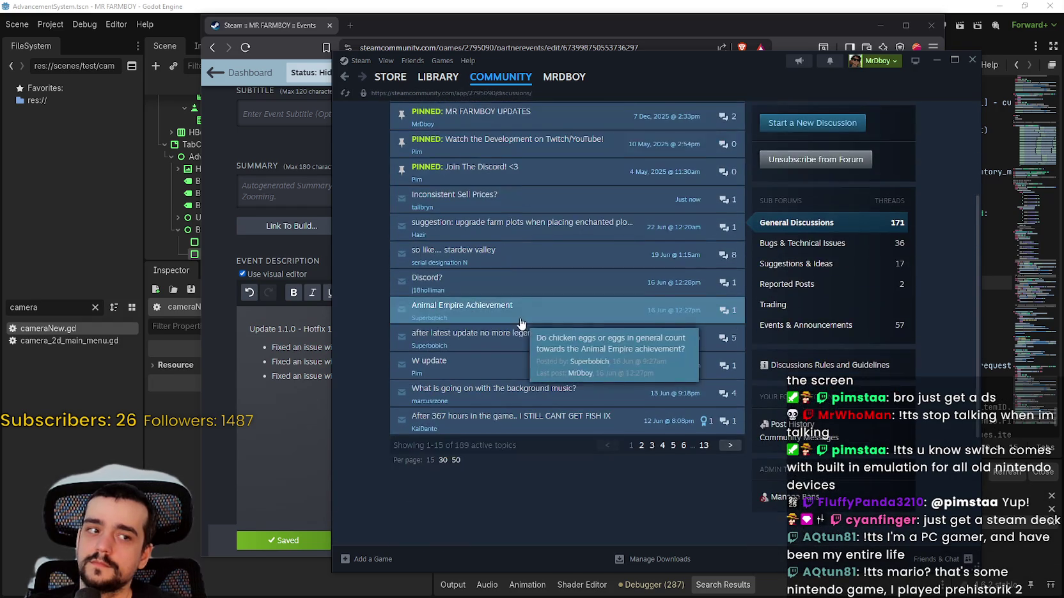
scroll(542, 326, "up", 3)
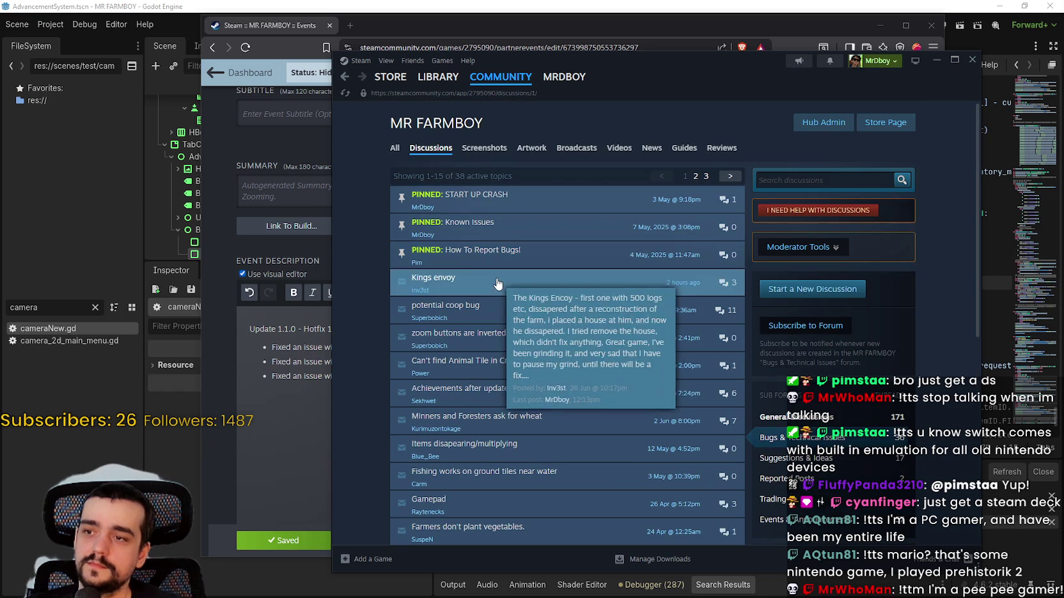
left_click(528, 316)
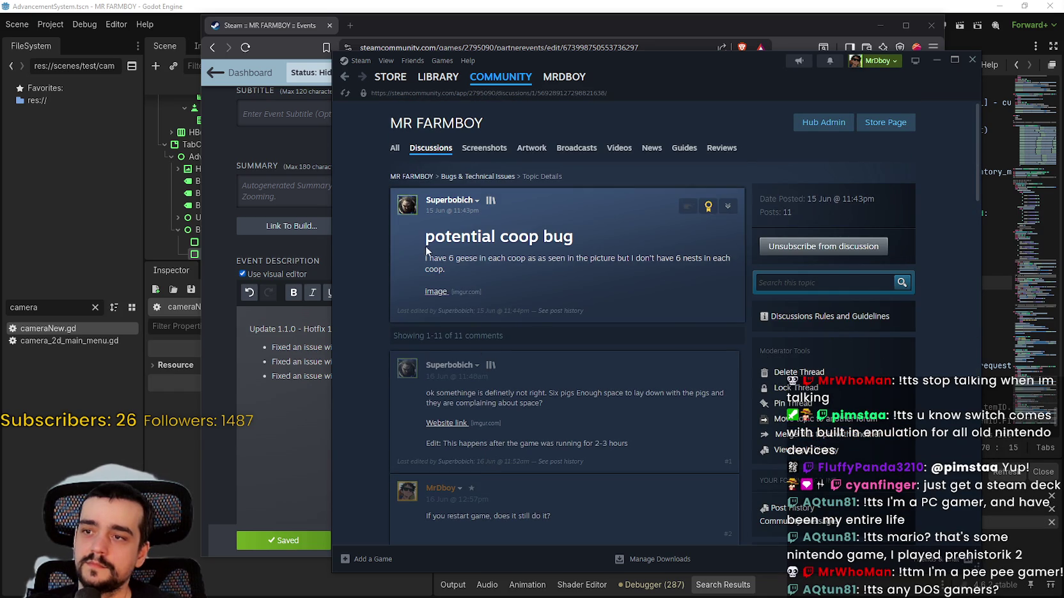
left_click_drag(420, 257, 456, 273)
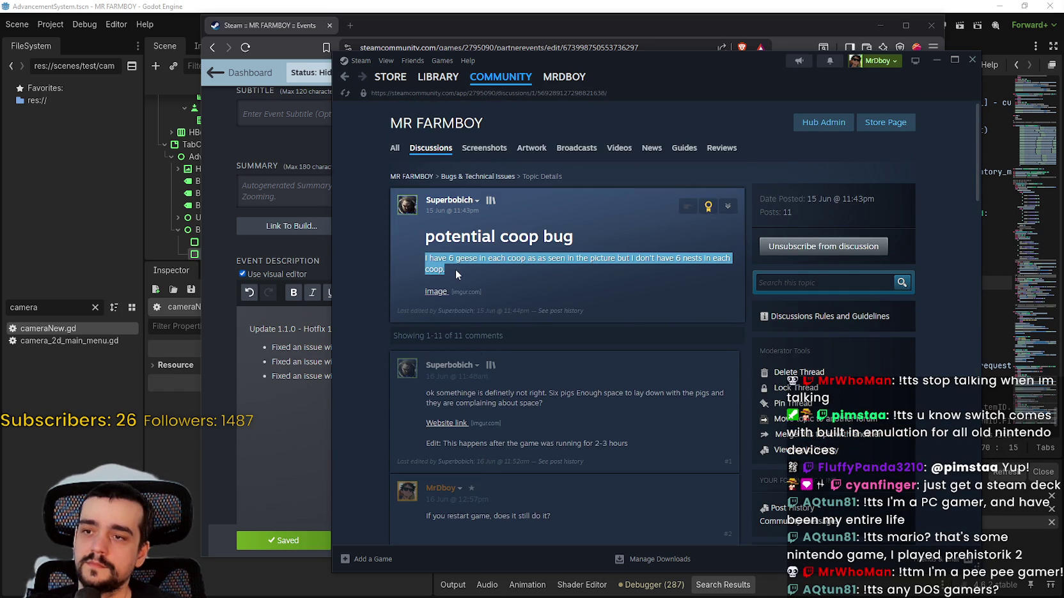
left_click(463, 264)
scroll(562, 332, "down", 8)
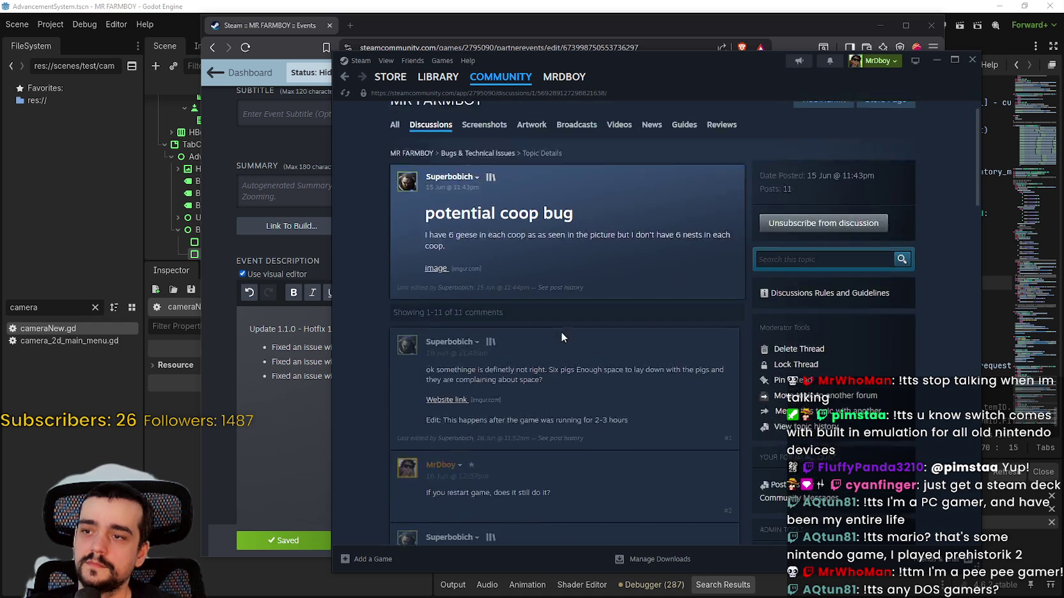
scroll(601, 352, "down", 4)
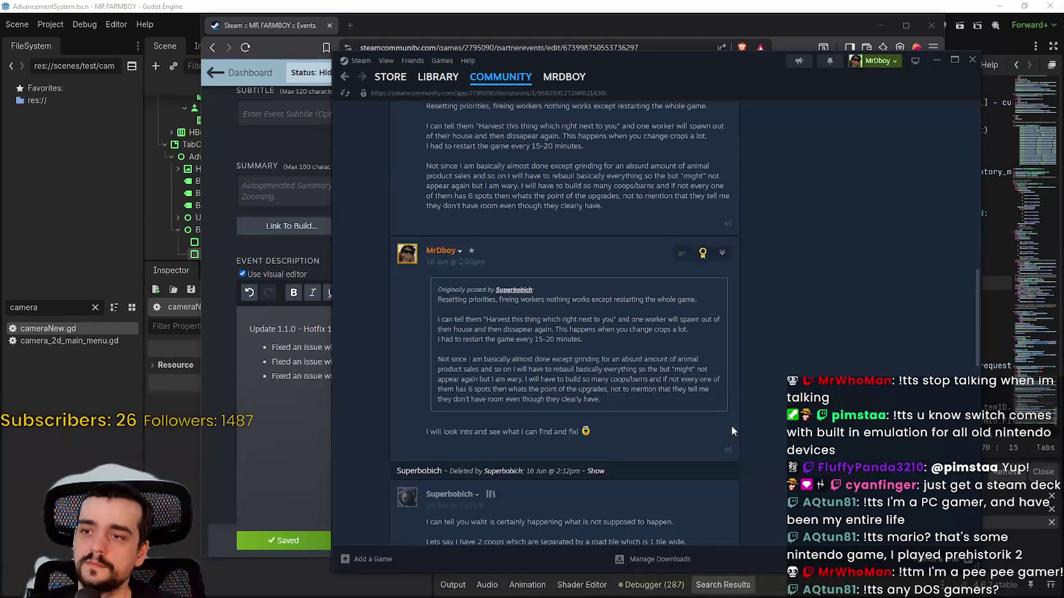
scroll(774, 440, "down", 8)
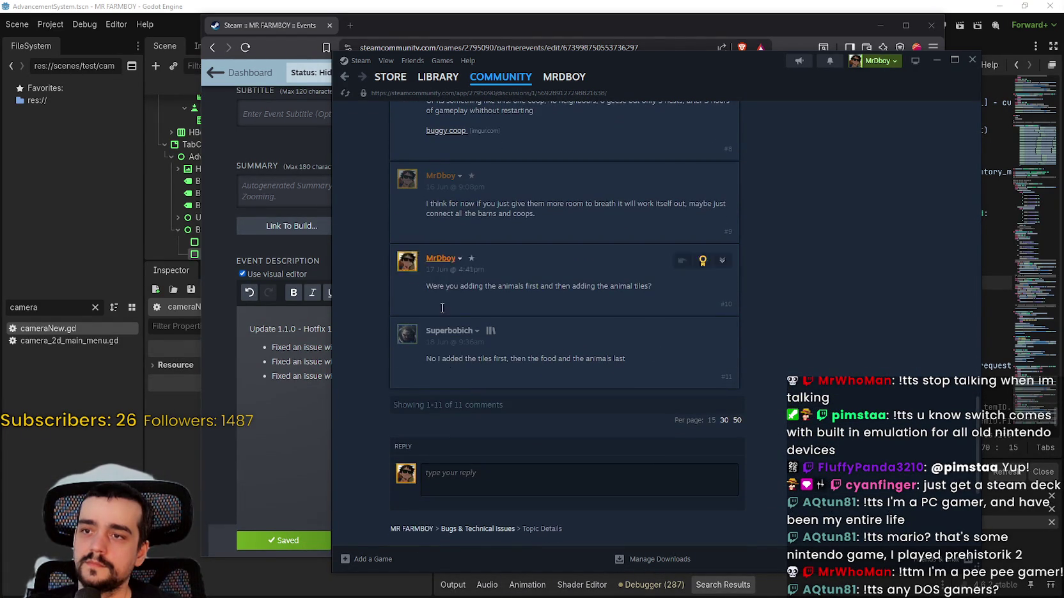
scroll(530, 422, "down", 1)
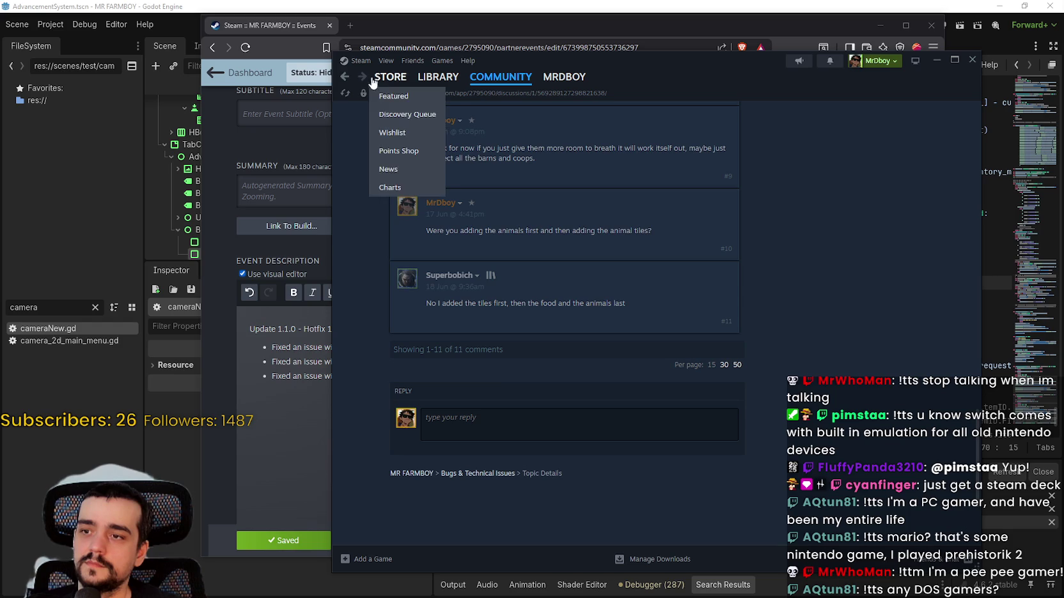
left_click(344, 76)
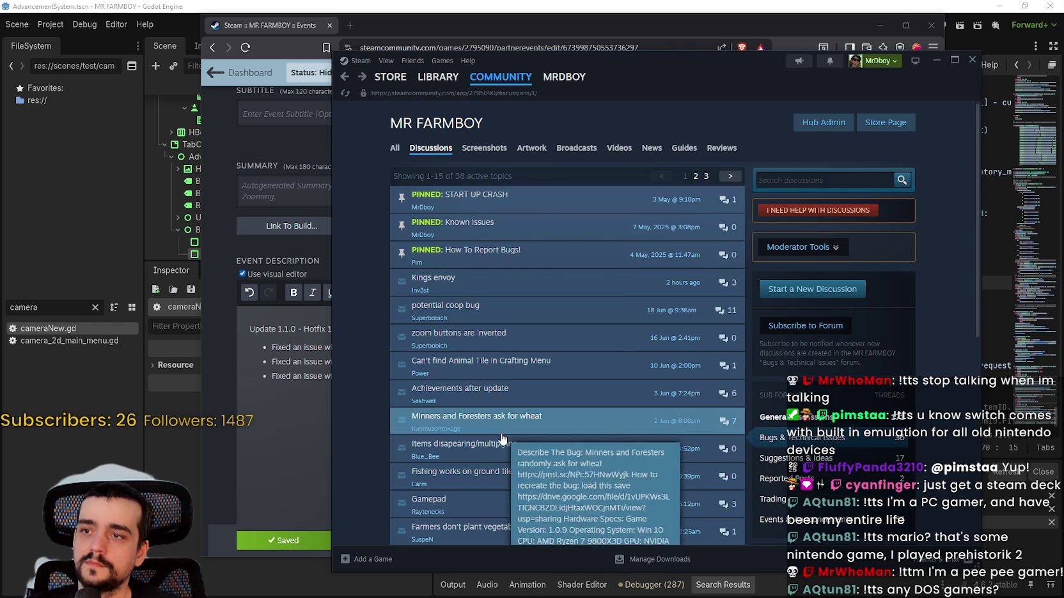
Step: Read the 'zoom buttons are inverted' report, then return to the Bugs & Technical Issues list
left_click(540, 338)
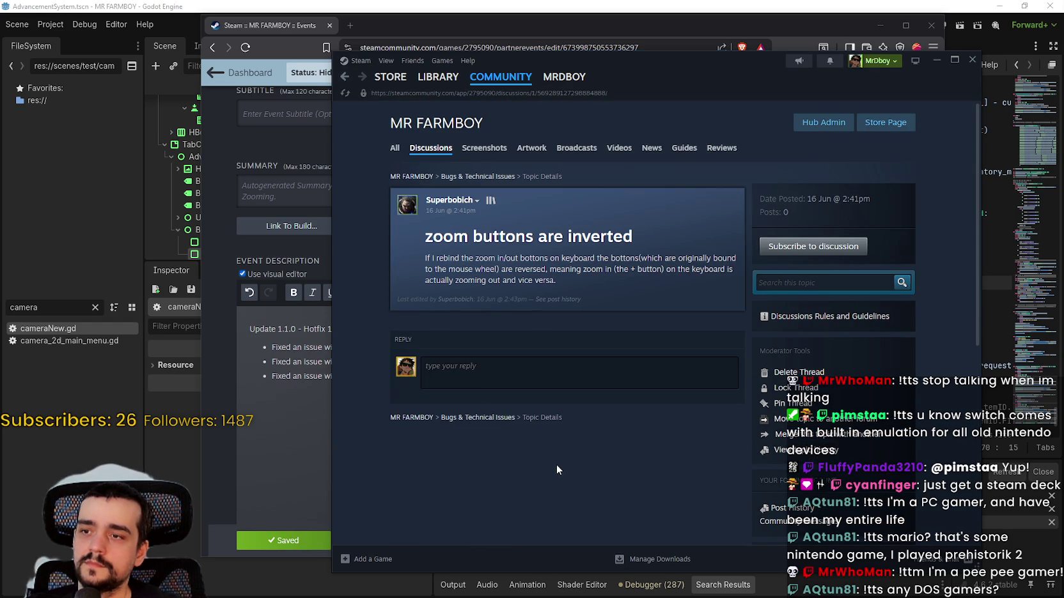
mouse_move(427, 258)
left_mouse_down()
mouse_move(736, 258)
mouse_move(735, 271)
mouse_move(463, 269)
mouse_move(720, 271)
mouse_move(723, 285)
mouse_move(689, 283)
left_mouse_up()
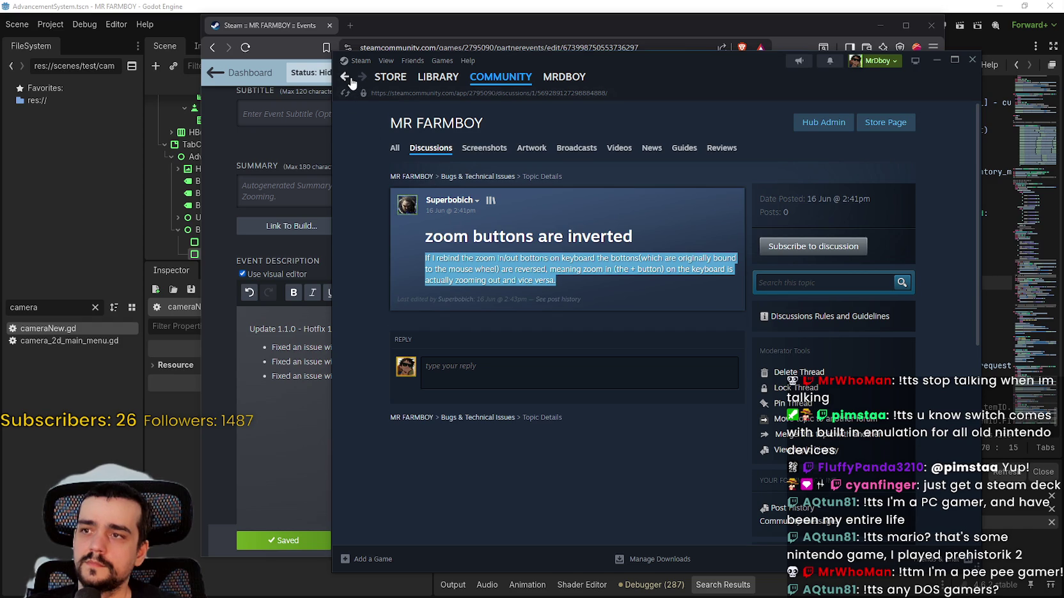
left_click(345, 77)
scroll(553, 372, "down", 5)
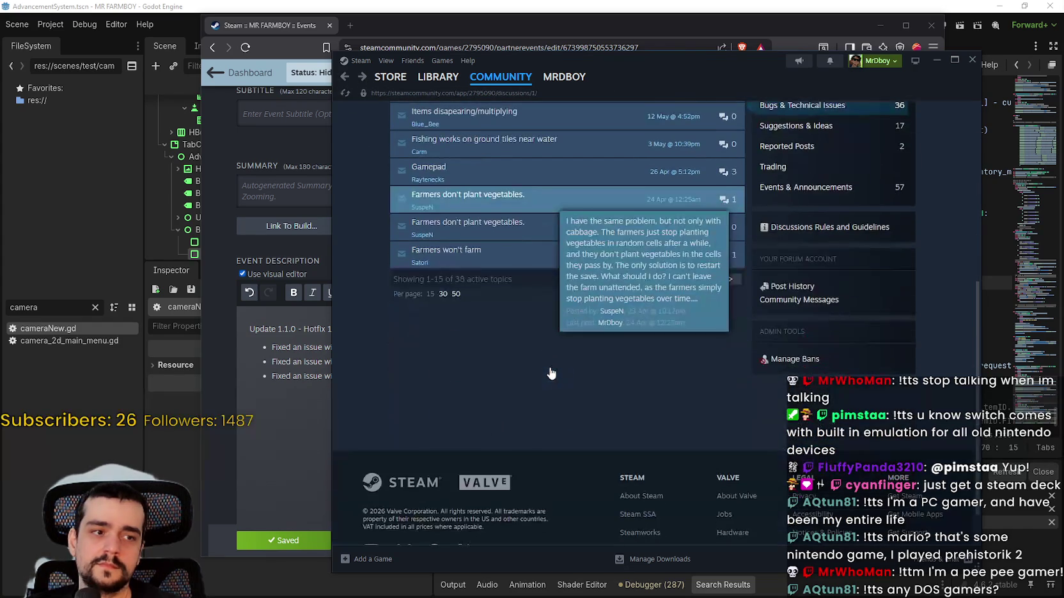
scroll(544, 340, "up", 2)
scroll(406, 206, "up", 4)
scroll(492, 319, "down", 4)
scroll(492, 337, "up", 4)
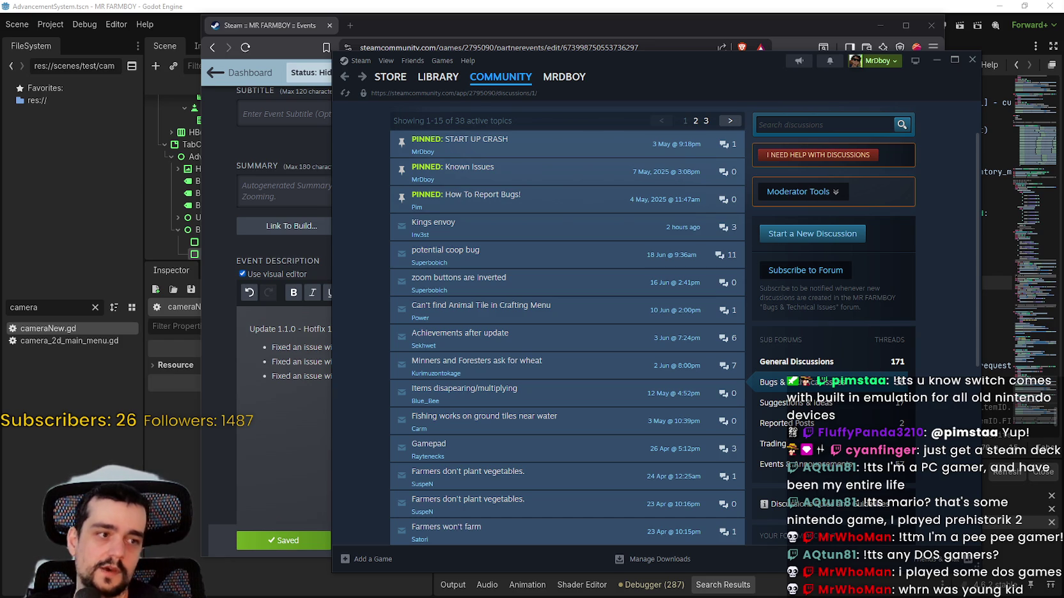
mouse_move(1061, 116)
left_mouse_down()
mouse_move(447, 116)
mouse_move(192, 3)
left_mouse_up()
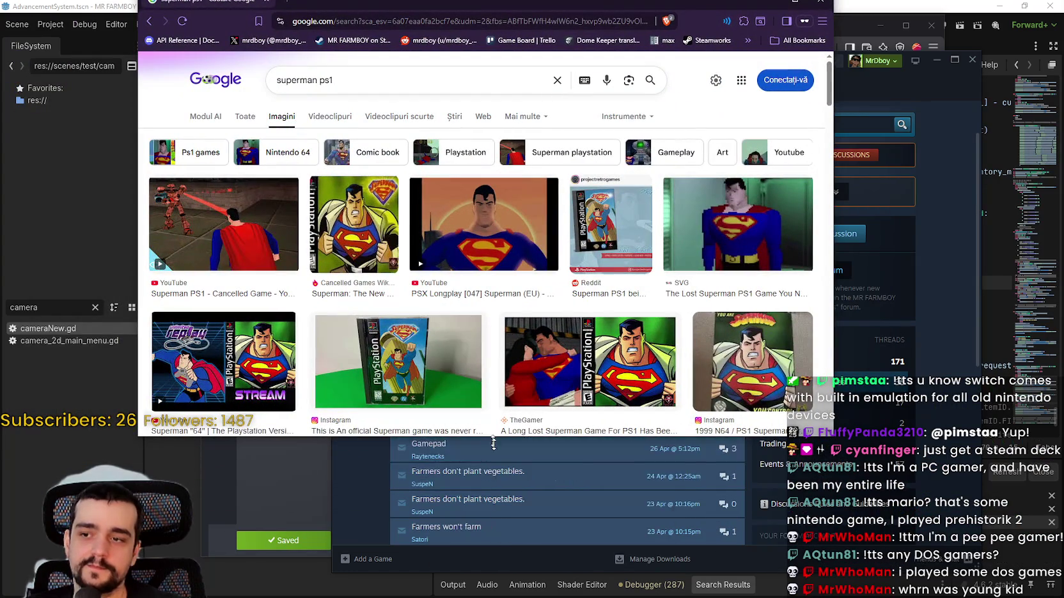
Step: Scroll the superman ps1 image results and preview a game-rave.com Superman PS1 gameplay screenshot
scroll(472, 327, "down", 2)
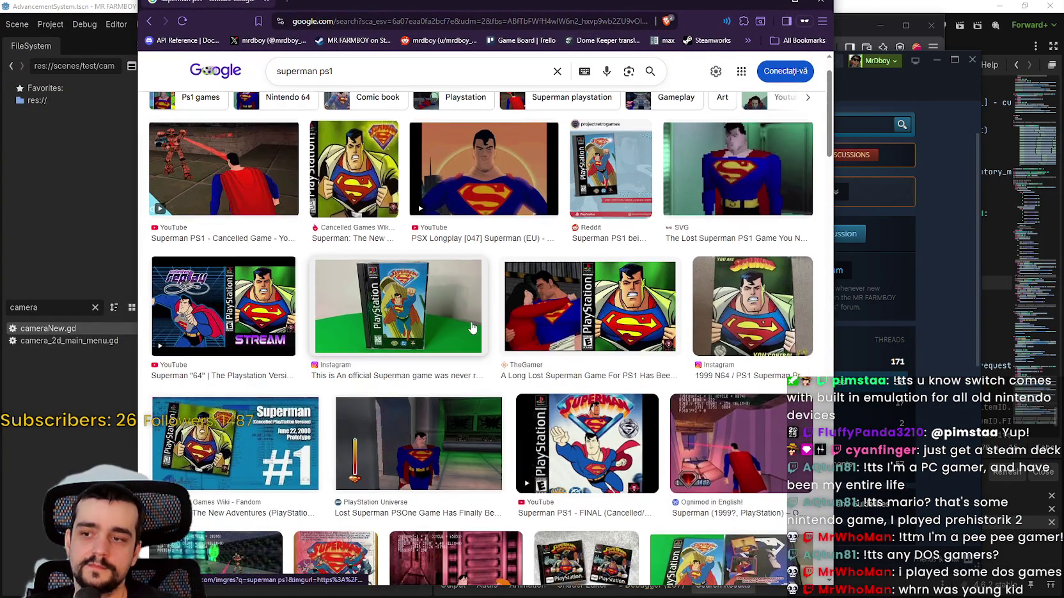
scroll(464, 329, "up", 2)
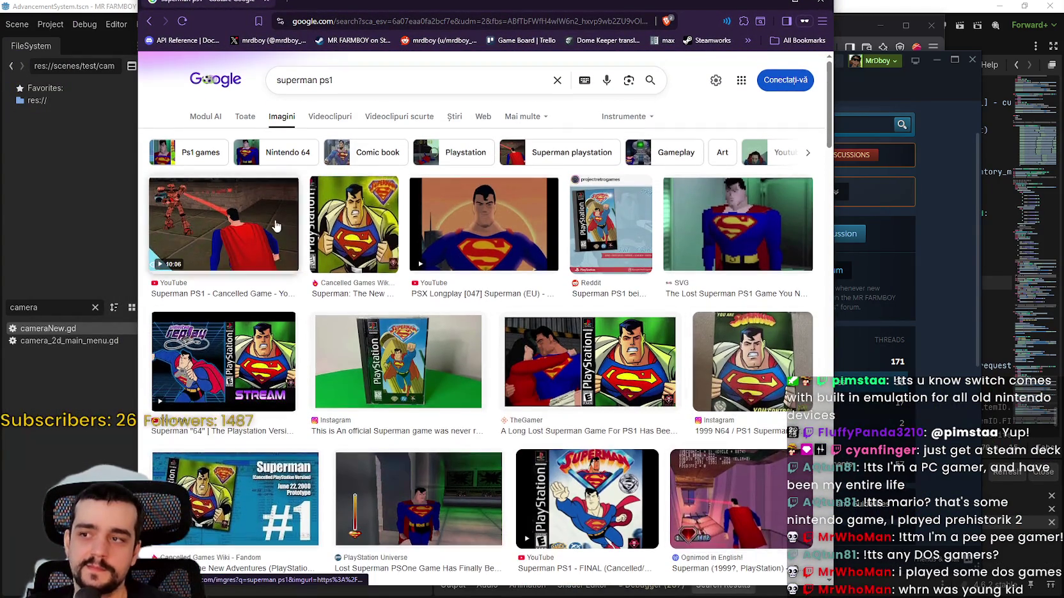
scroll(570, 321, "down", 7)
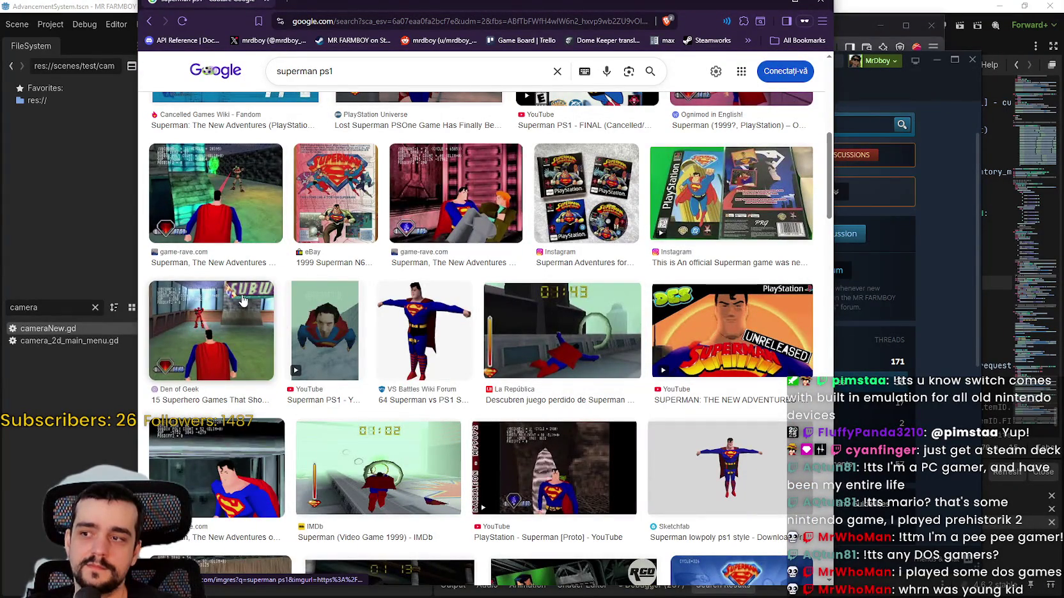
left_click(232, 211)
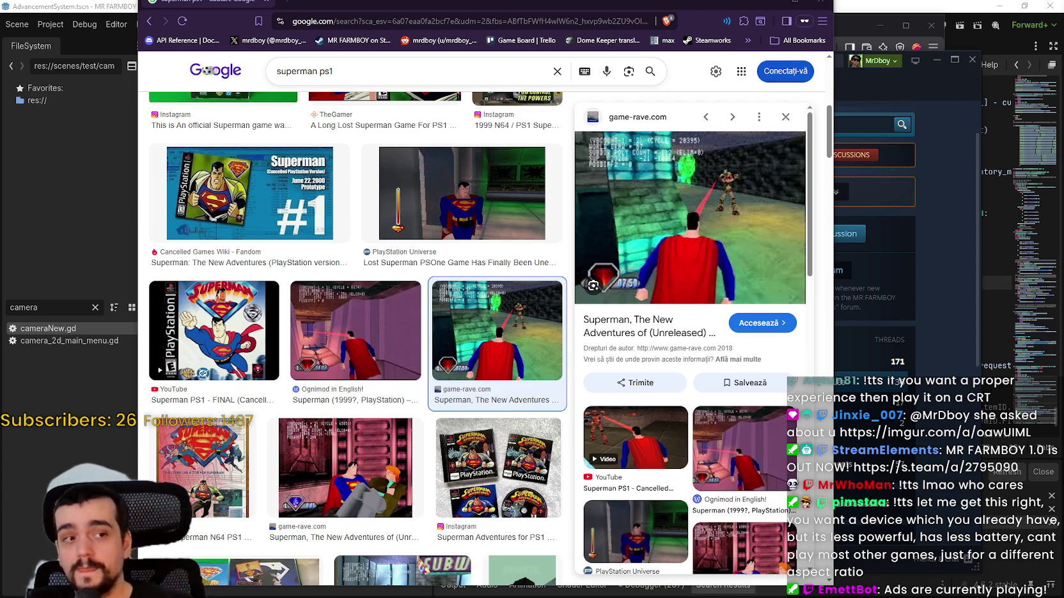
scroll(346, 353, "down", 2)
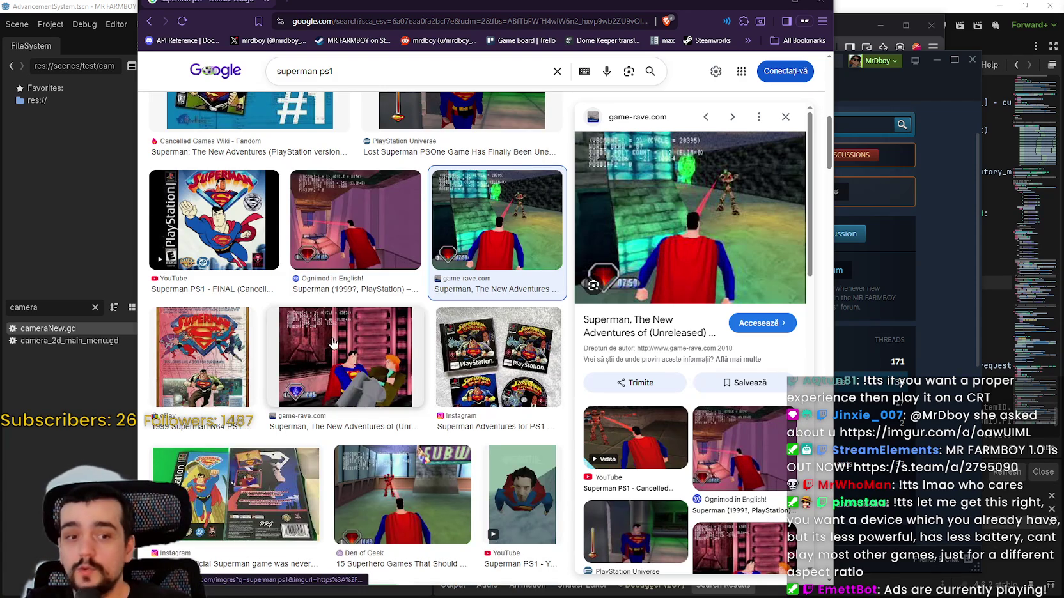
Step: Preview Superman images from game-rave.com, Den of Geek, La República, IMDb, YouTube and NeoGAF
left_click(369, 354)
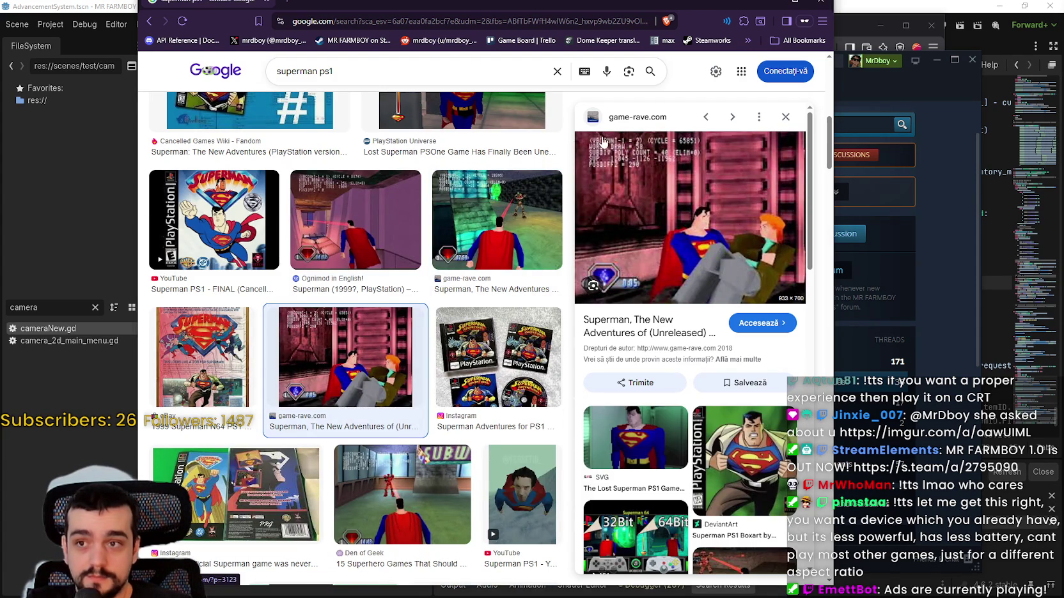
scroll(463, 429, "down", 2)
left_click(432, 403)
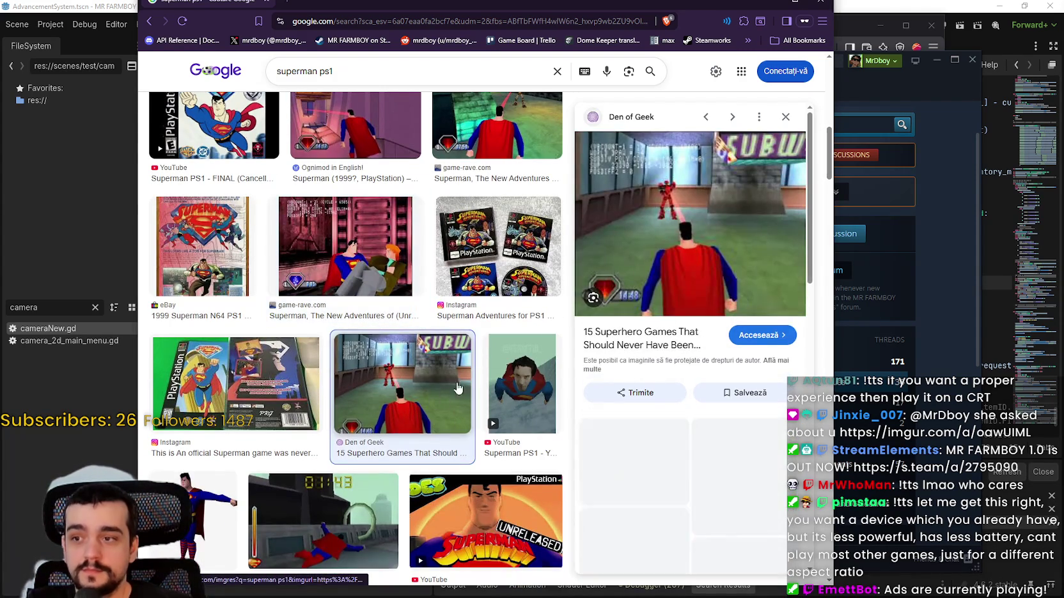
scroll(296, 359, "down", 3)
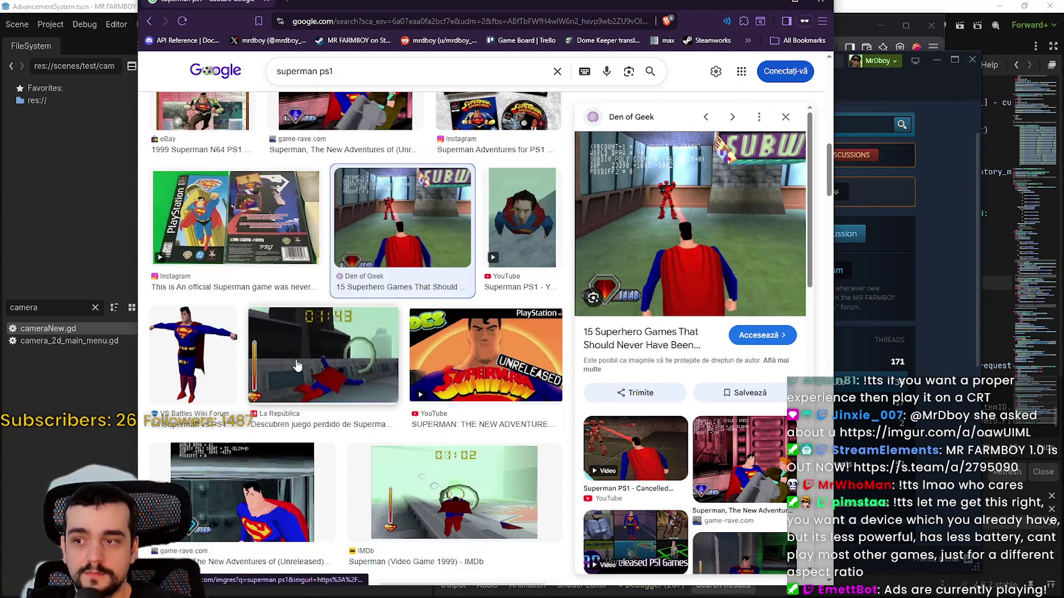
left_click(296, 362)
scroll(437, 451, "down", 1)
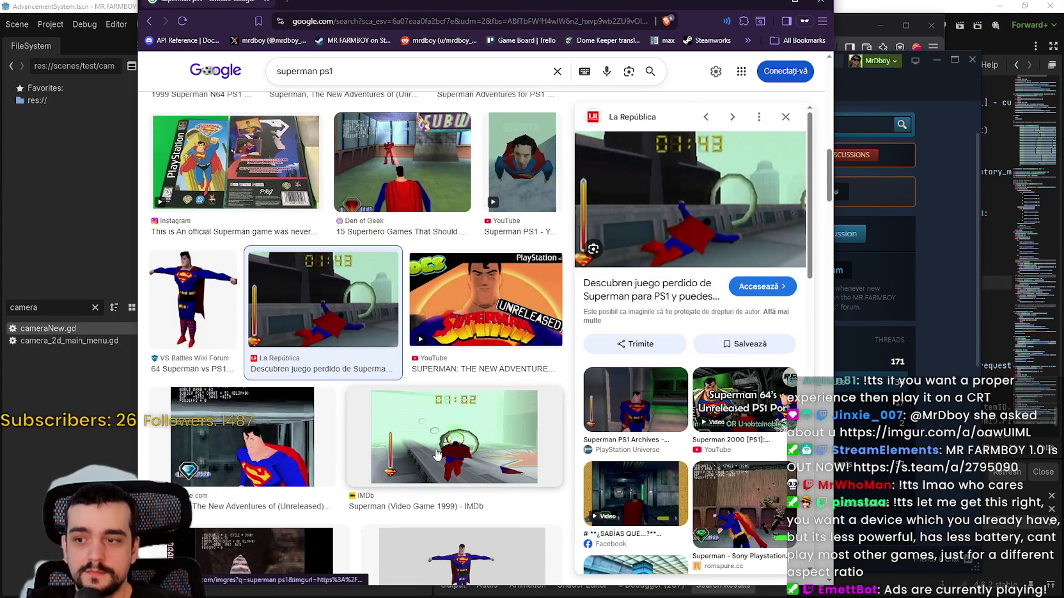
left_click(436, 451)
scroll(437, 451, "down", 1)
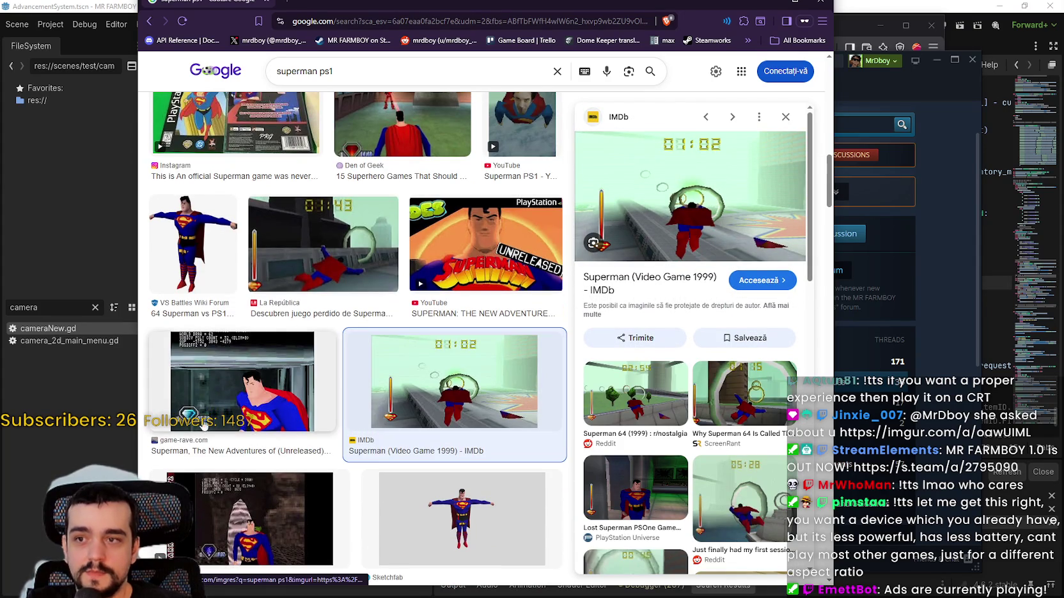
scroll(292, 491, "down", 1)
left_click(293, 492)
scroll(292, 492, "down", 3)
left_click(463, 458)
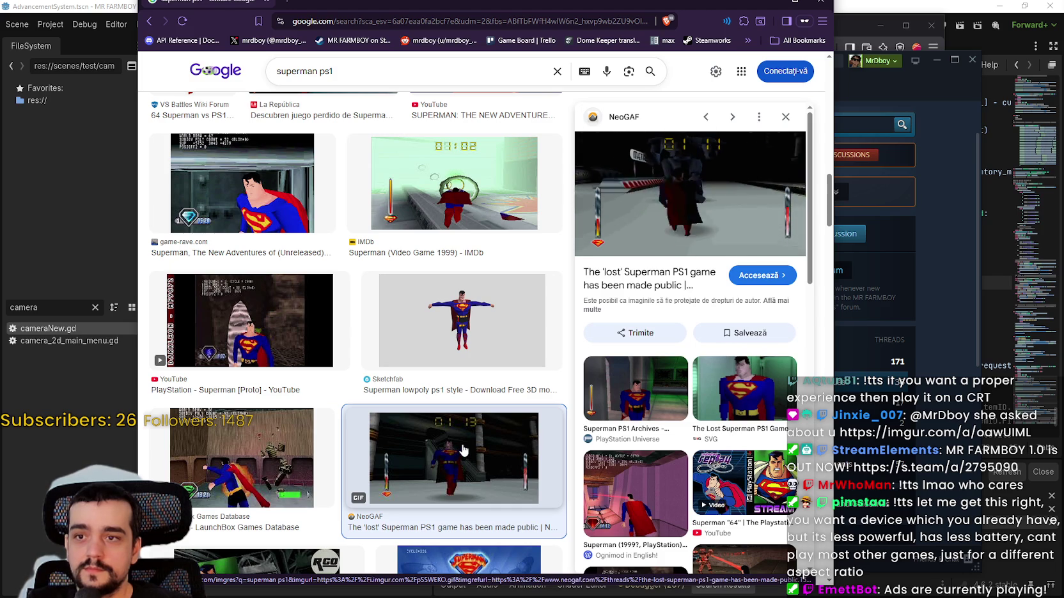
Step: Preview the LaunchBox, IMDb, CDRomance, Ognimod and game-rave results, then close the Chrome window
left_click(248, 480)
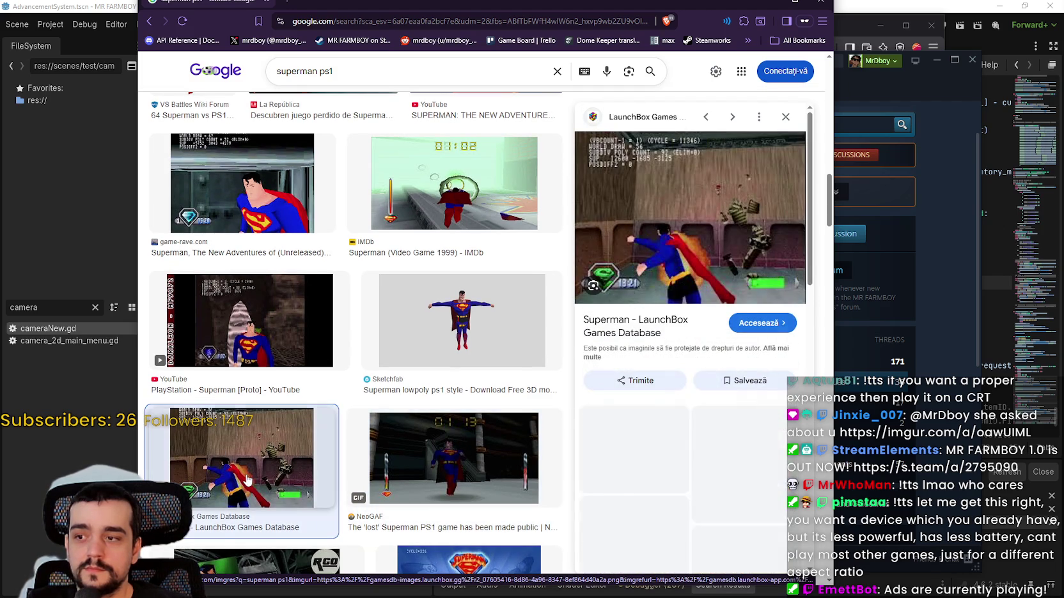
scroll(316, 418, "down", 2)
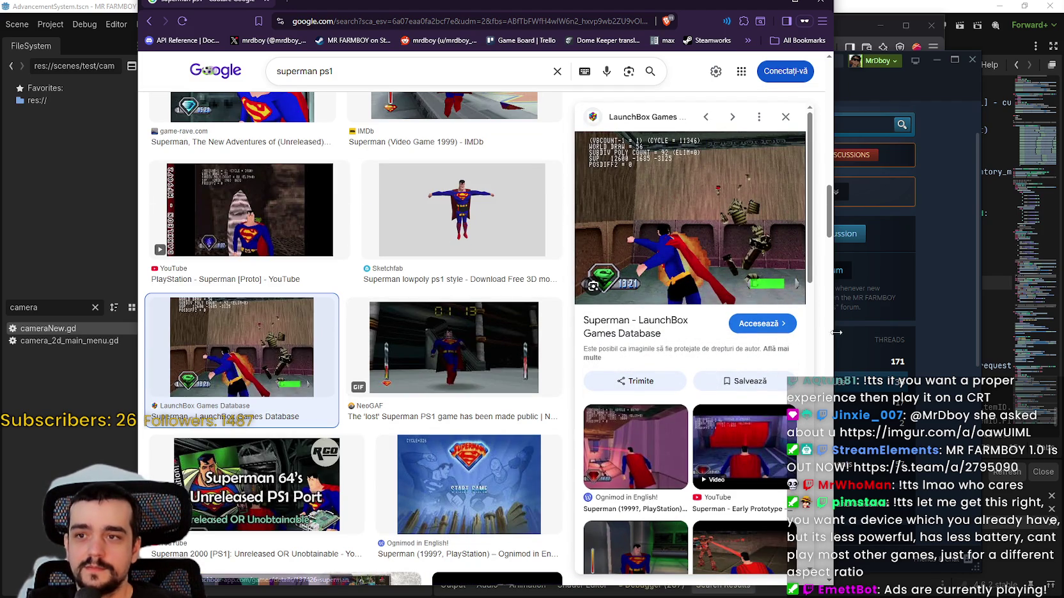
scroll(415, 443, "down", 1)
scroll(512, 473, "up", 5)
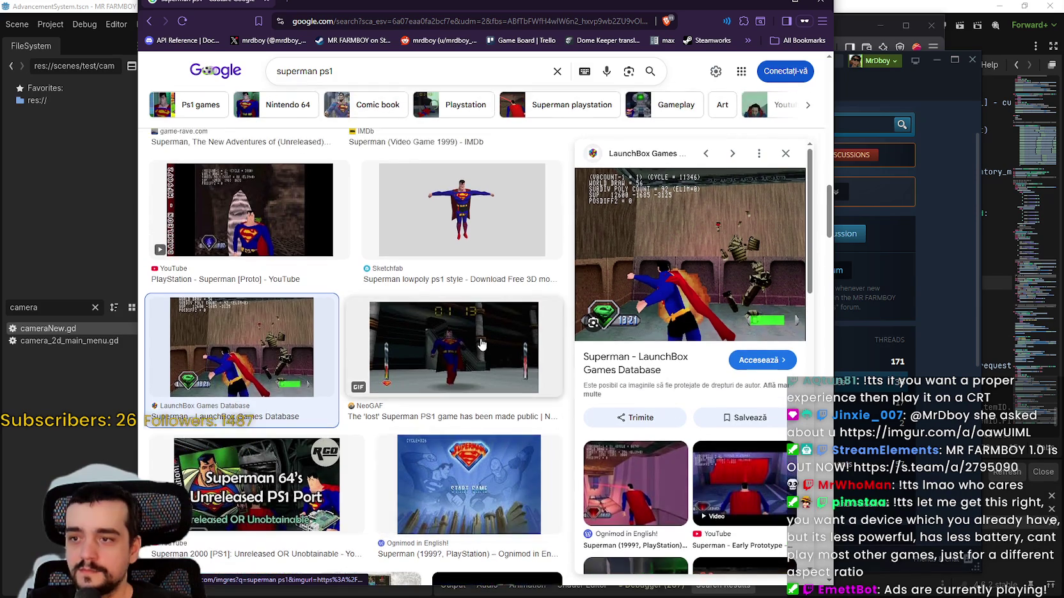
left_click(447, 454)
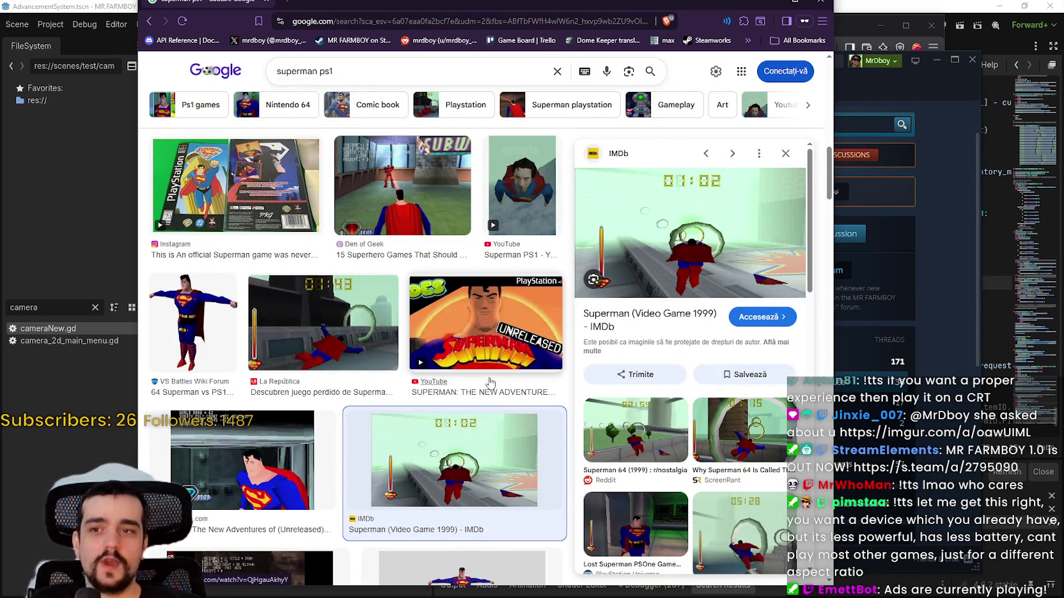
scroll(496, 401, "down", 10)
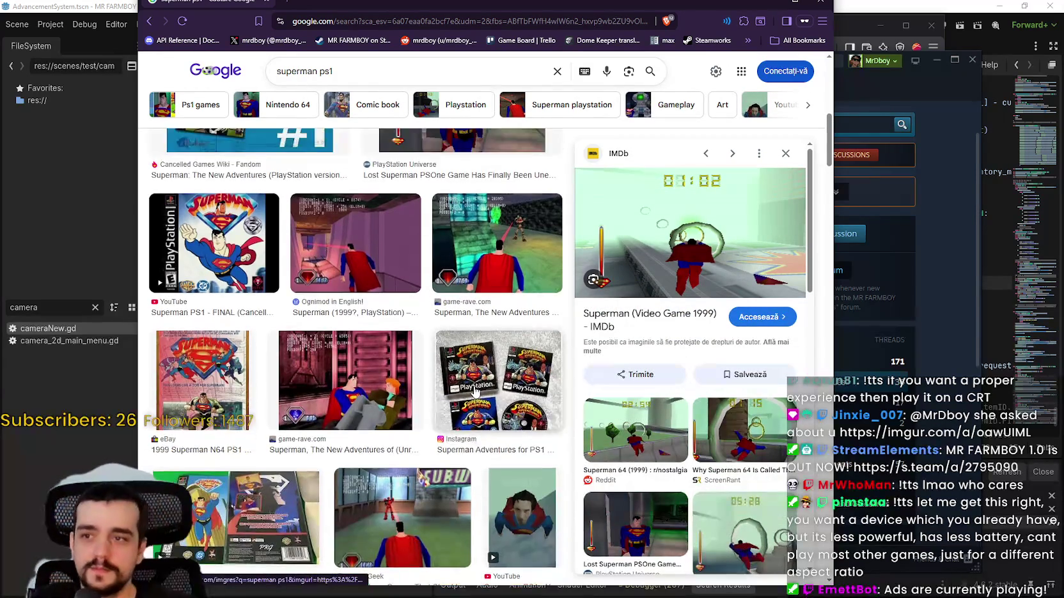
scroll(473, 392, "up", 10)
scroll(473, 391, "down", 5)
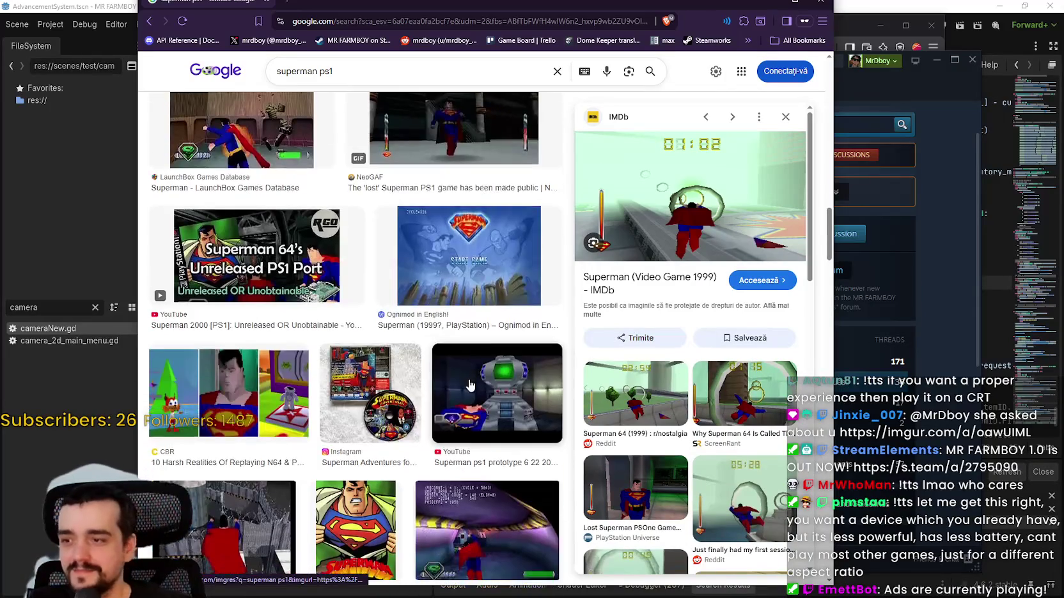
scroll(271, 295, "down", 2)
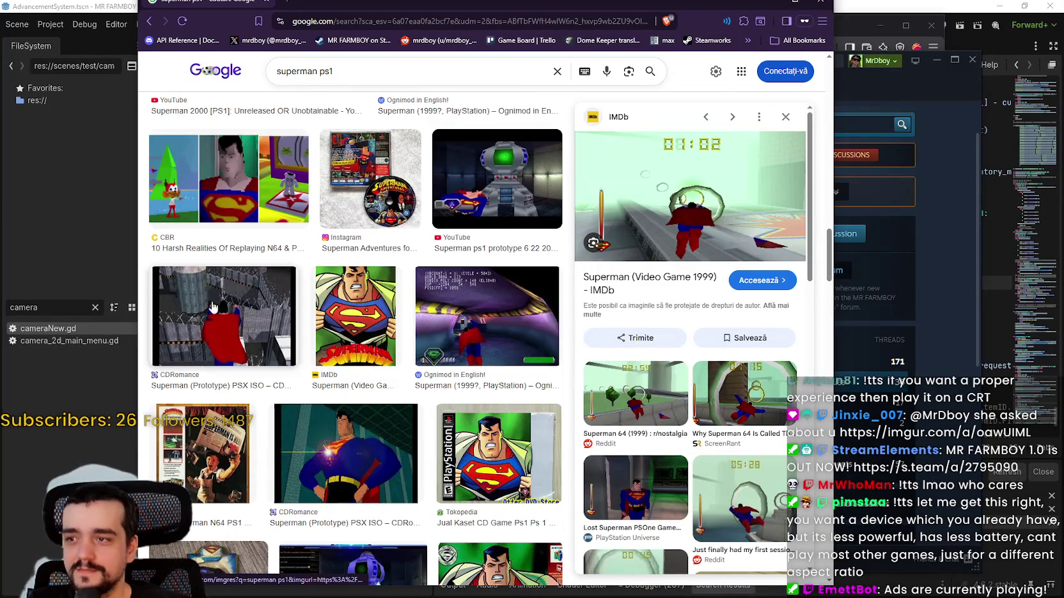
left_click(213, 308)
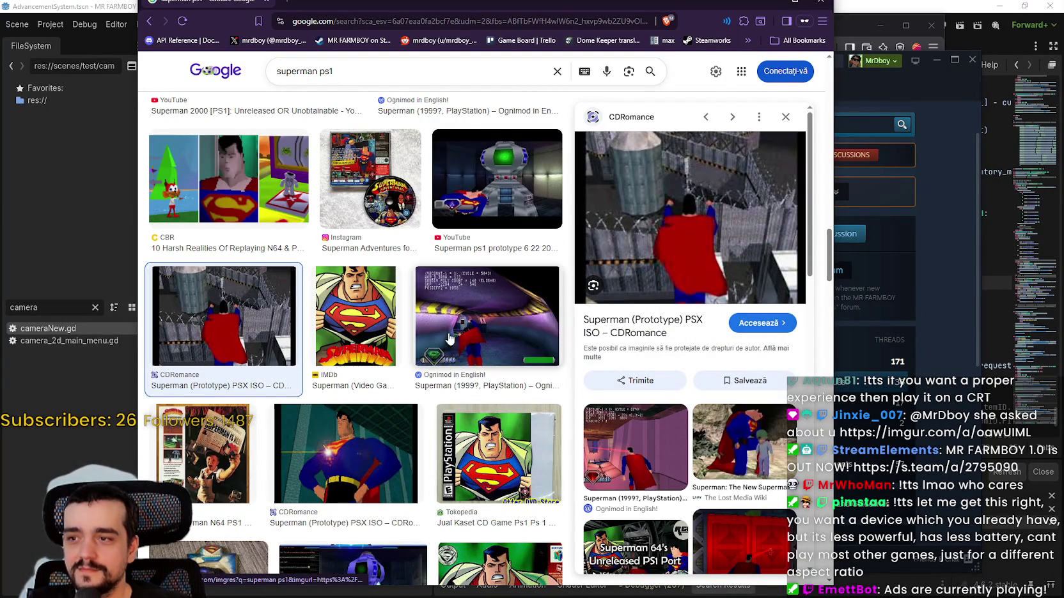
left_click(473, 337)
scroll(192, 521, "down", 2)
left_click(192, 521)
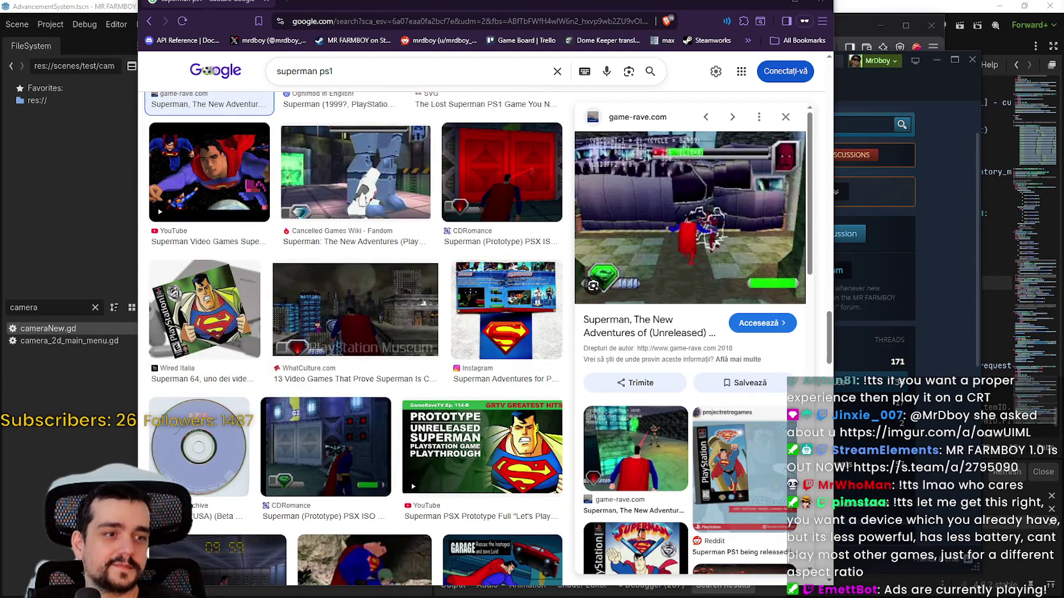
scroll(690, 339, "down", 5)
scroll(358, 339, "down", 4)
left_click(823, 5)
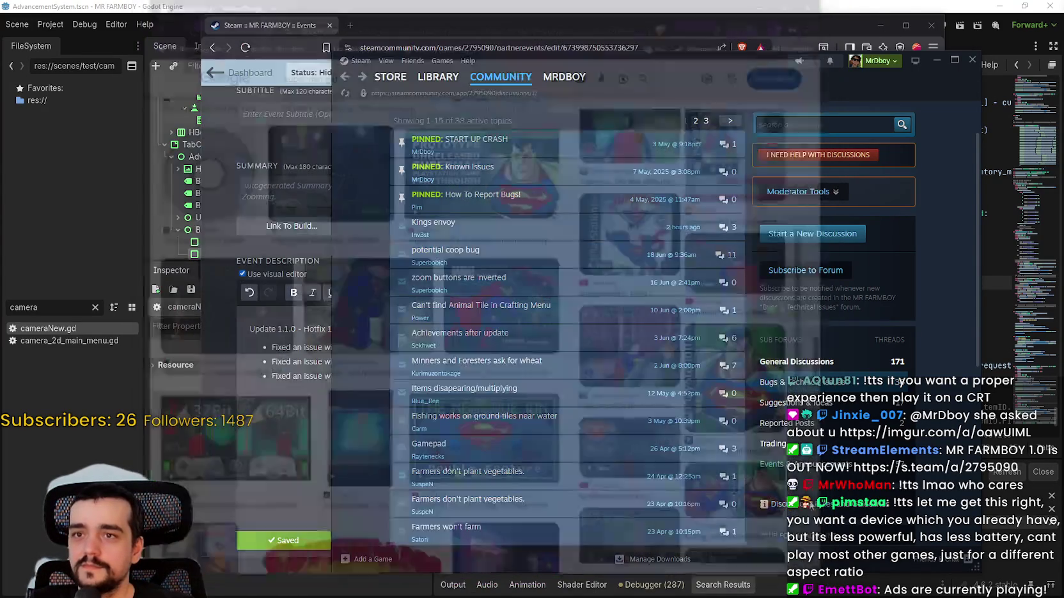
Step: Look through the 'Kings envoy' and 'Can't find Animal Tile in Crafting Menu' bug topics
mouse_move(509, 224)
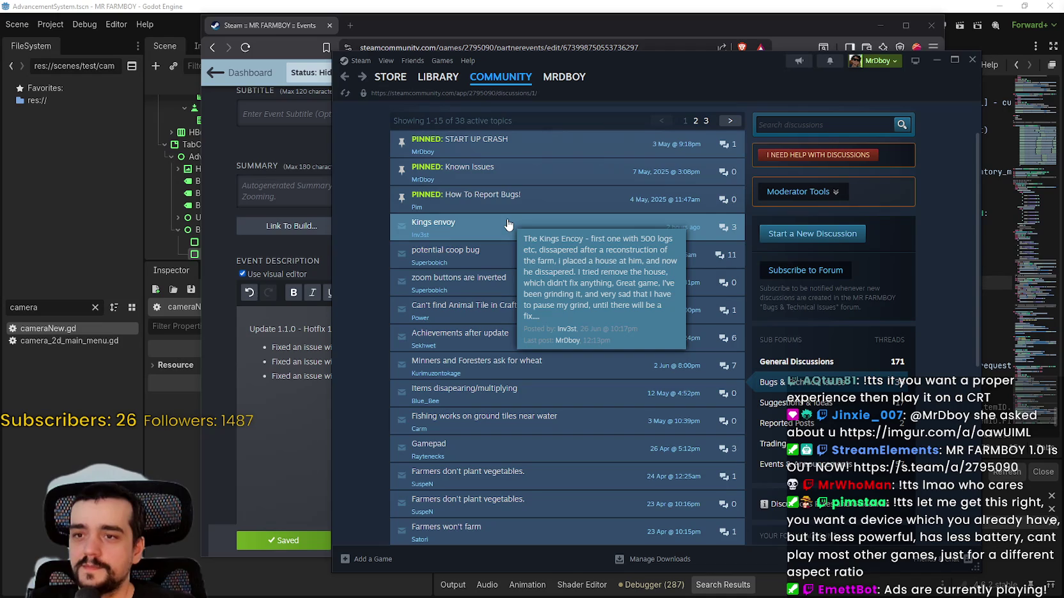
left_click(508, 224)
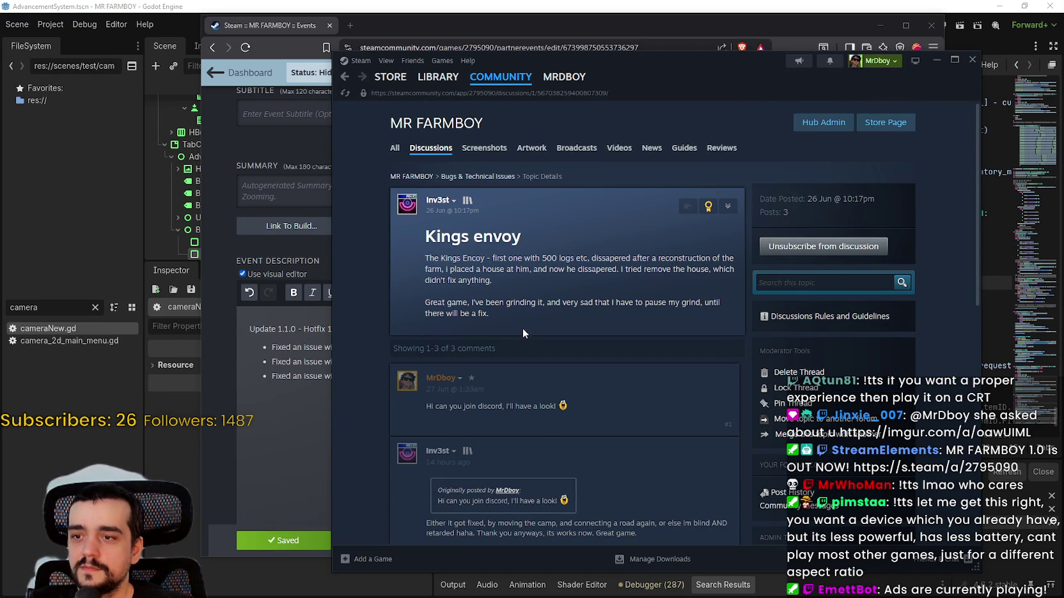
left_click(346, 78)
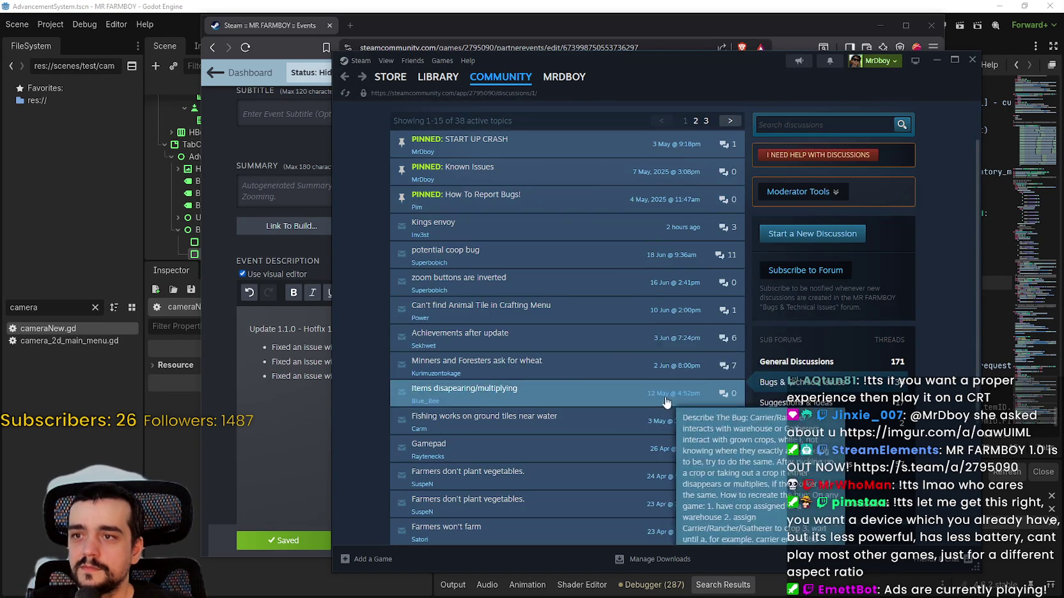
mouse_move(525, 270)
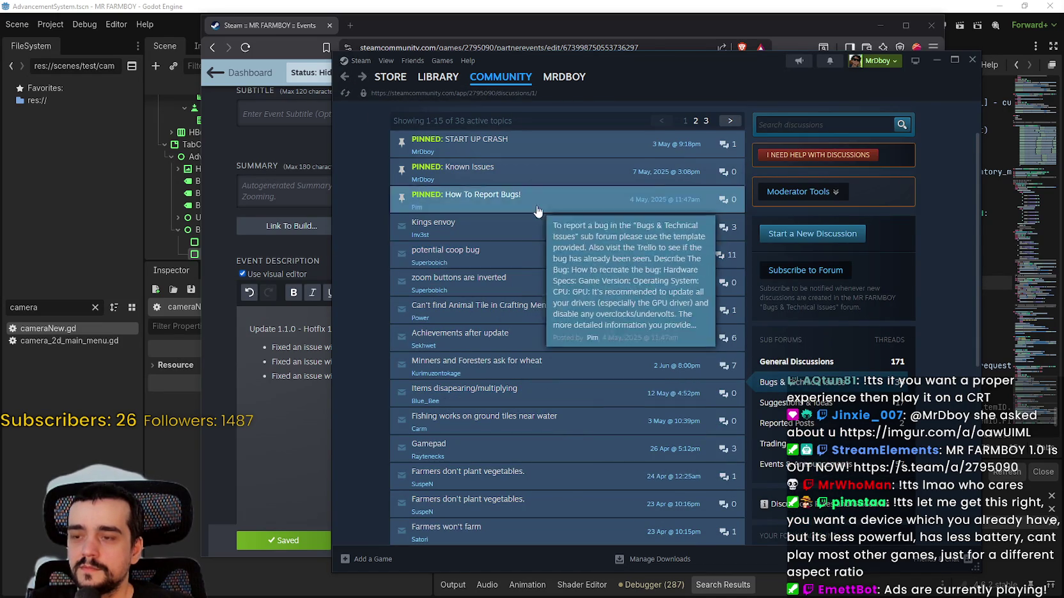
mouse_move(522, 345)
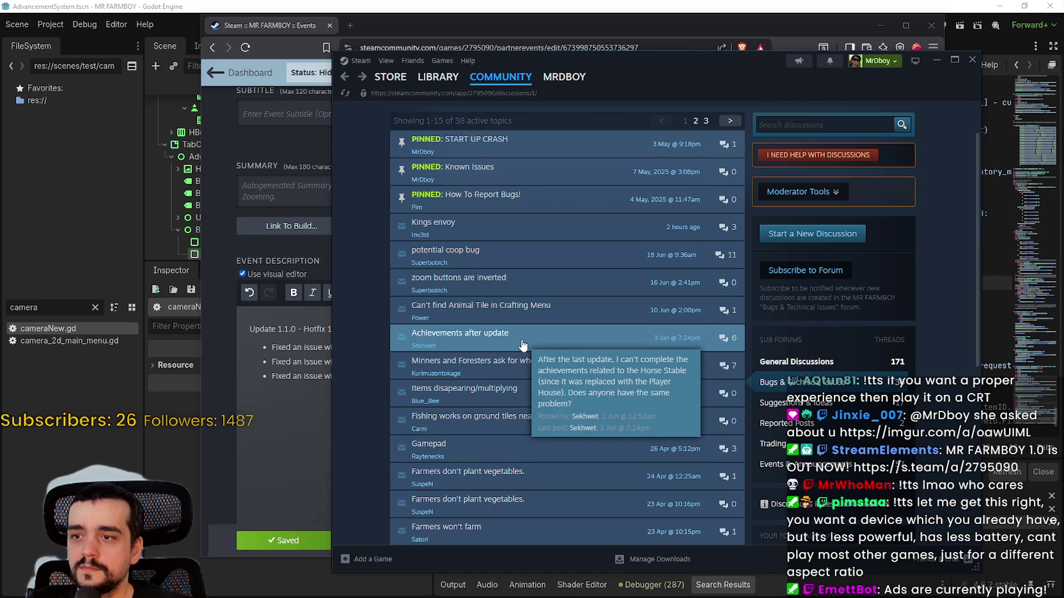
mouse_move(526, 313)
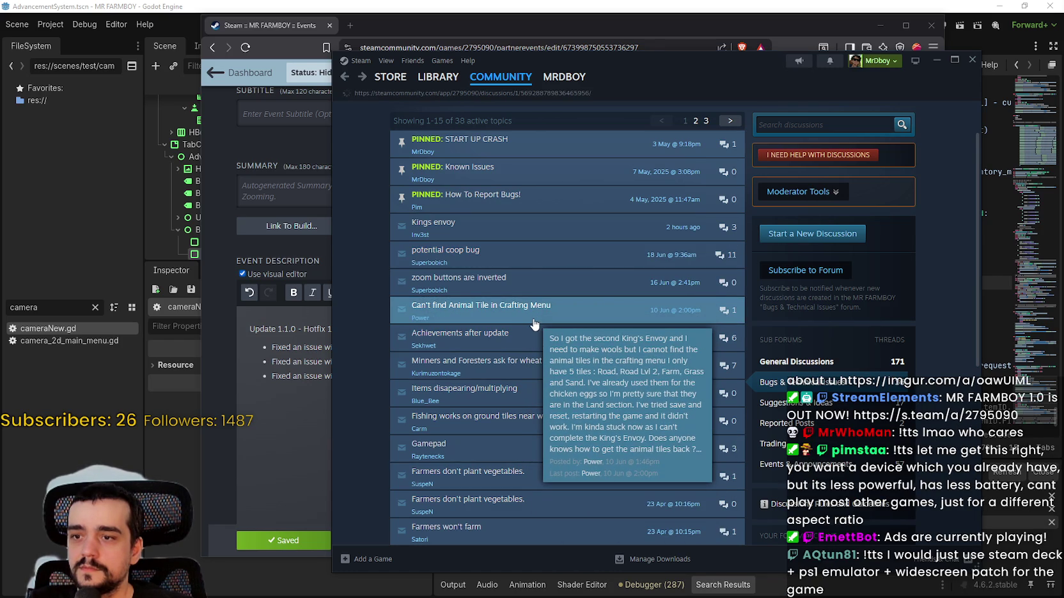
left_click(534, 319)
left_click_drag(427, 405, 481, 430)
left_click(483, 426)
left_click(344, 77)
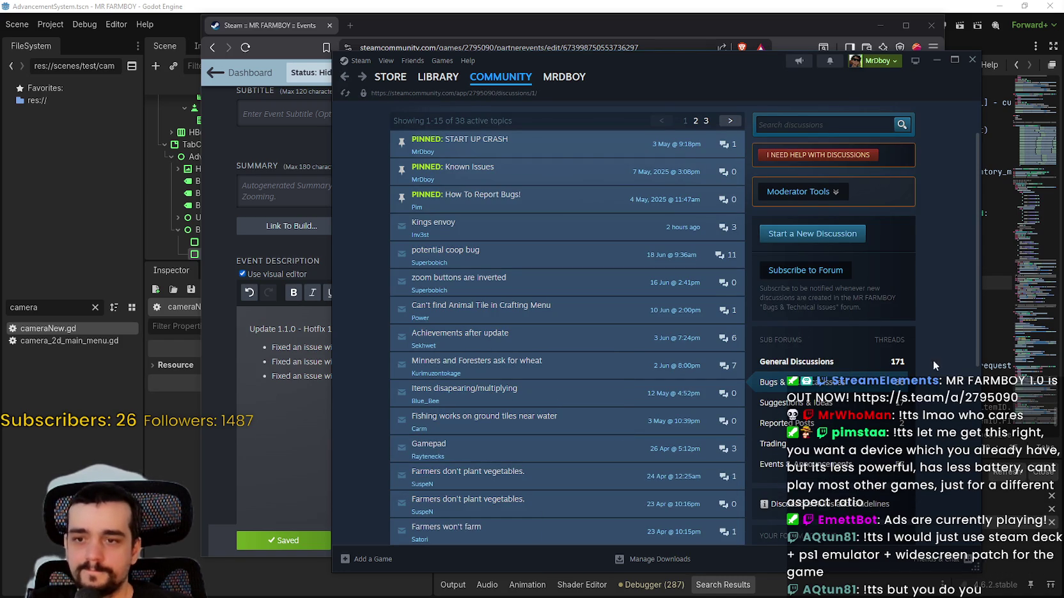
Step: Reload the General Discussions list and read the 'Inconsistent Sell Prices?' thread
left_click(792, 362)
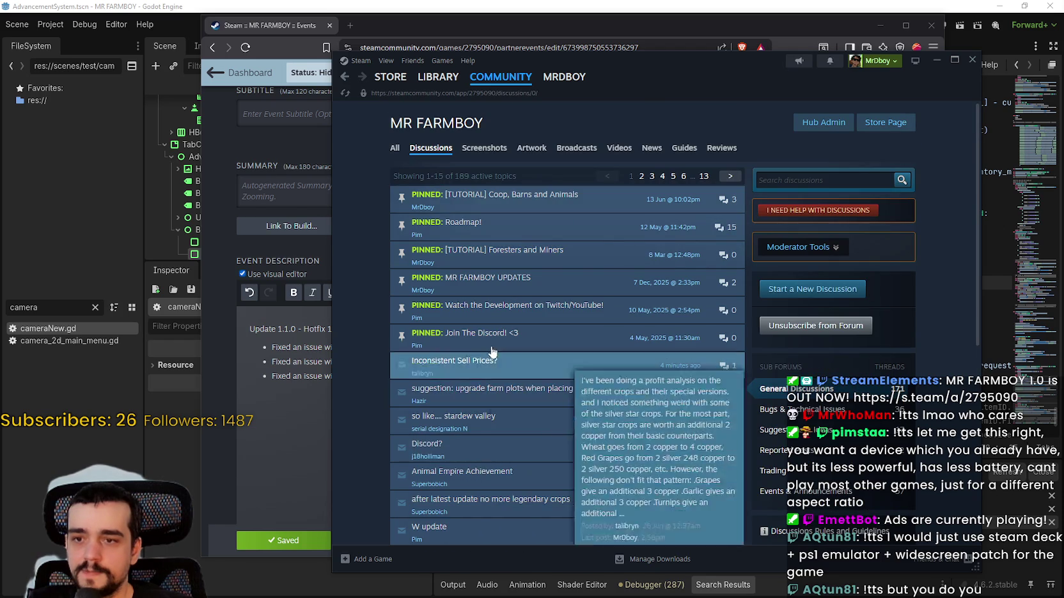
right_click(363, 440)
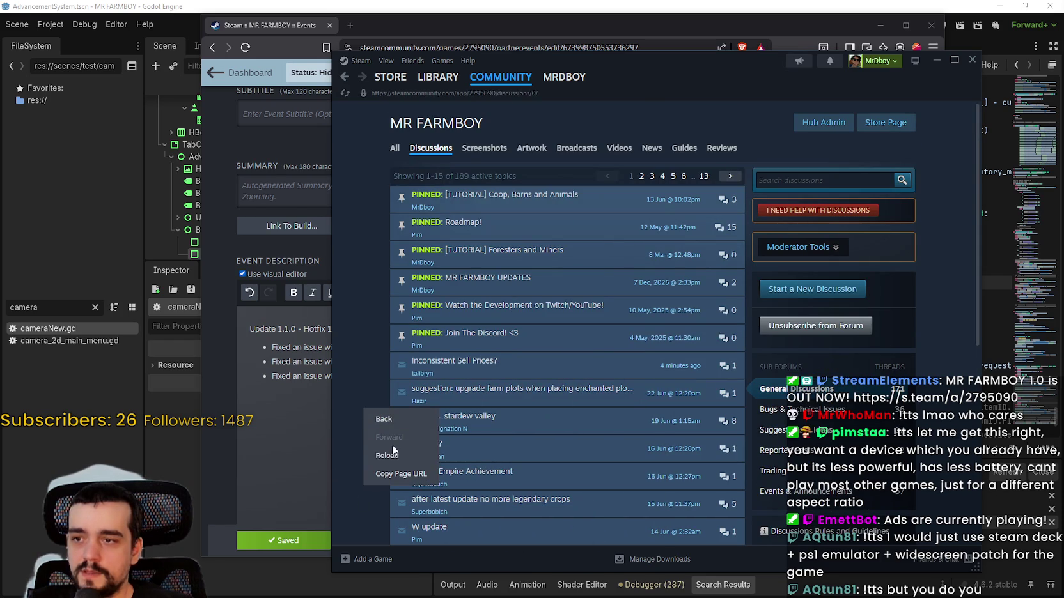
left_click(393, 455)
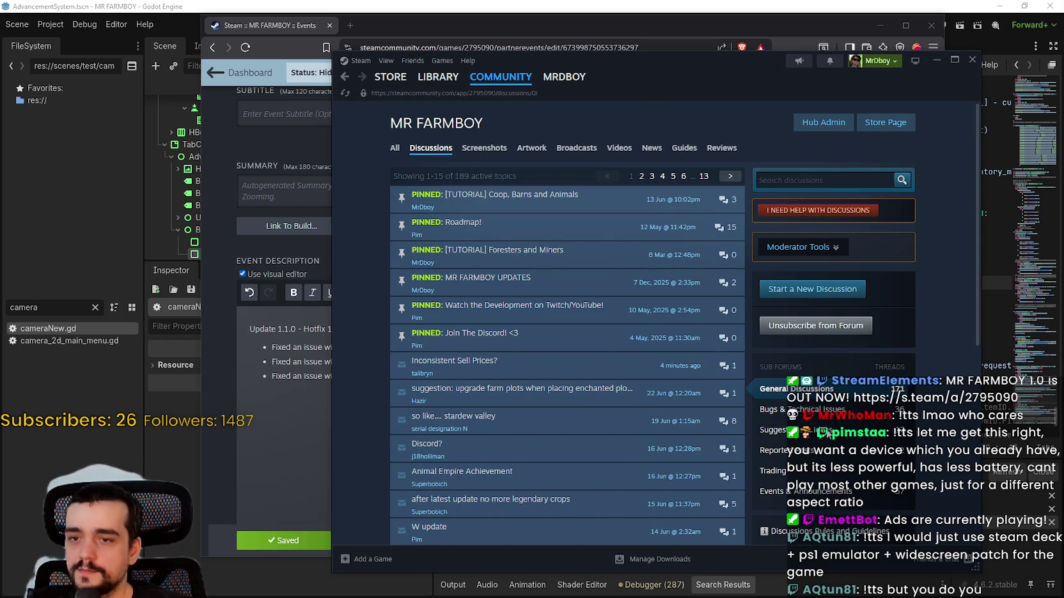
scroll(540, 320, "down", 1)
left_click(540, 319)
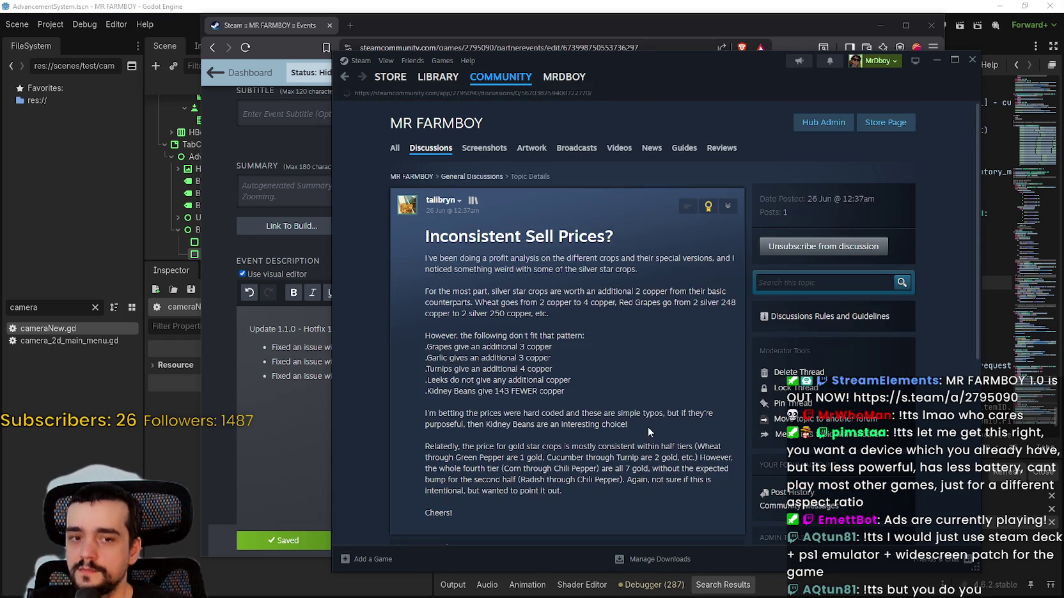
scroll(552, 342, "down", 3)
key("alt+Left")
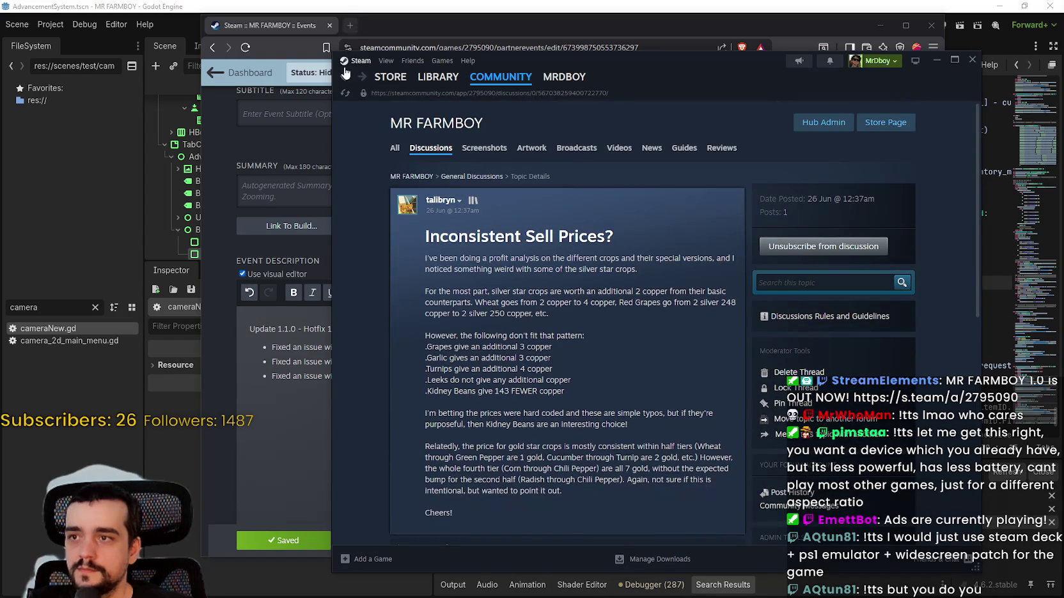
scroll(721, 383, "up", 1)
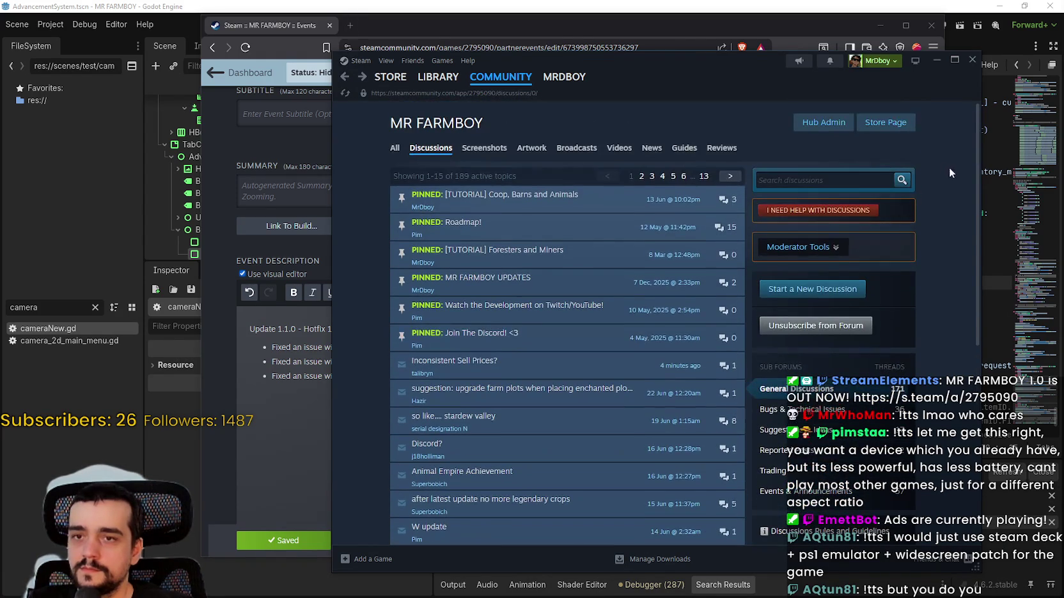
Step: Go via the store page and community hub to Reviews, filtered to All Languages
left_click(909, 127)
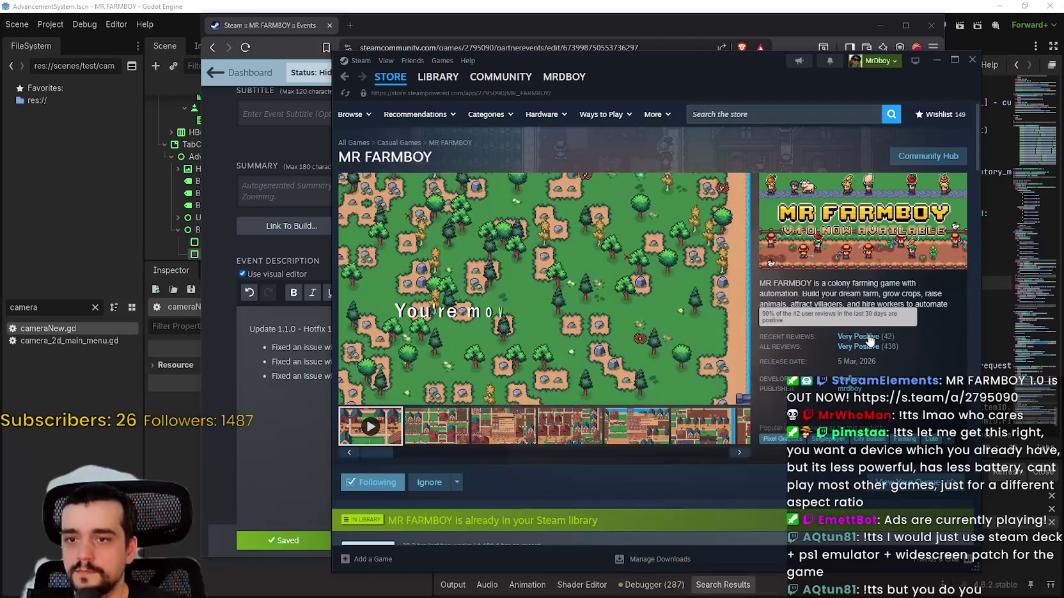
left_click(927, 156)
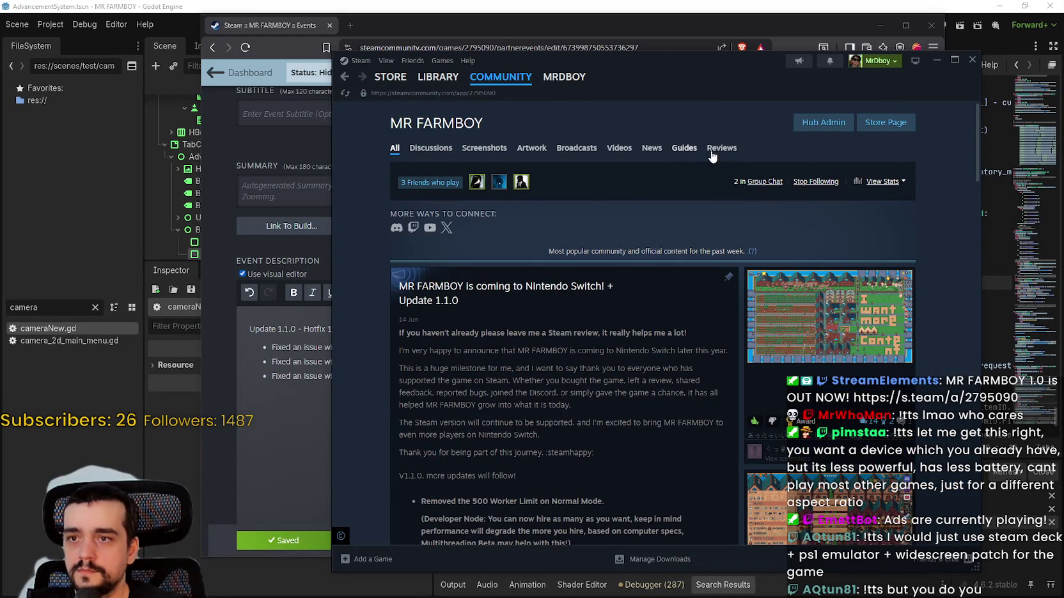
left_click(724, 149)
left_click(764, 176)
left_click(742, 187)
left_click(457, 180)
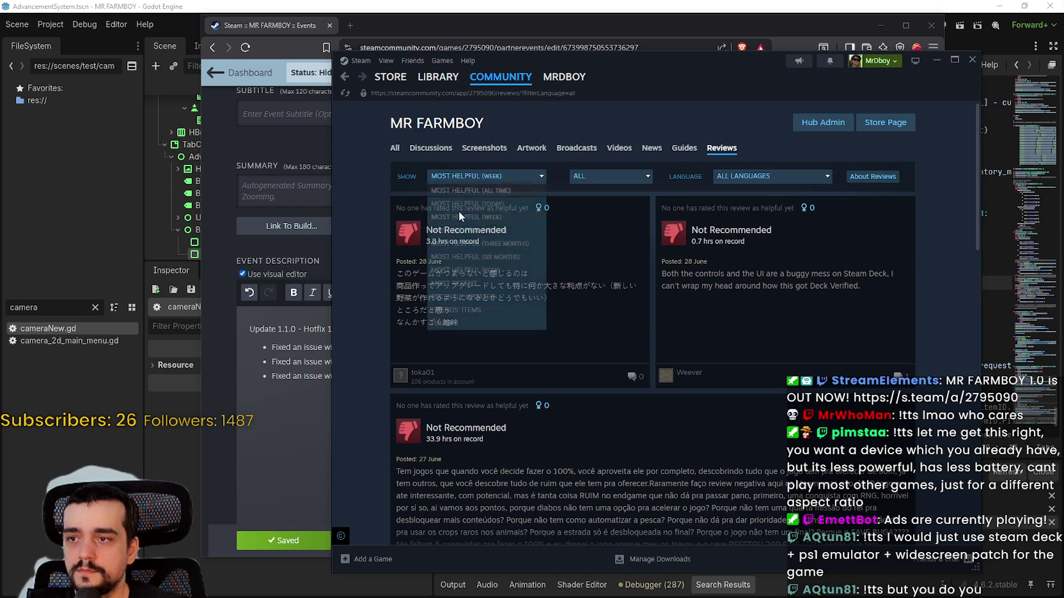
left_click(465, 292)
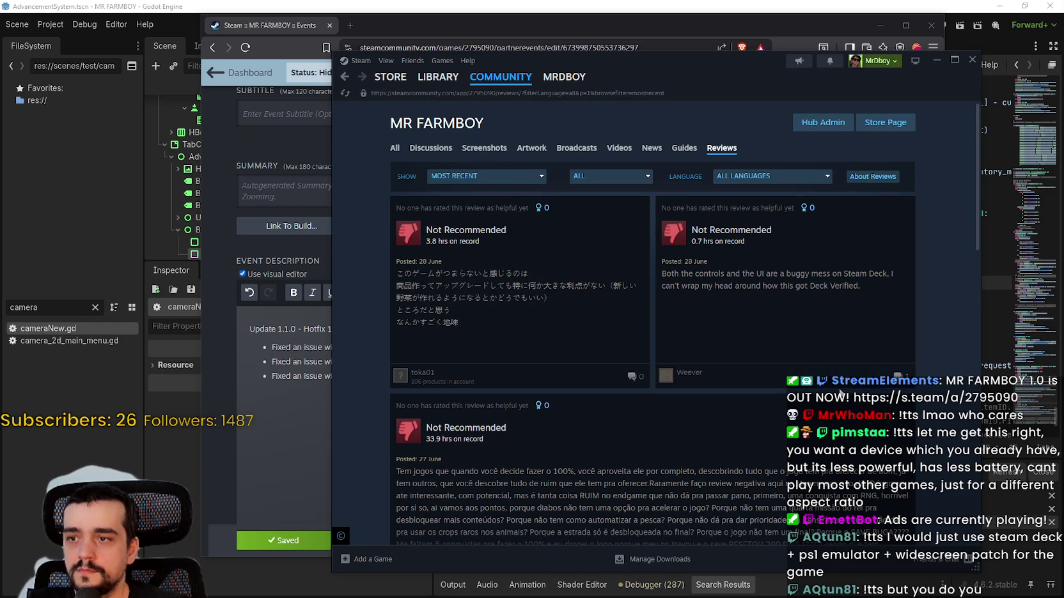
scroll(946, 335, "down", 8)
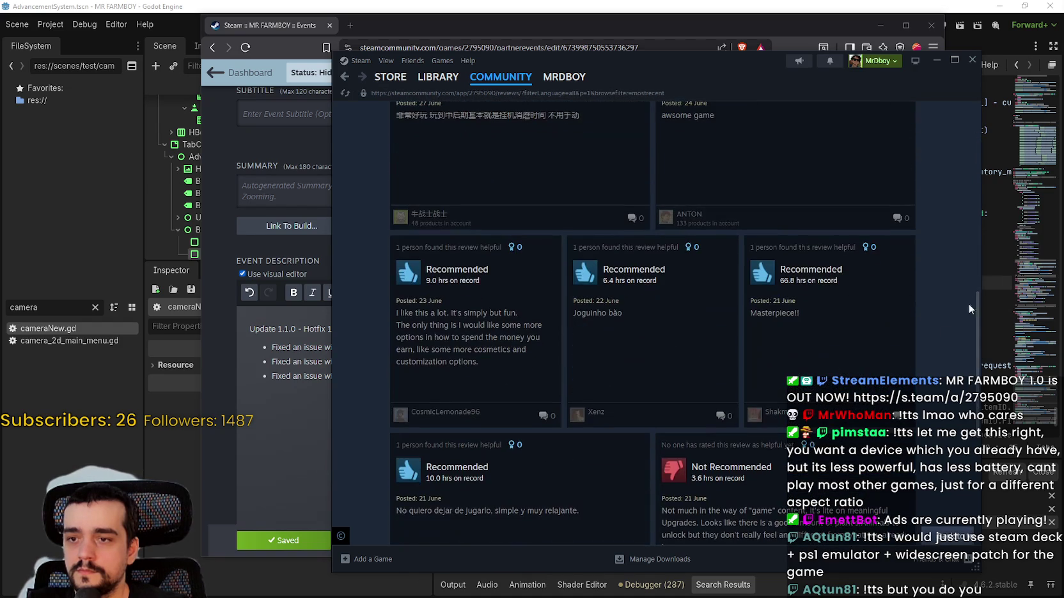
scroll(802, 377, "down", 10)
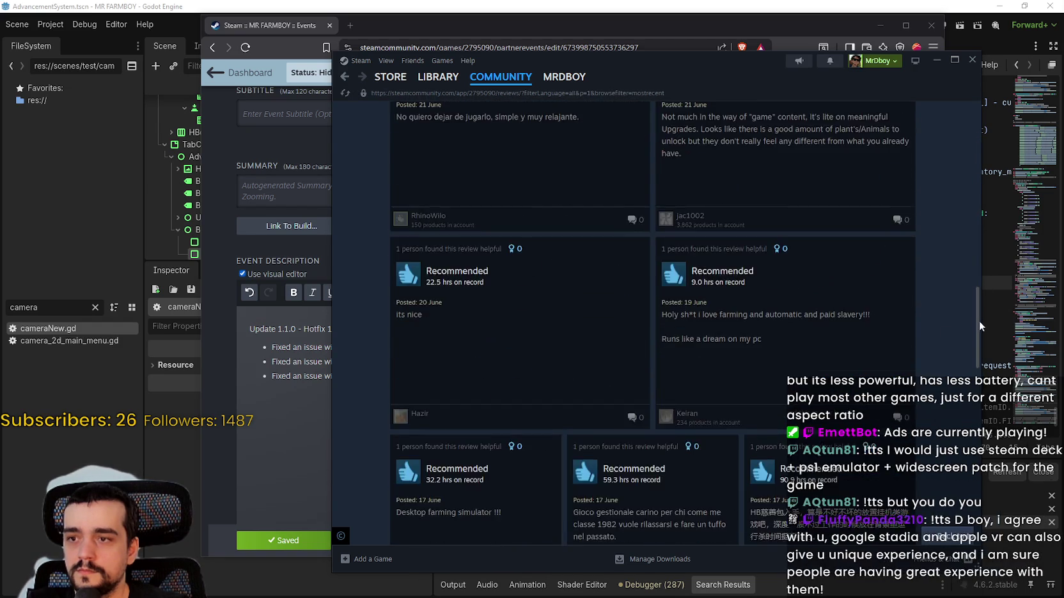
scroll(803, 377, "down", 10)
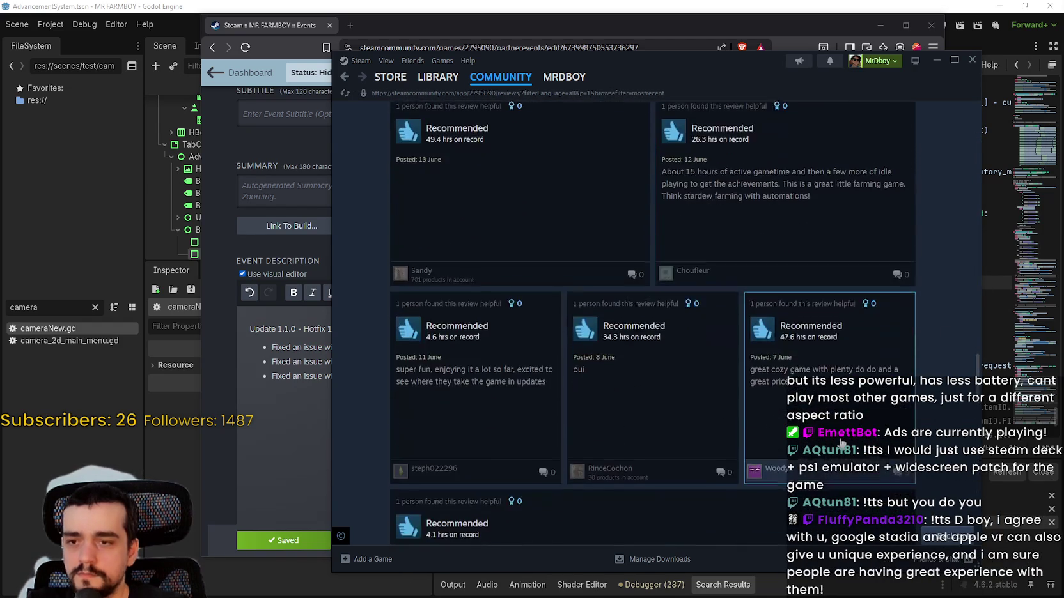
scroll(839, 441, "down", 5)
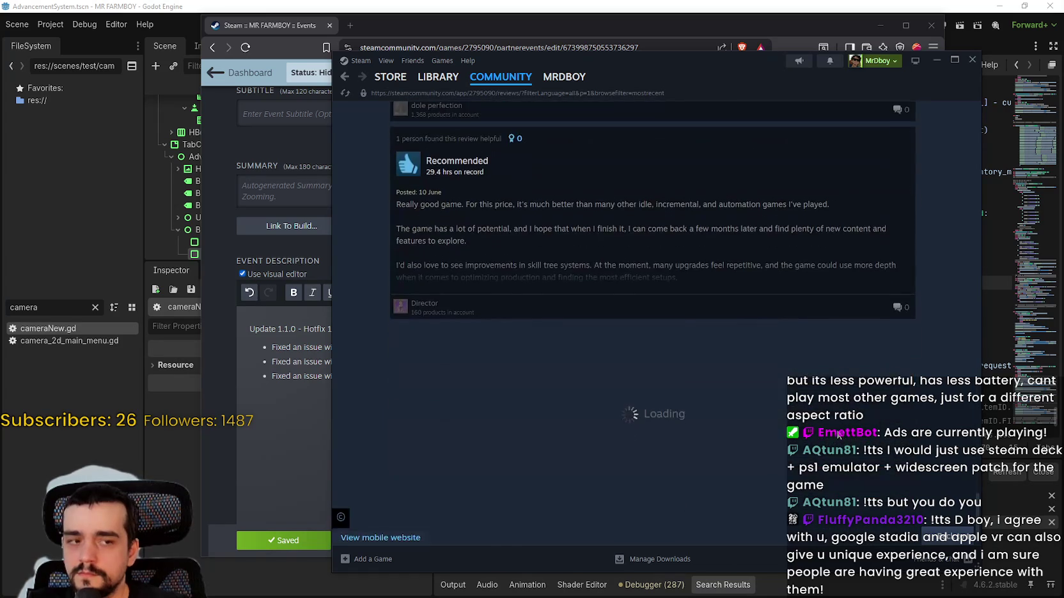
scroll(835, 427, "down", 3)
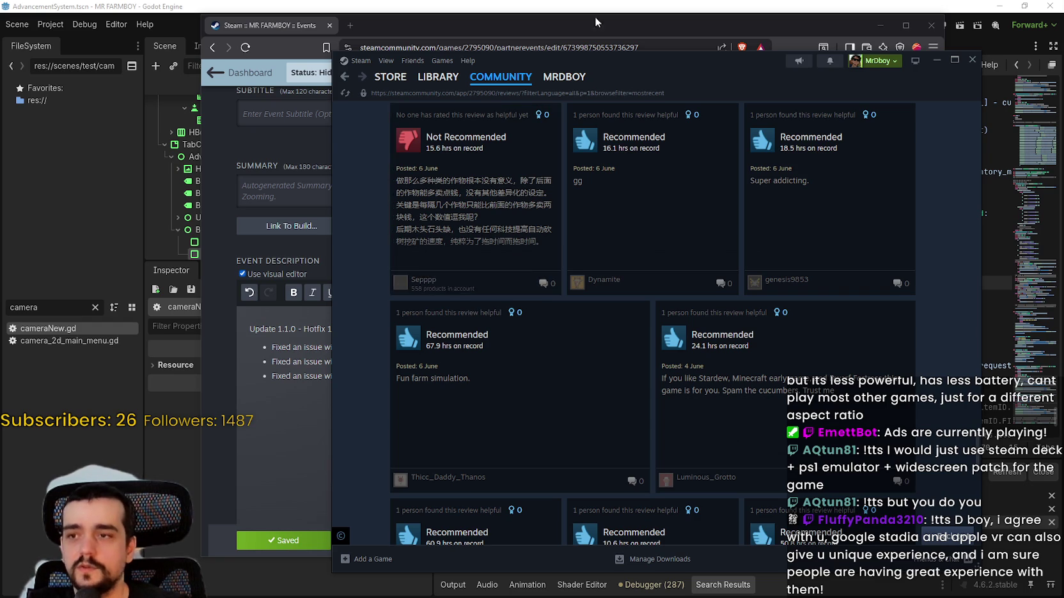
scroll(485, 243, "down", 5)
scroll(458, 376, "down", 5)
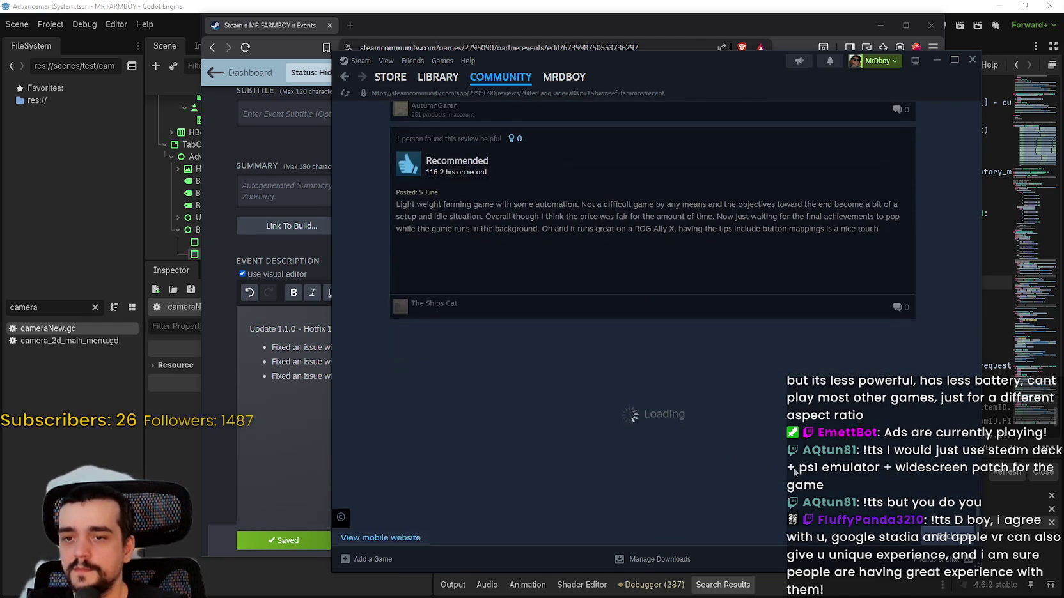
scroll(602, 266, "down", 5)
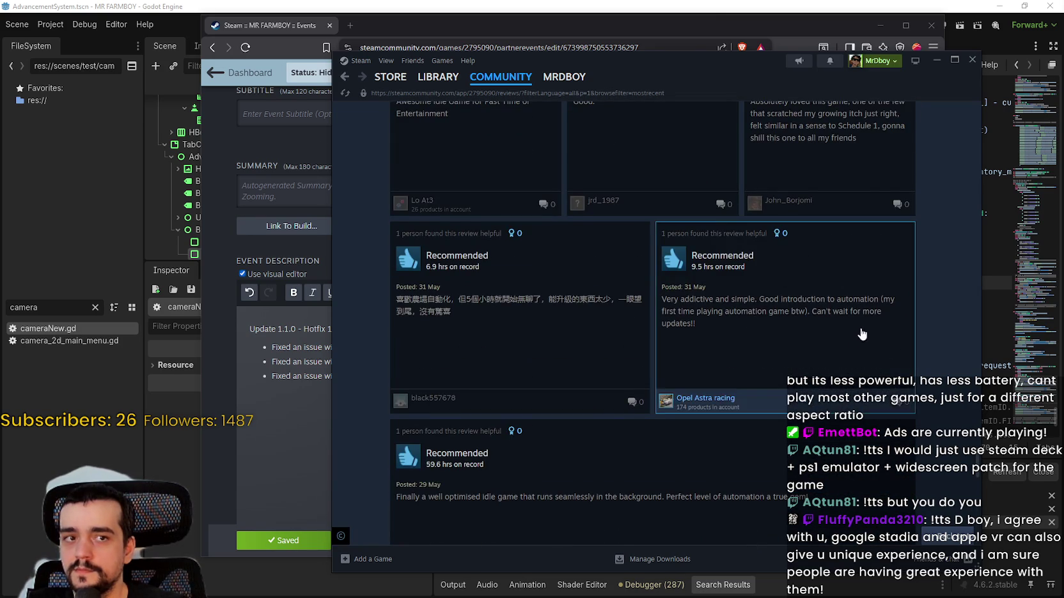
scroll(969, 469, "down", 3)
scroll(976, 474, "down", 10)
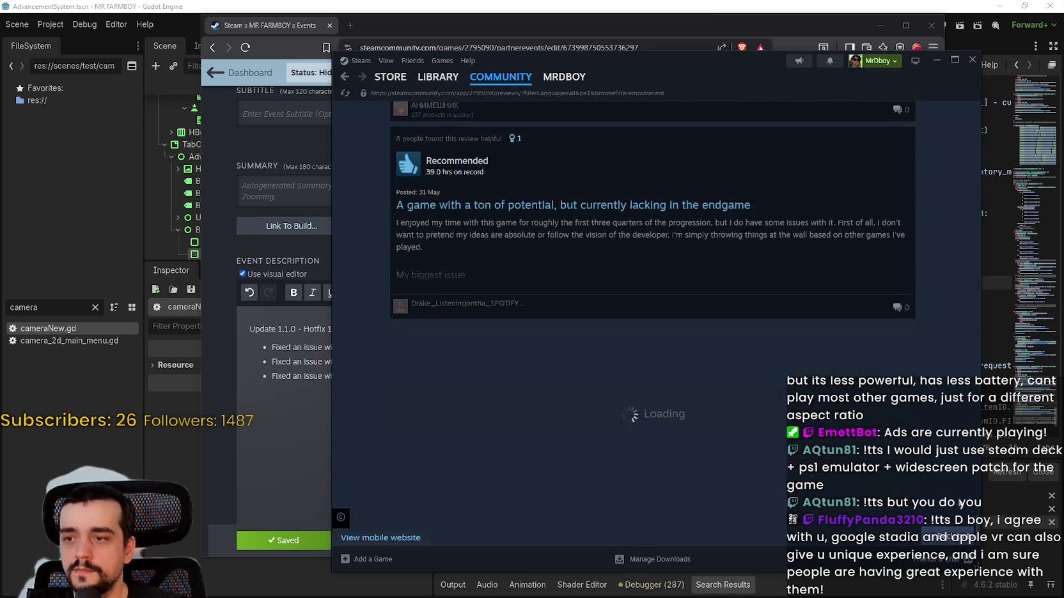
scroll(976, 484, "down", 10)
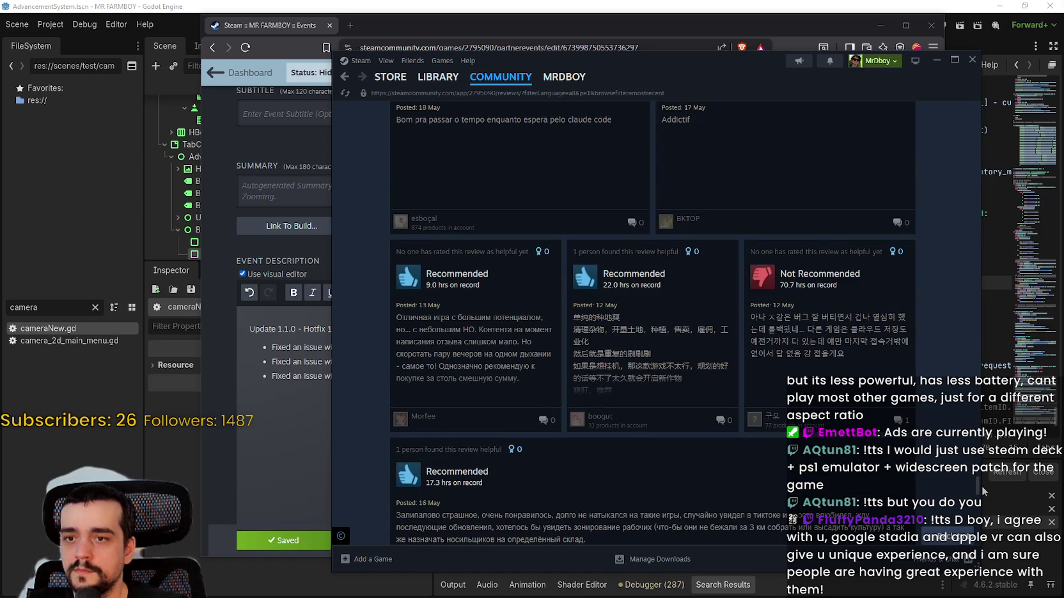
scroll(983, 491, "down", 10)
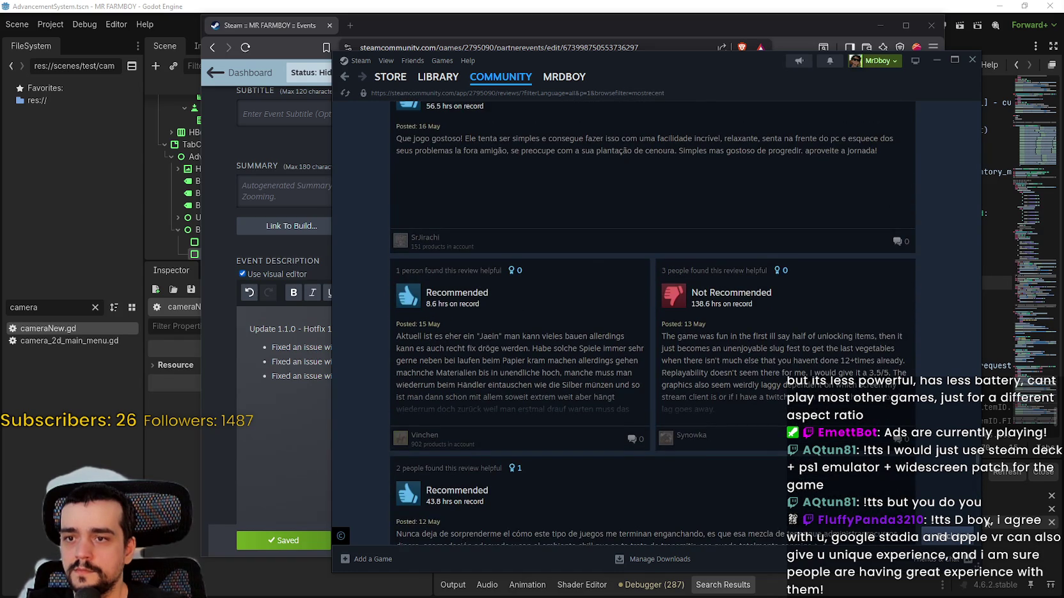
scroll(985, 537, "down", 10)
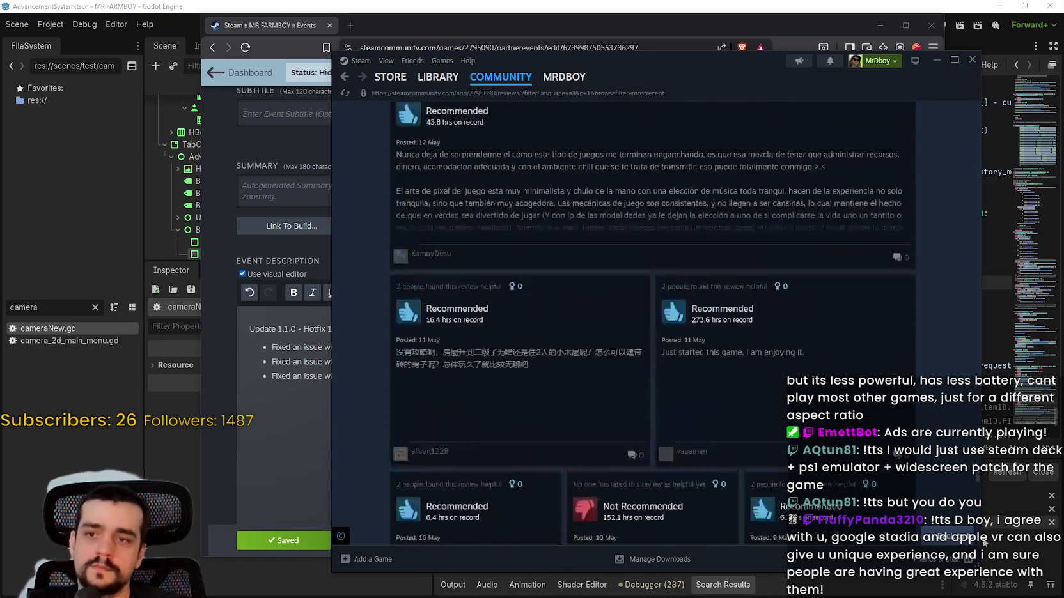
left_click_drag(983, 553, 976, 121)
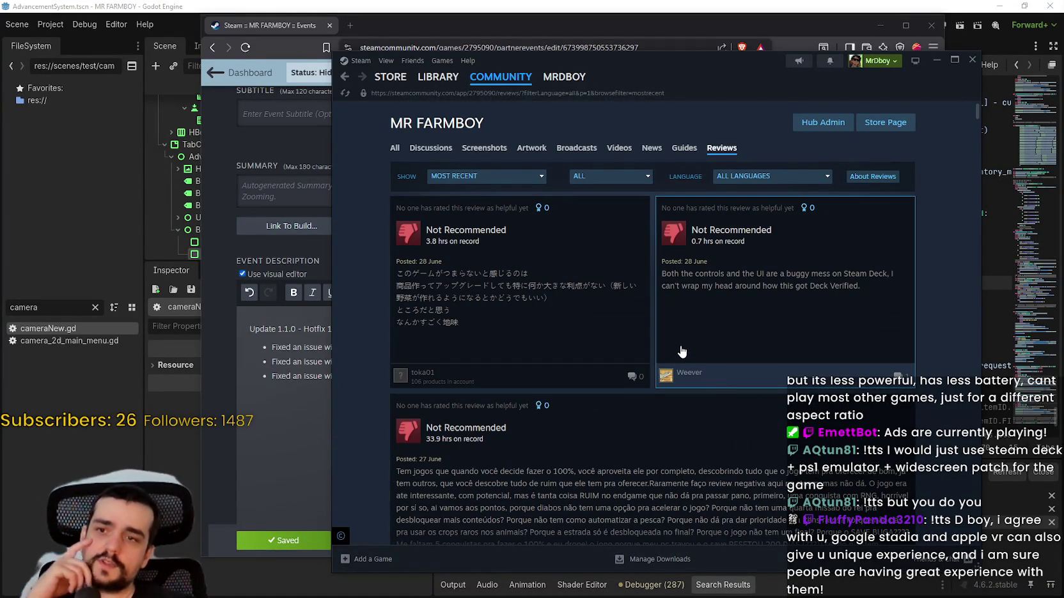
scroll(645, 175, "down", 3)
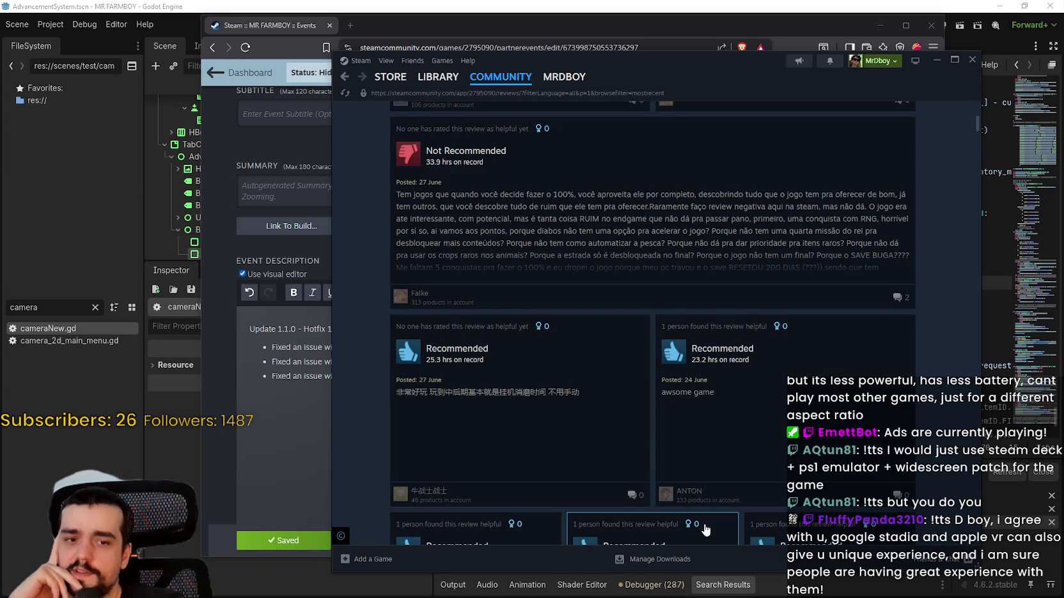
scroll(586, 363, "up", 4)
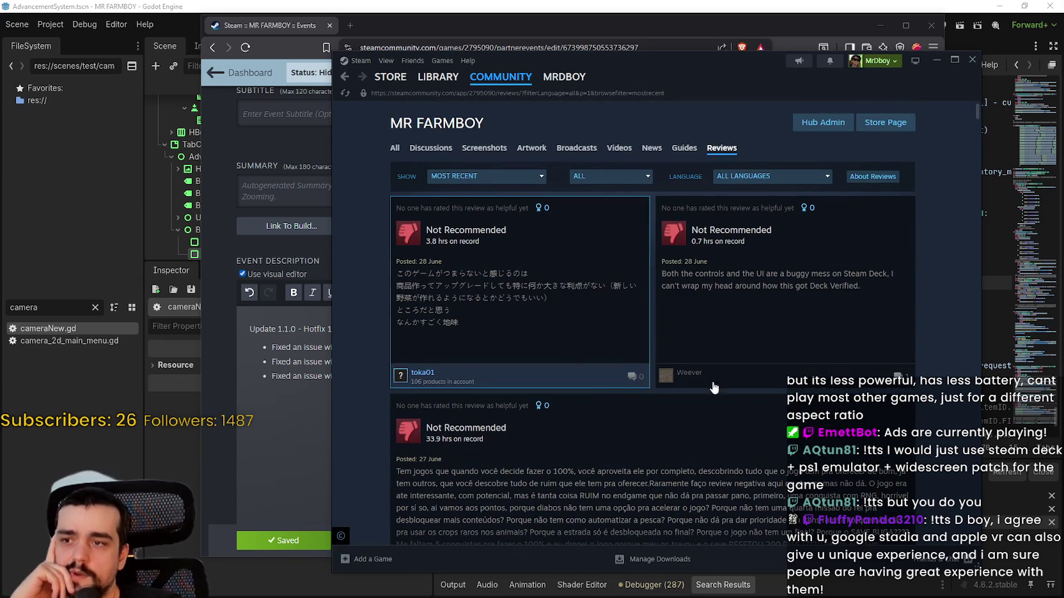
scroll(741, 370, "down", 3)
scroll(815, 376, "up", 2)
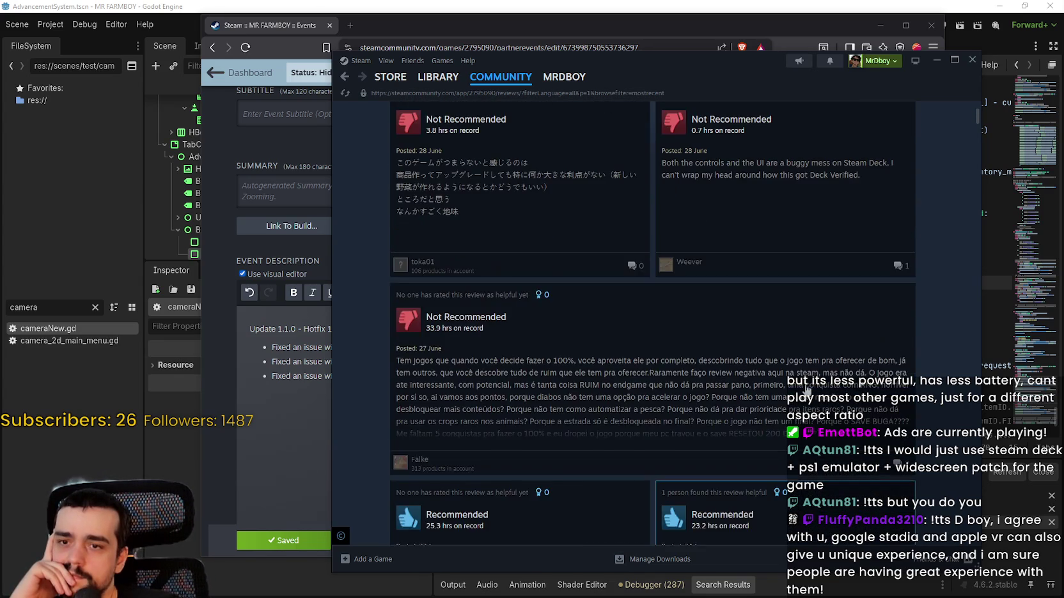
scroll(806, 374, "down", 4)
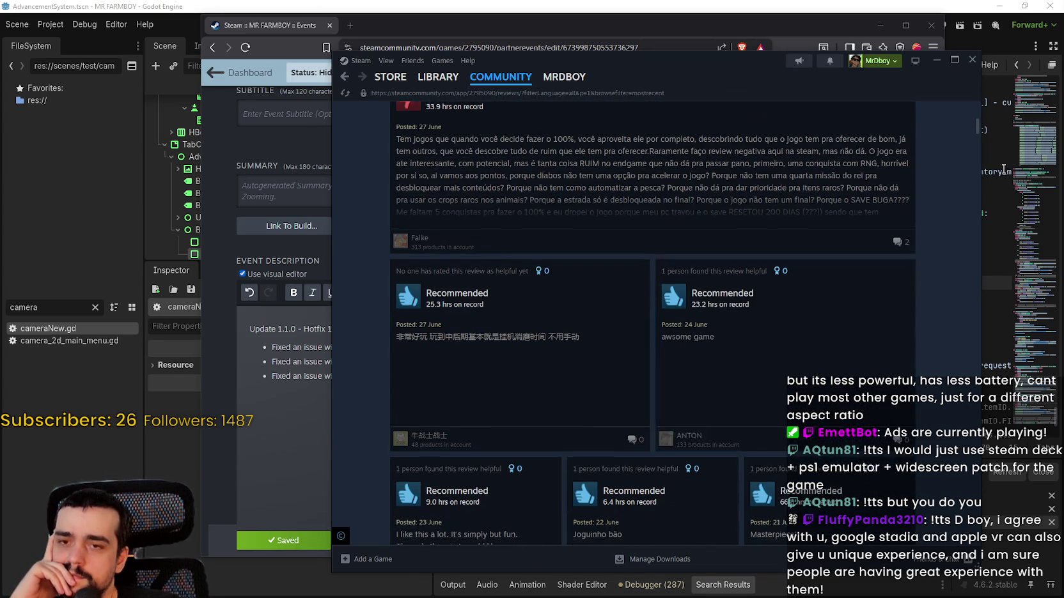
mouse_move(980, 130)
left_mouse_down()
mouse_move(975, 273)
mouse_move(994, 351)
mouse_move(1005, 233)
mouse_move(1016, 276)
mouse_move(1011, 259)
left_mouse_up()
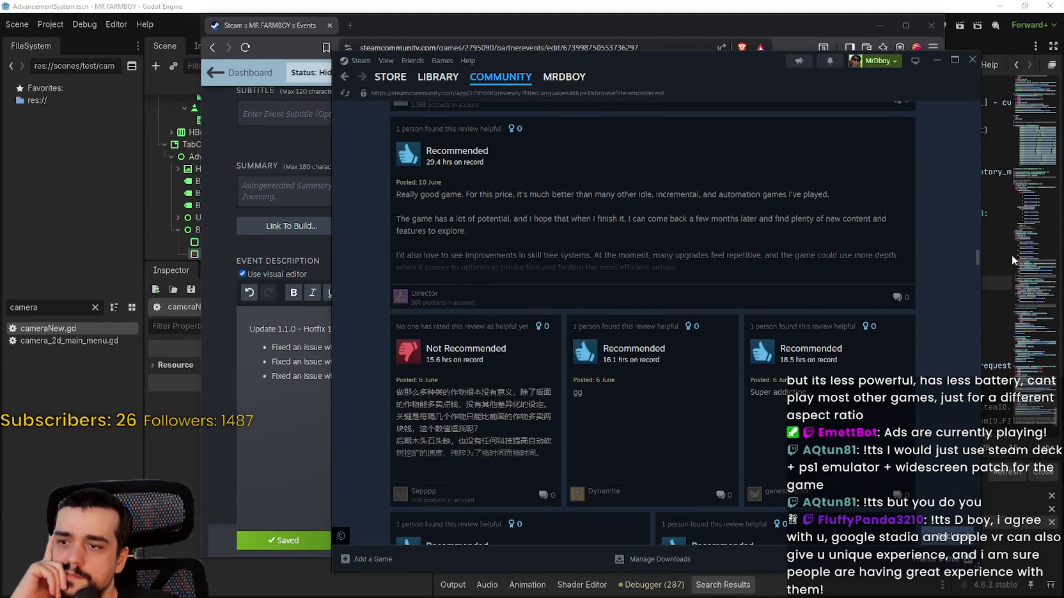
mouse_move(1012, 255)
left_mouse_down()
mouse_move(1008, 343)
mouse_move(1033, 122)
mouse_move(1001, 259)
left_mouse_up()
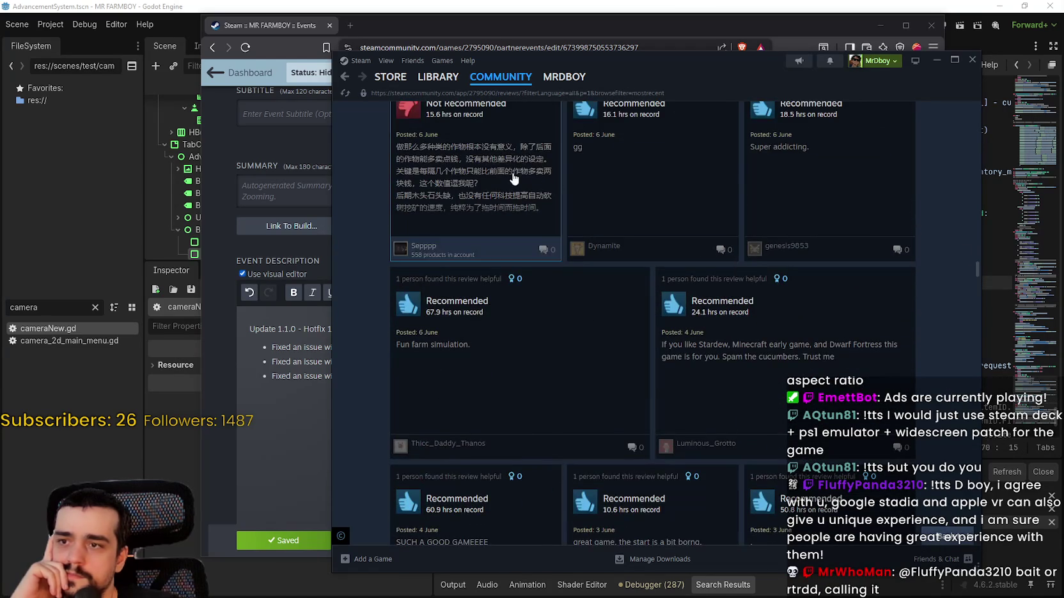
Step: Open the Chinese Not Recommended review in full and copy its three lines of text
left_click(514, 179)
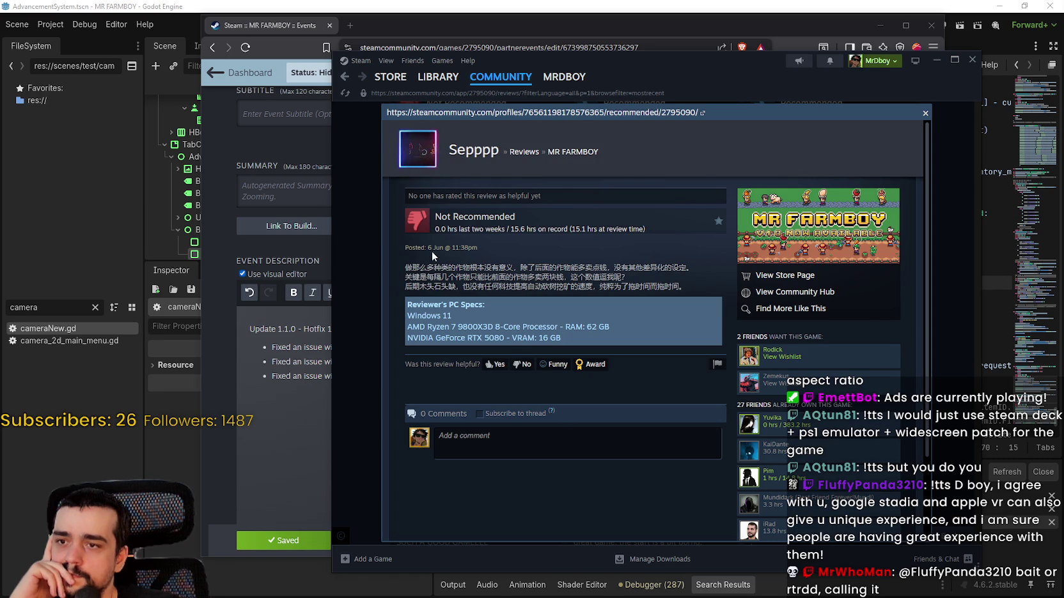
mouse_move(403, 262)
left_mouse_down()
mouse_move(679, 295)
mouse_move(685, 286)
left_mouse_up()
key("ctrl+c")
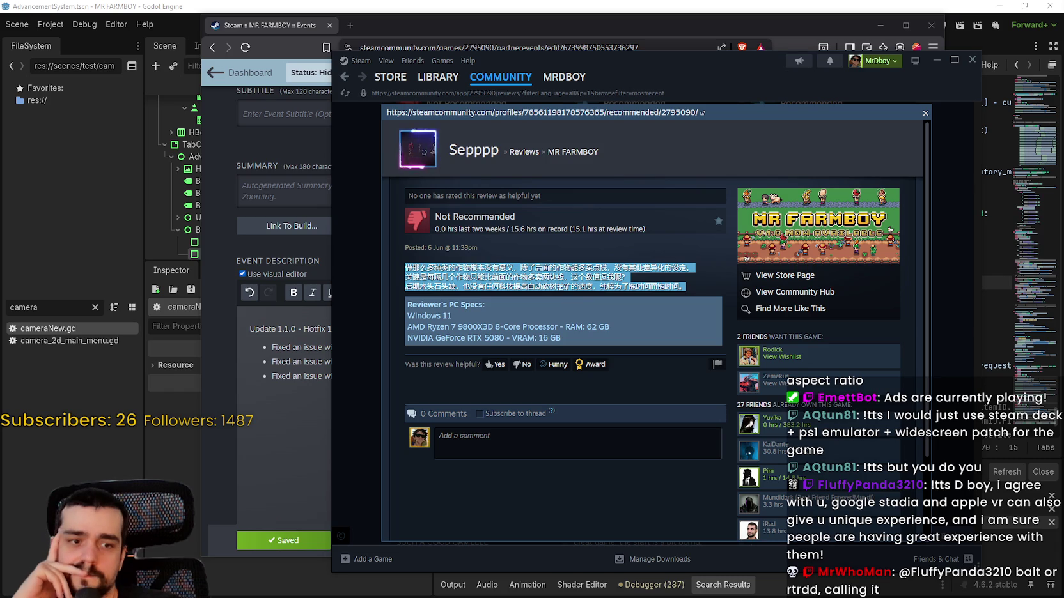
key("alt+Tab")
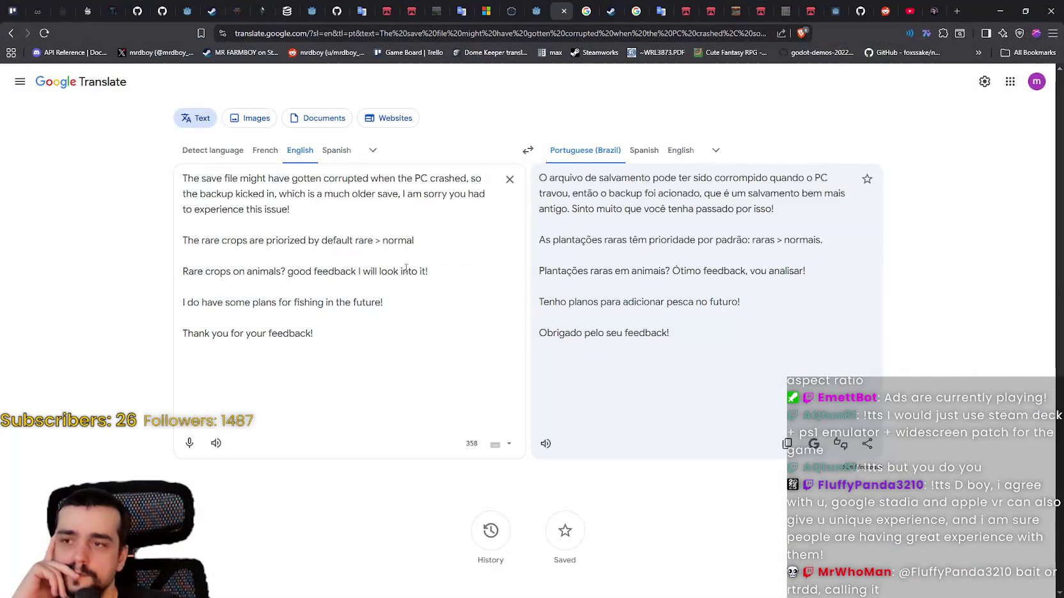
Step: Paste the Chinese review into Google Translate, translate it into English, then minimise the browser
left_click(513, 180)
right_click(299, 189)
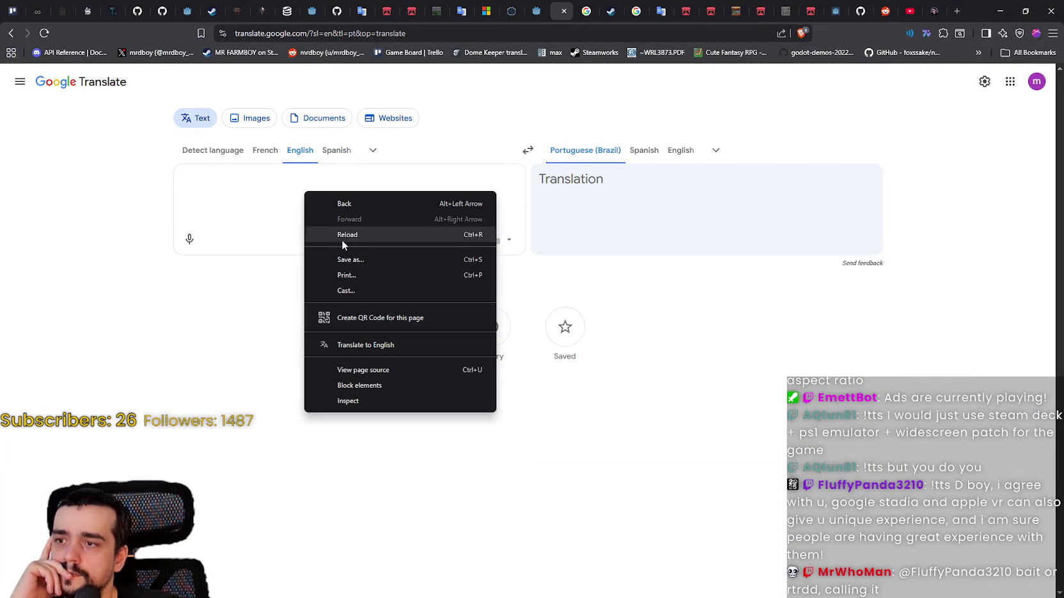
left_click(198, 175)
right_click(198, 176)
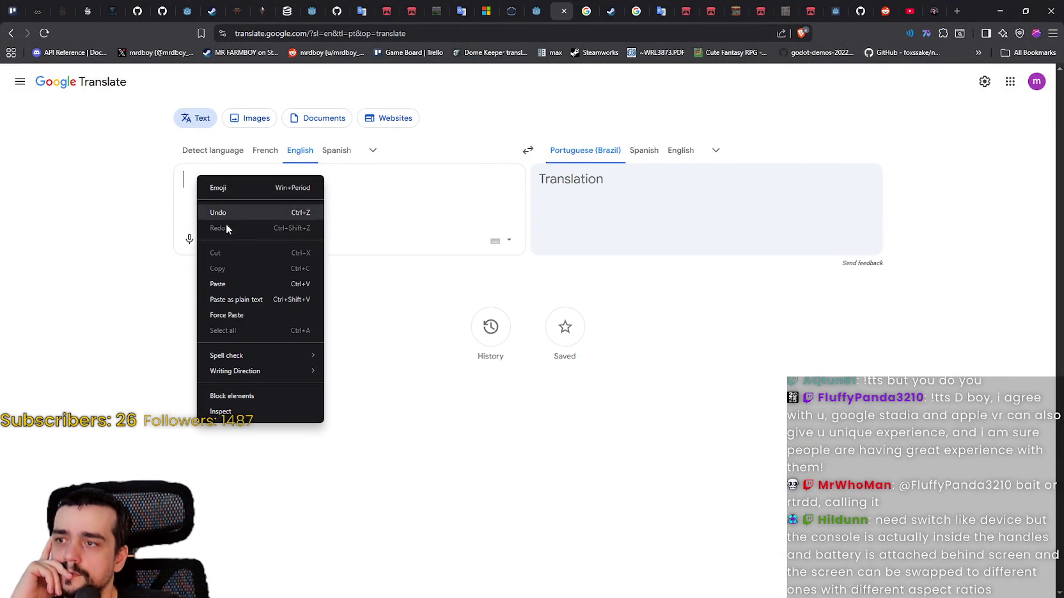
left_click(227, 277)
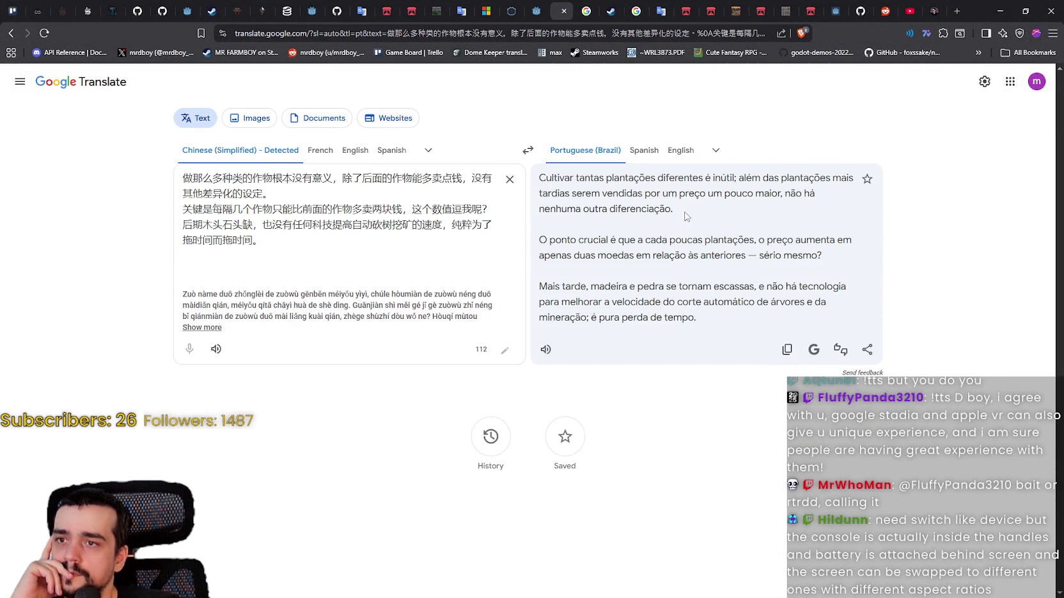
left_click(679, 155)
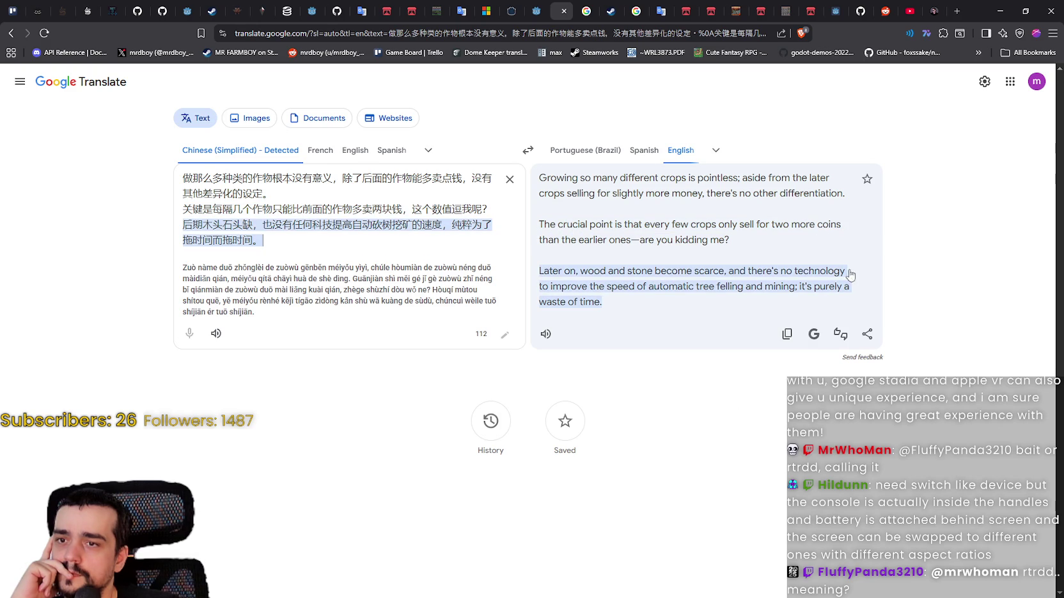
left_click(1000, 11)
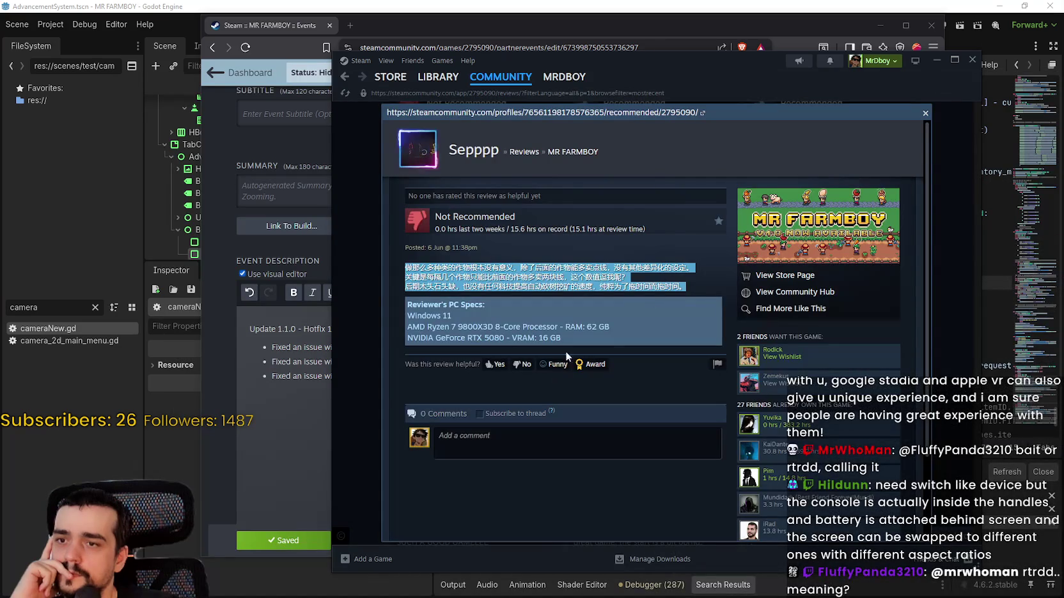
Step: Close the translated review and scroll down through more reviews
left_click(925, 113)
scroll(780, 378, "down", 3)
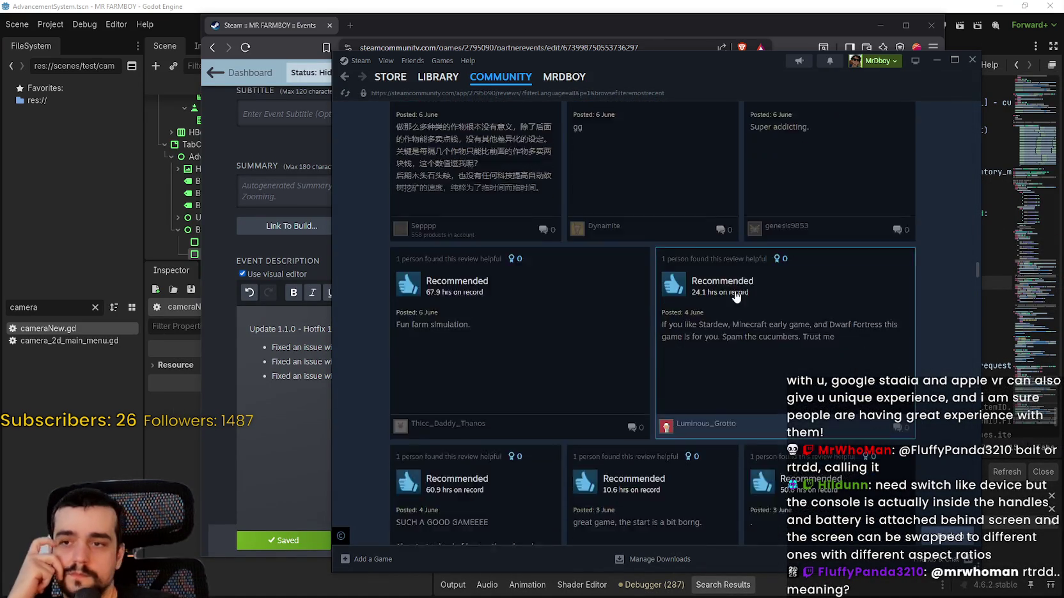
scroll(780, 379, "down", 15)
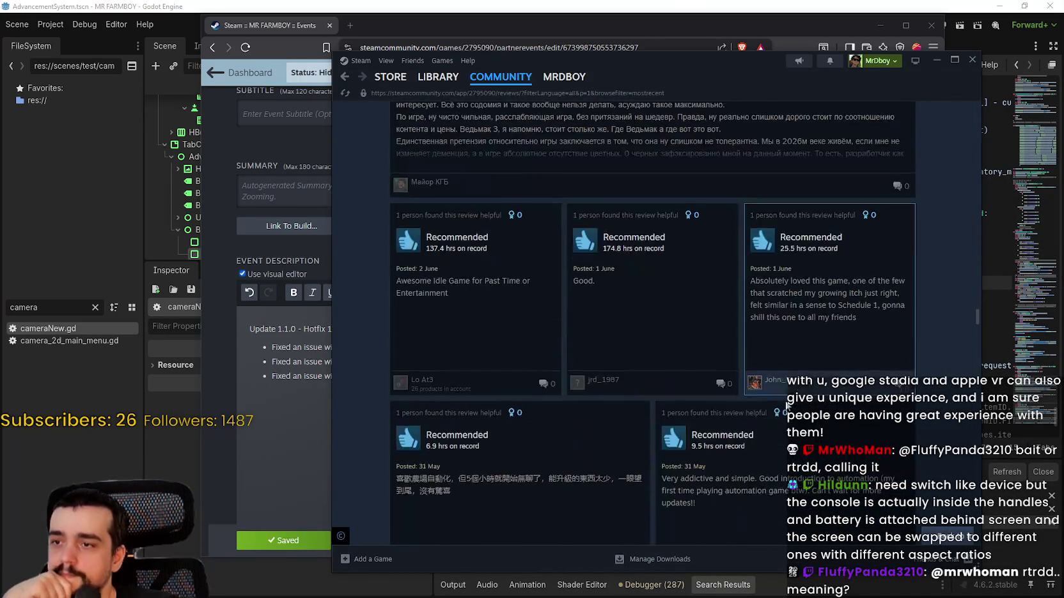
scroll(786, 401, "down", 15)
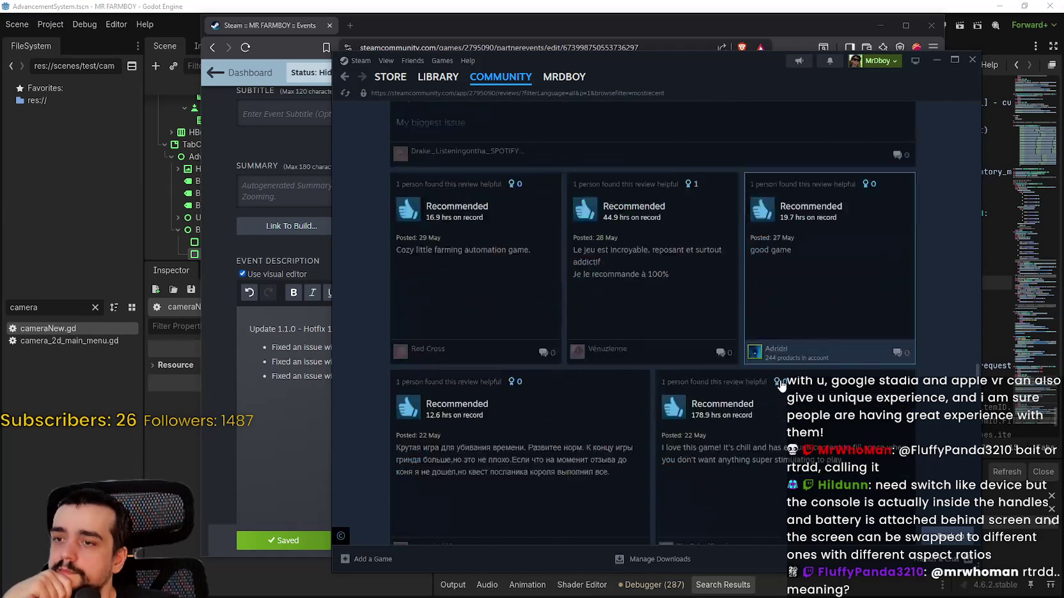
scroll(778, 378, "down", 10)
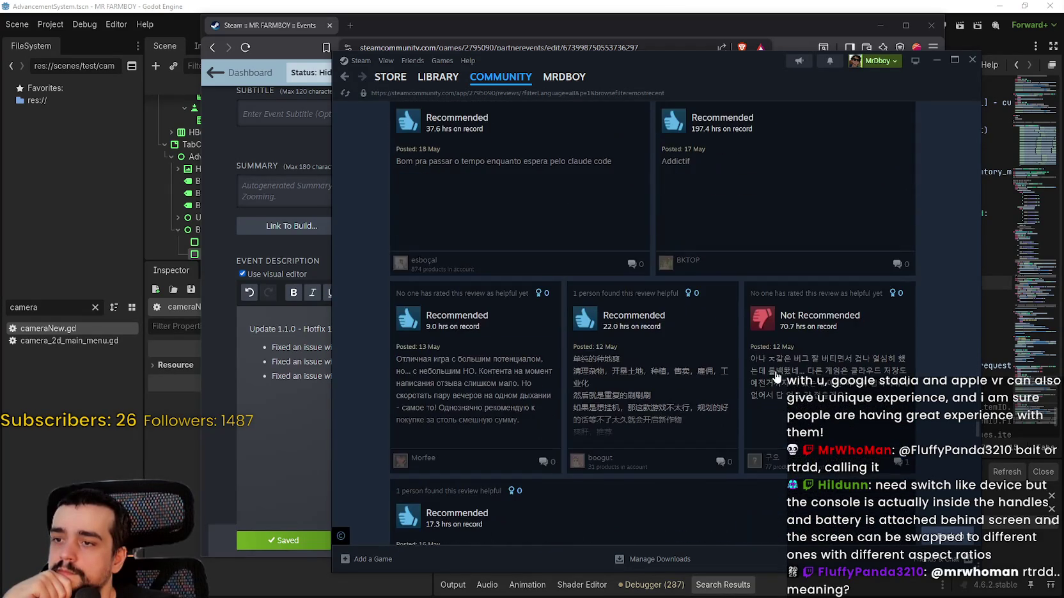
scroll(859, 435, "down", 2)
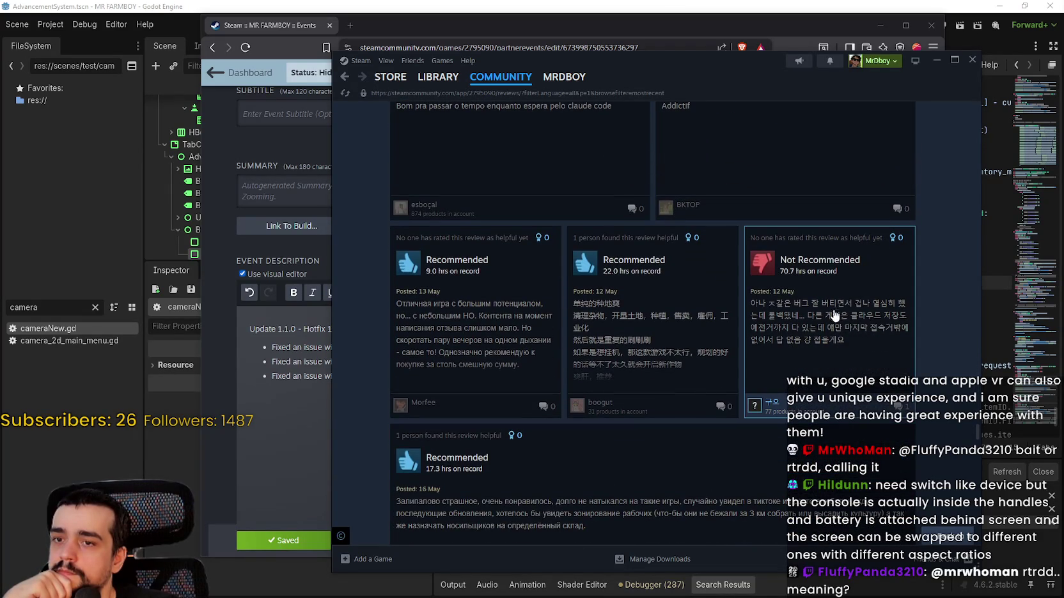
Step: Open and close the Korean Not Recommended review, then go to the Steam store front page
left_click(829, 326)
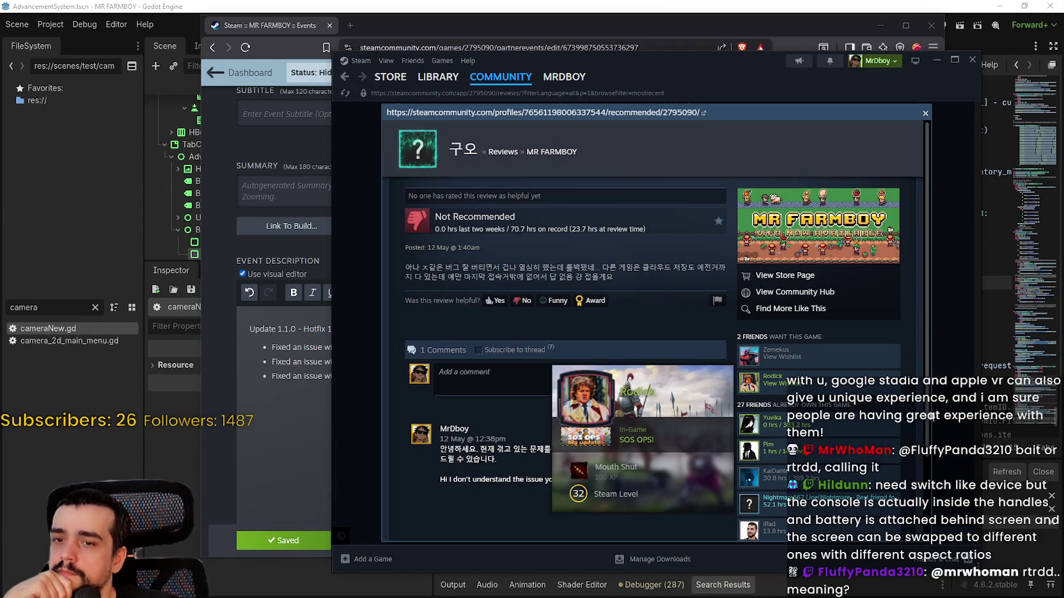
left_click(938, 408)
scroll(946, 428, "down", 3)
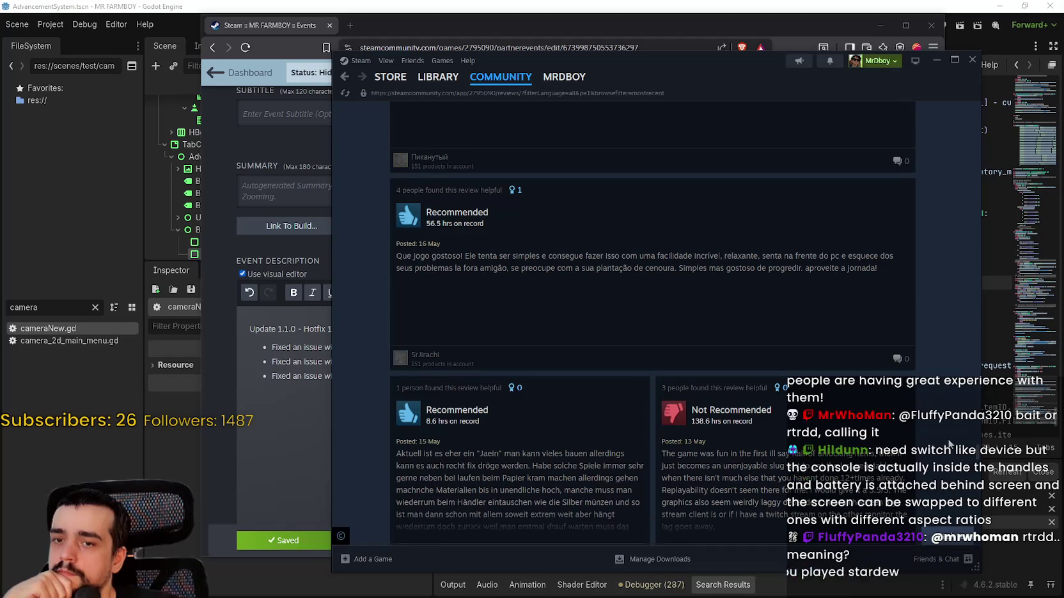
scroll(949, 444, "down", 5)
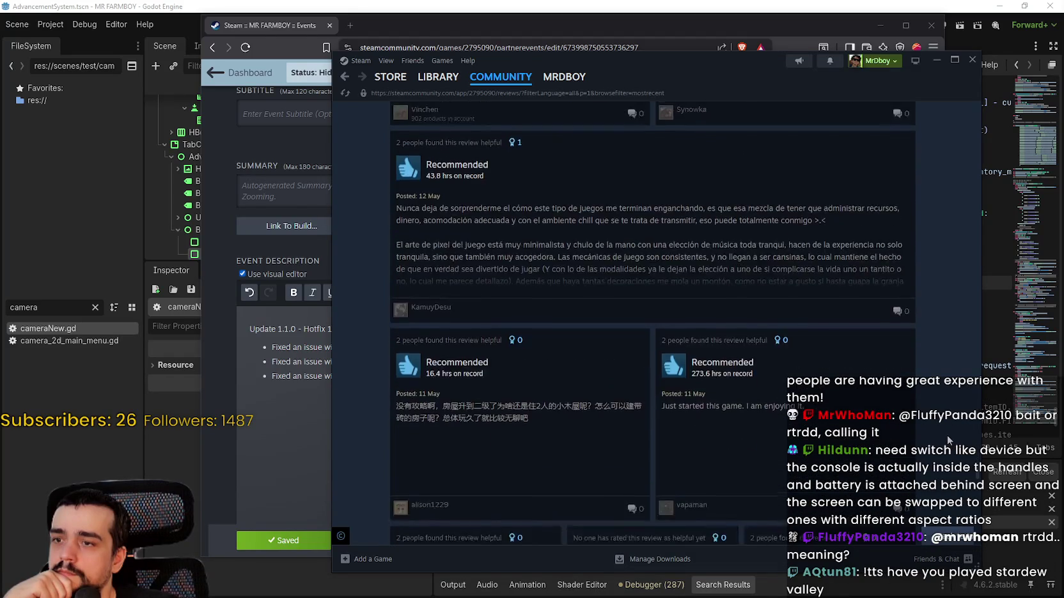
left_click(391, 78)
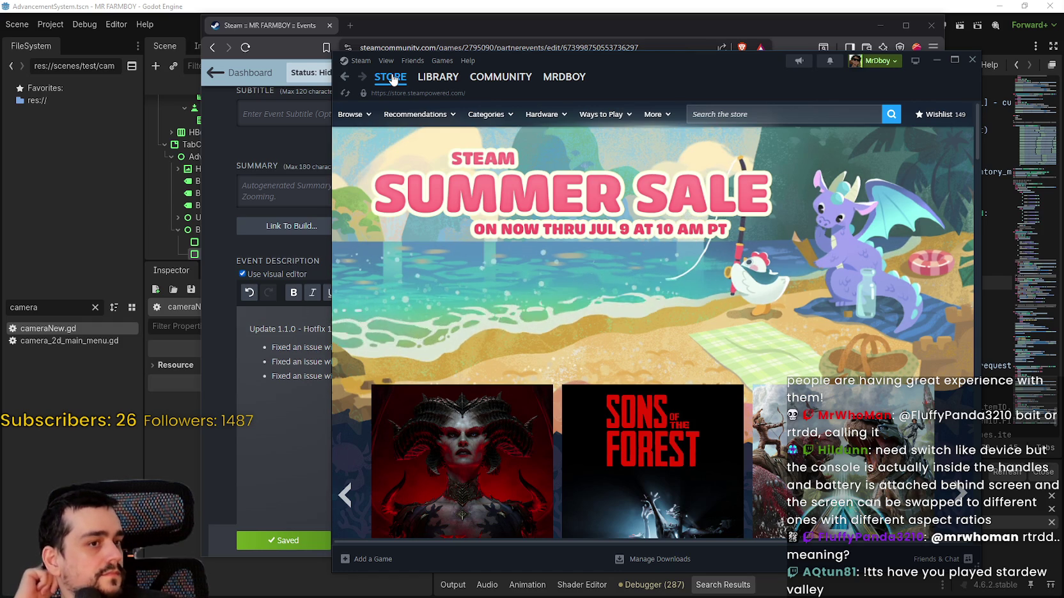
Step: Close Steam, save the Update 1.1.0 - Hotfix 1 draft, and return to its description
left_click(971, 60)
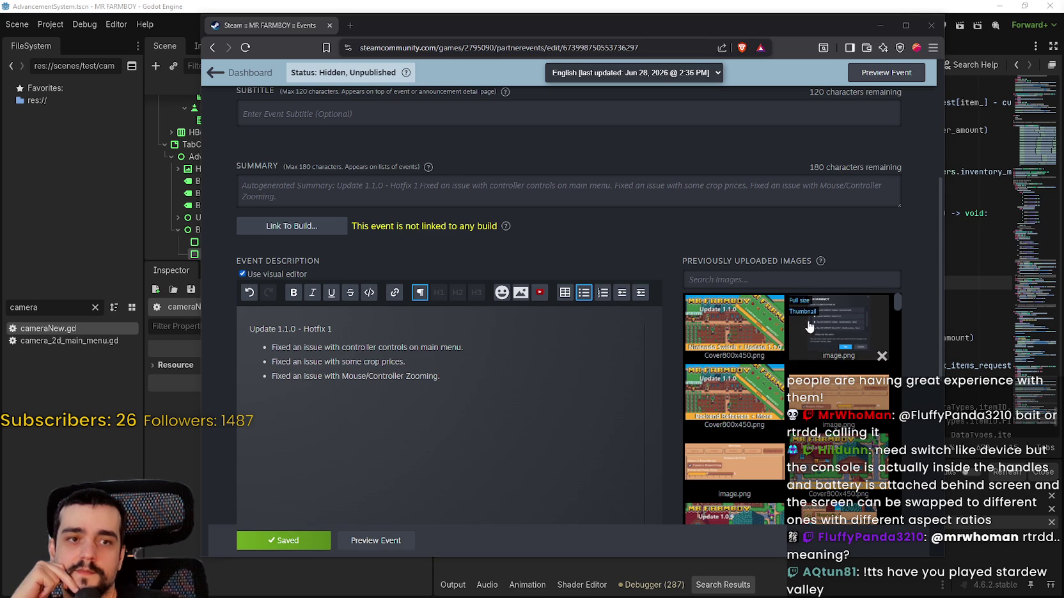
key("ctrl+s")
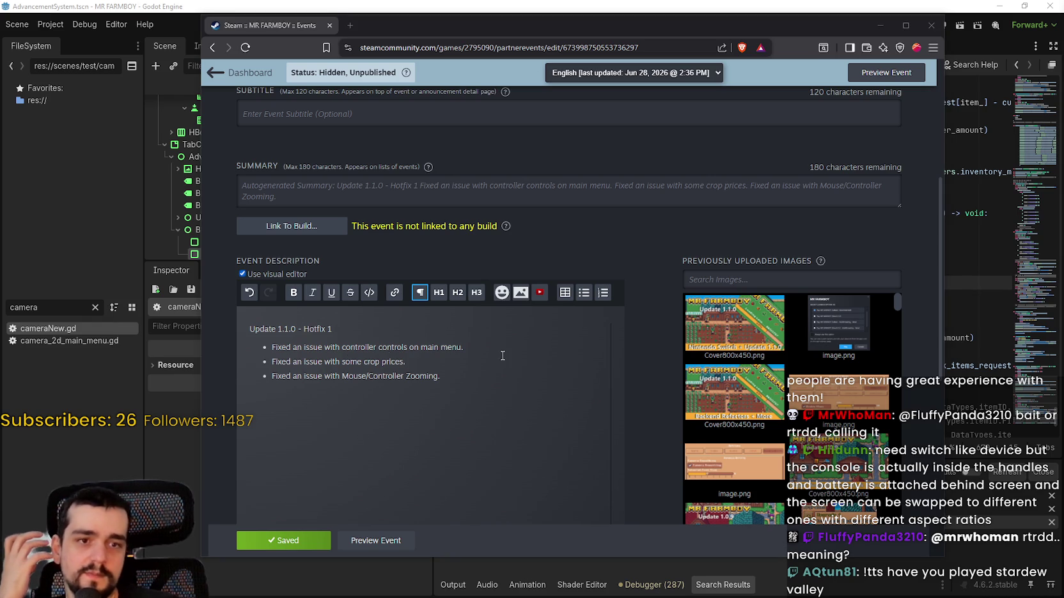
left_click(402, 379)
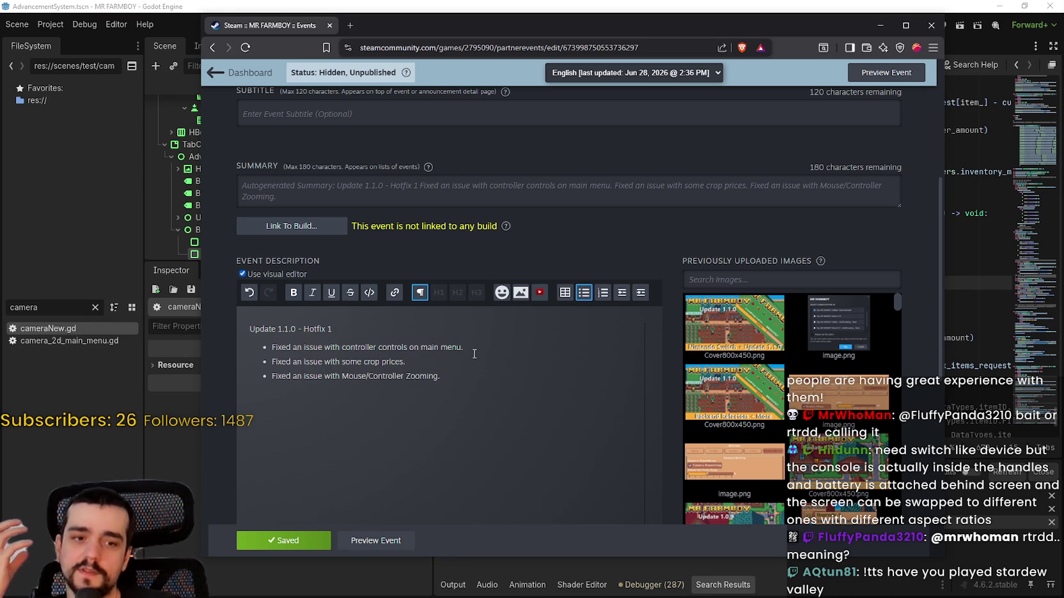
left_click(423, 361)
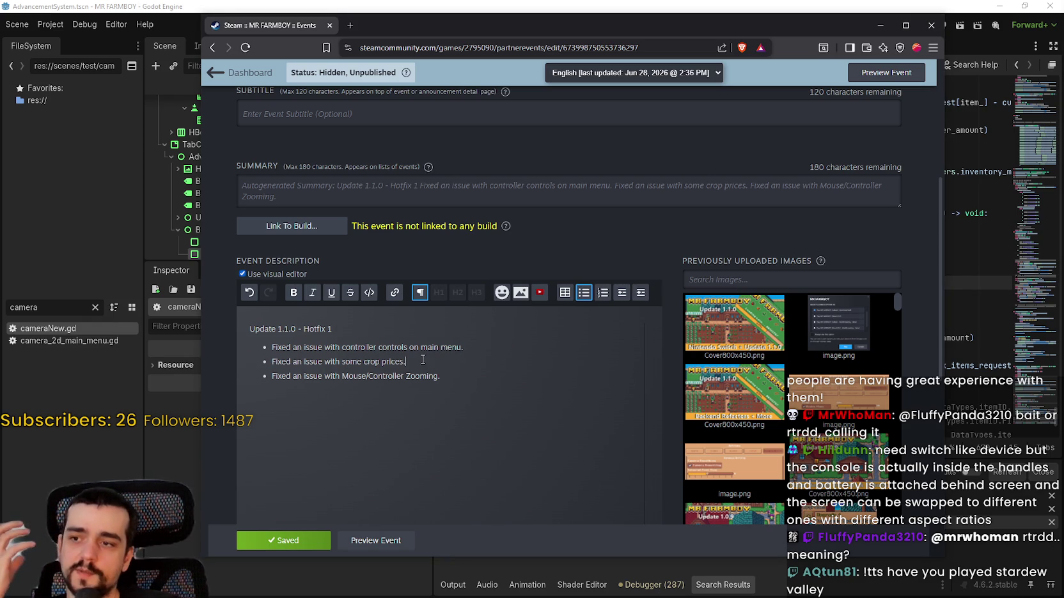
left_click(407, 326)
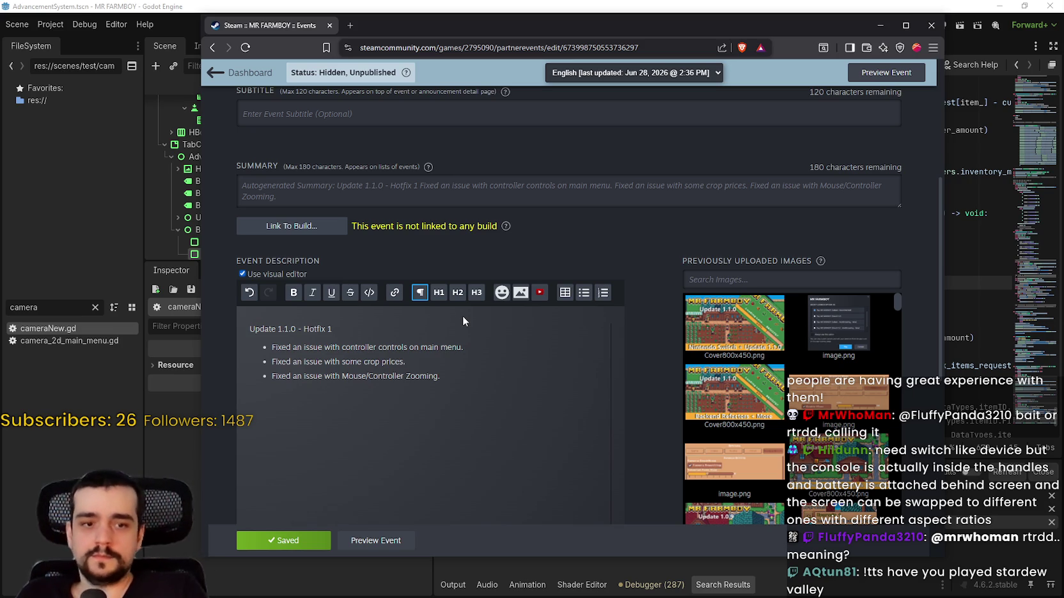
Step: Add and remove an empty fourth bullet, then save the event with the Saved button
scroll(393, 394, "down", 1)
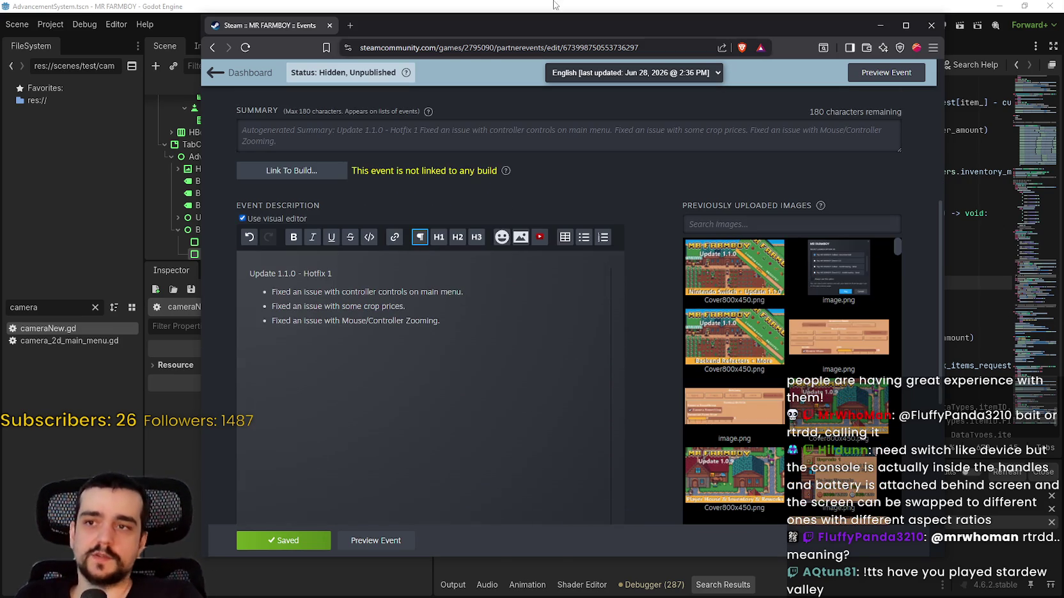
mouse_move(424, 29)
left_mouse_down()
mouse_move(665, 49)
mouse_move(478, 51)
left_mouse_up()
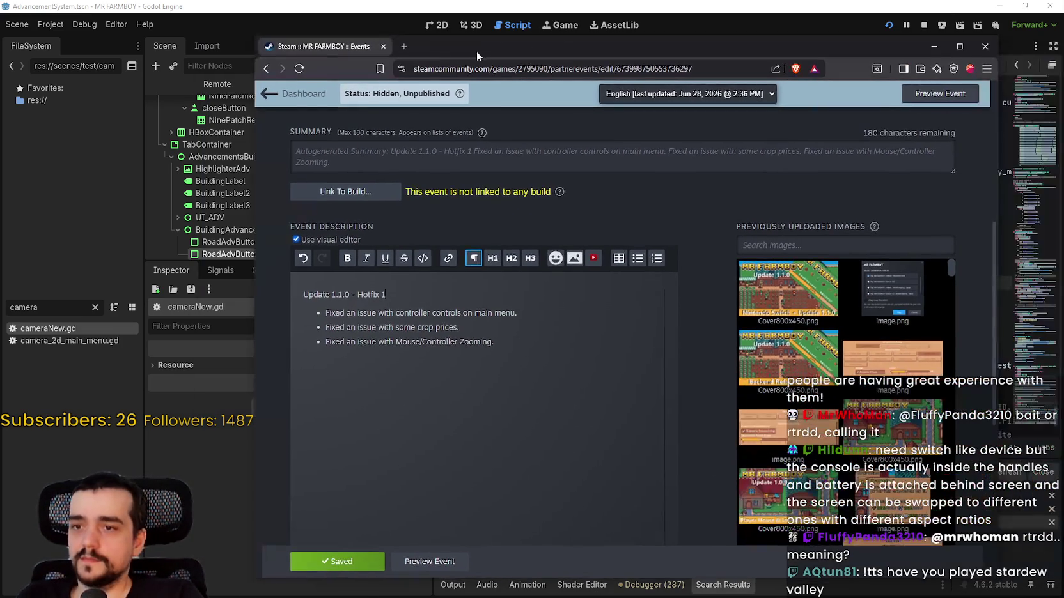
left_click(500, 420)
key("Return")
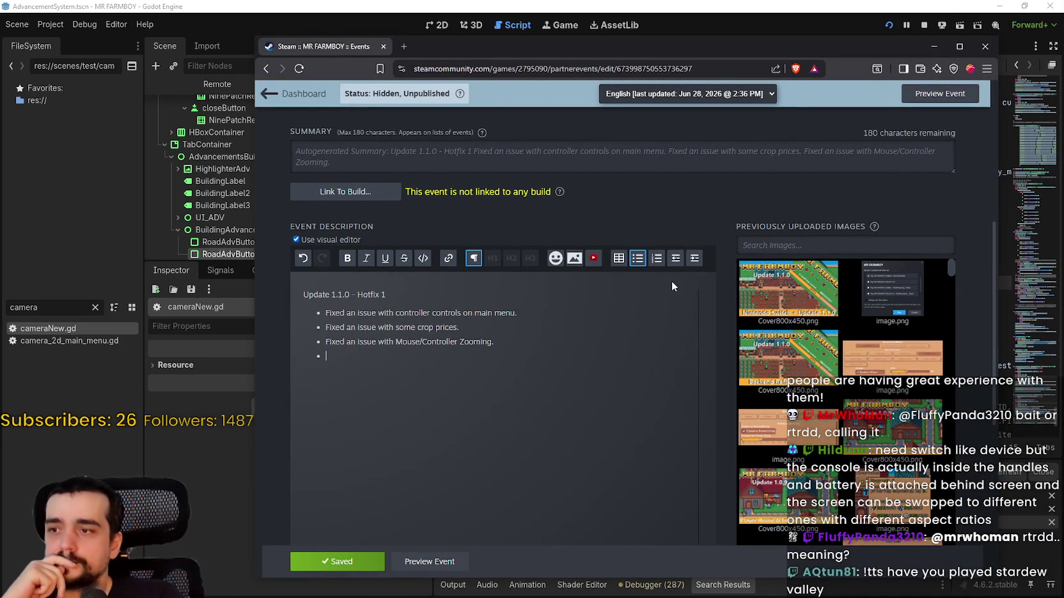
key("BackSpace")
key("BackSpace")
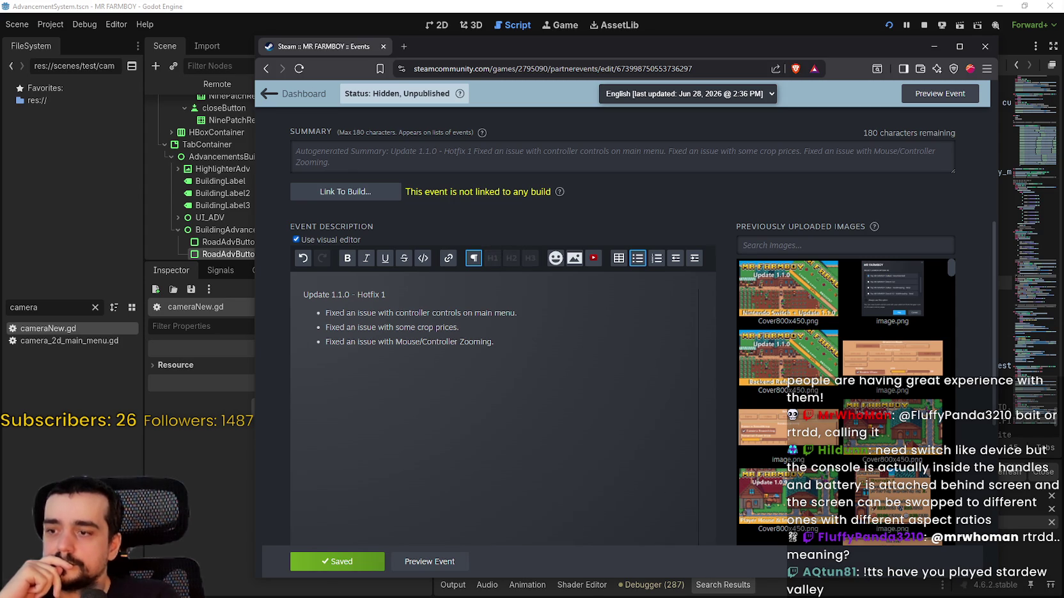
left_click(330, 558)
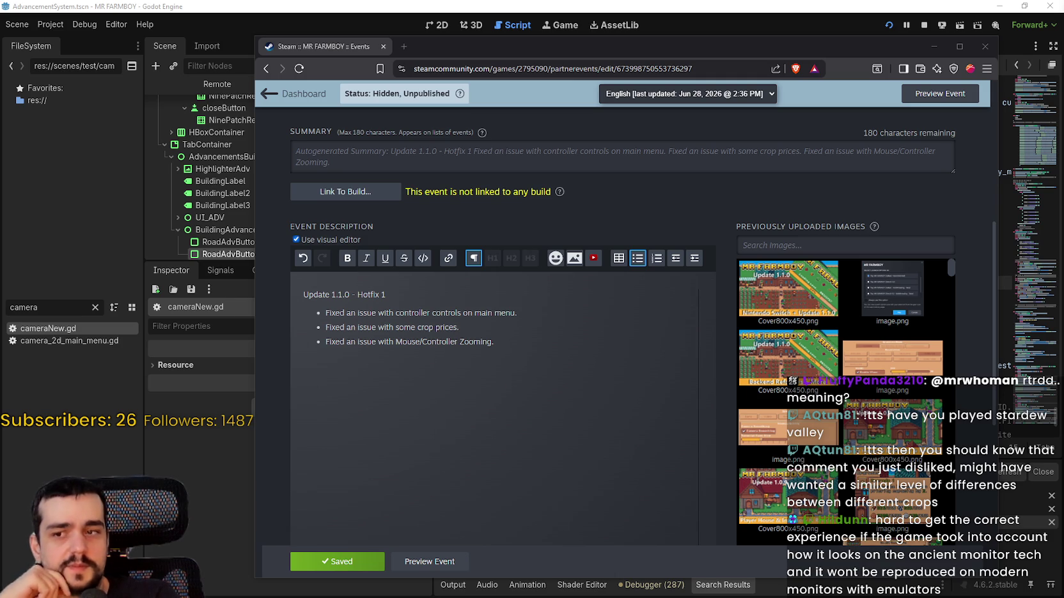
left_click(533, 392)
scroll(528, 384, "up", 2)
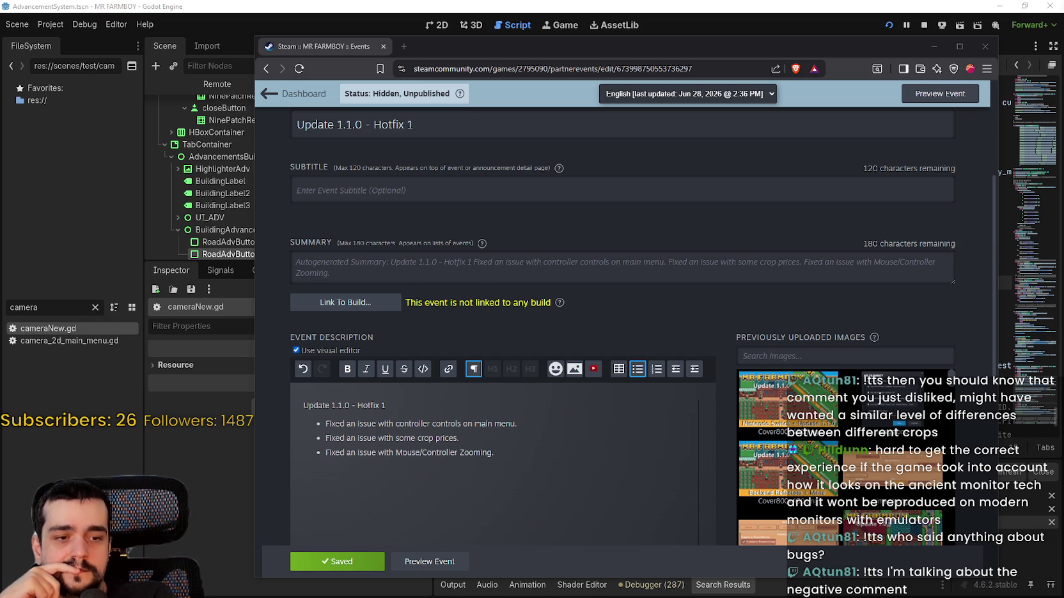
key("alt+Tab")
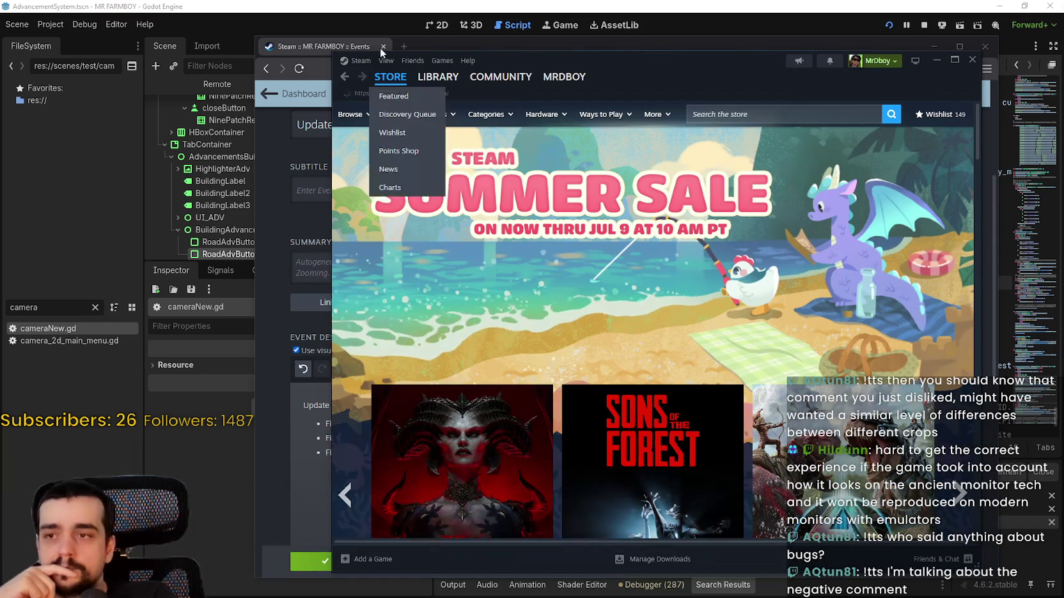
left_click(438, 77)
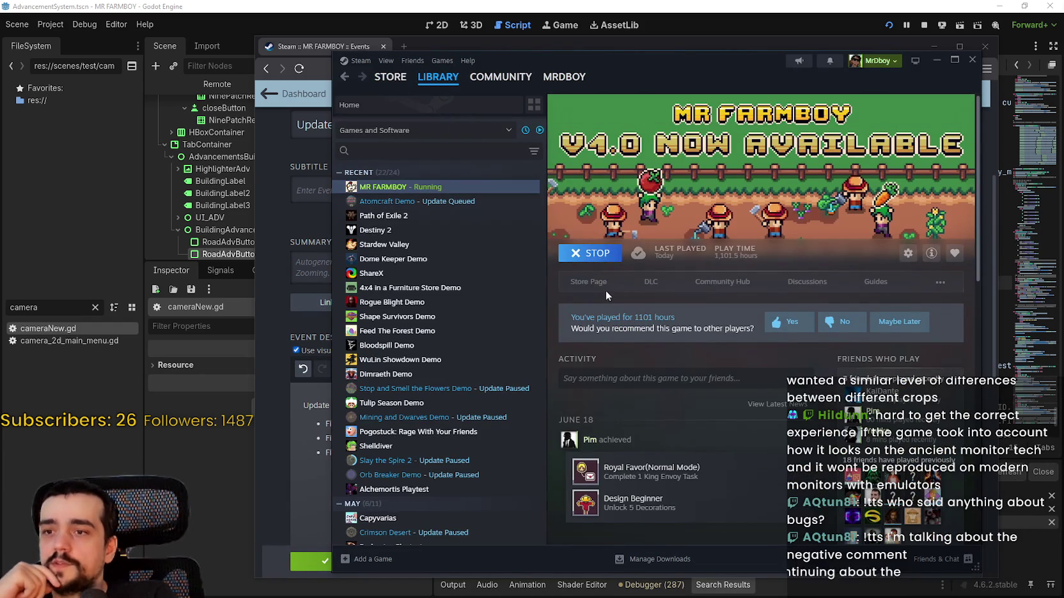
left_click(733, 290)
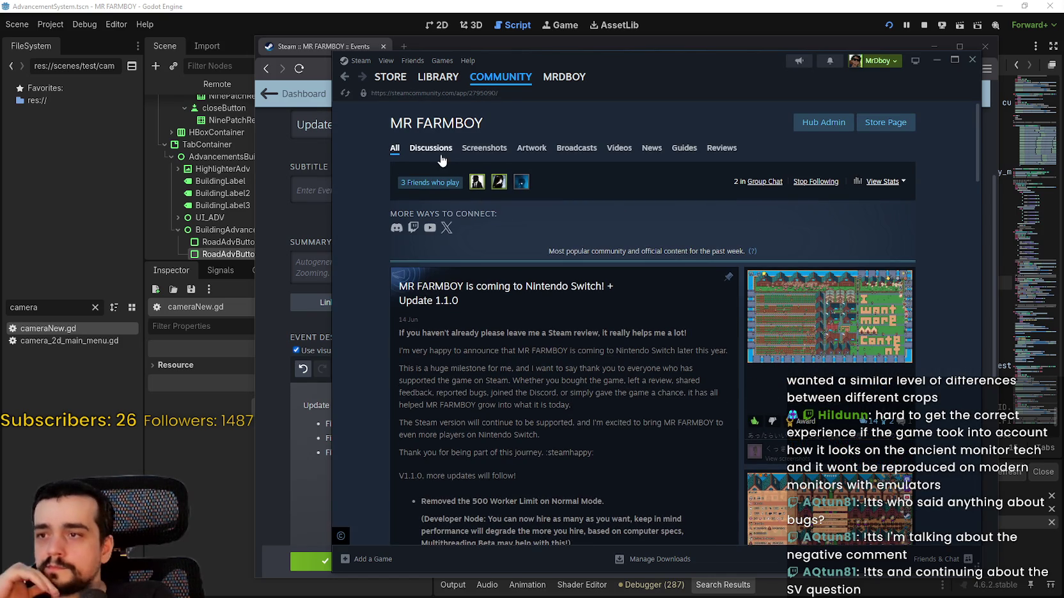
left_click(441, 157)
scroll(499, 368, "down", 1)
scroll(499, 369, "down", 1)
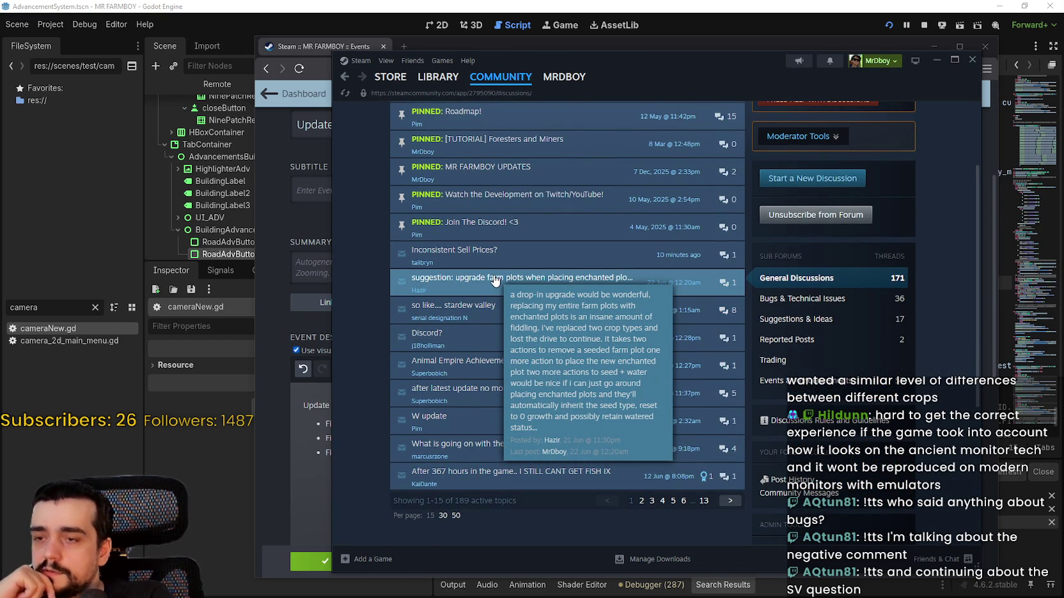
left_click(494, 280)
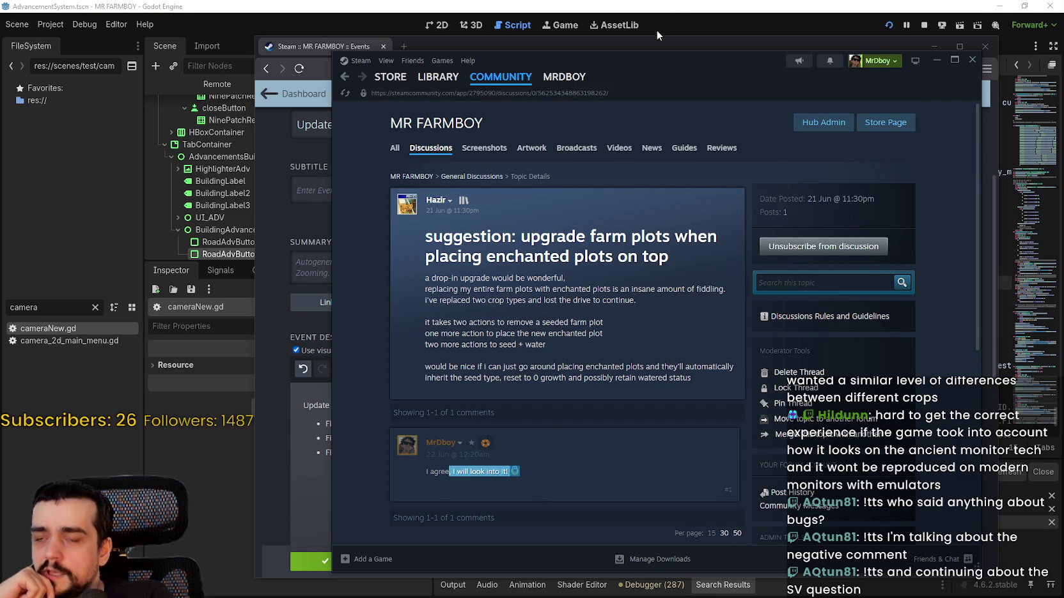
key("alt+Tab")
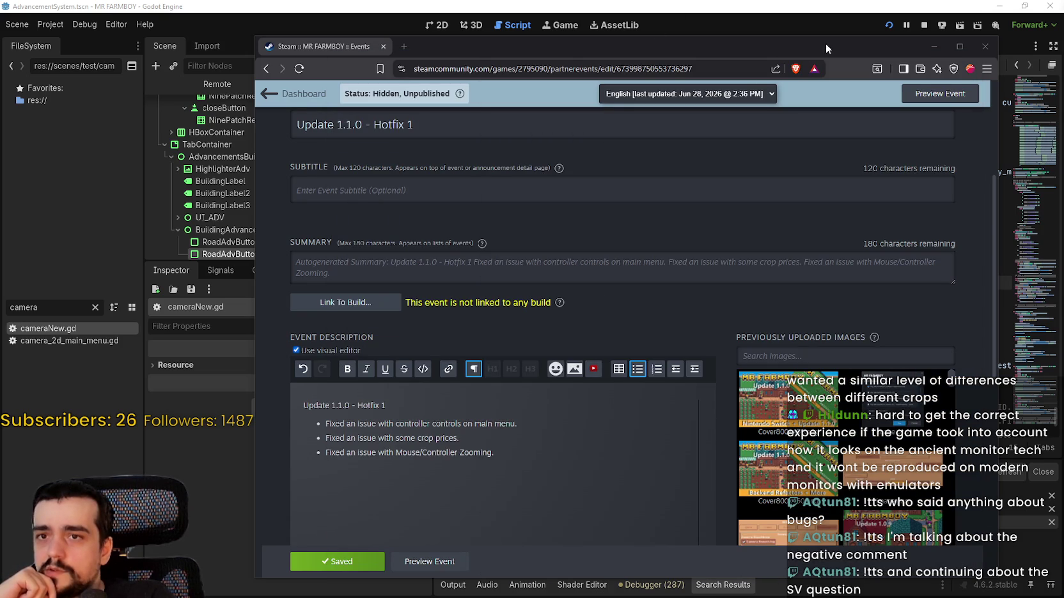
Step: Arrange the windows and type the commit summary 'v1.1.0 - Hotfix 1' in GitHub Desktop
left_click_drag(887, 40, 858, 47)
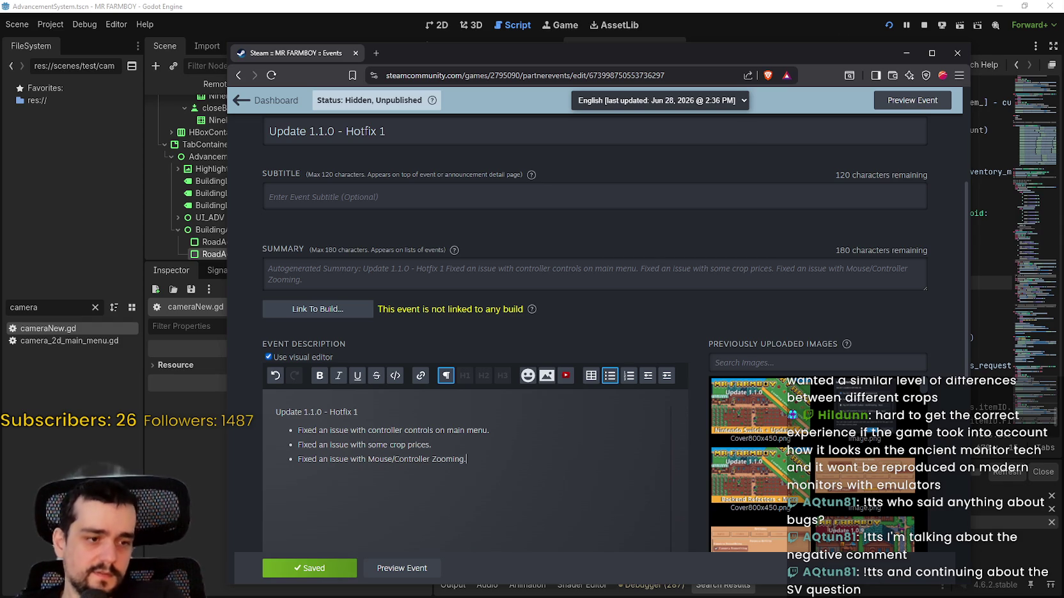
key("alt+Tab")
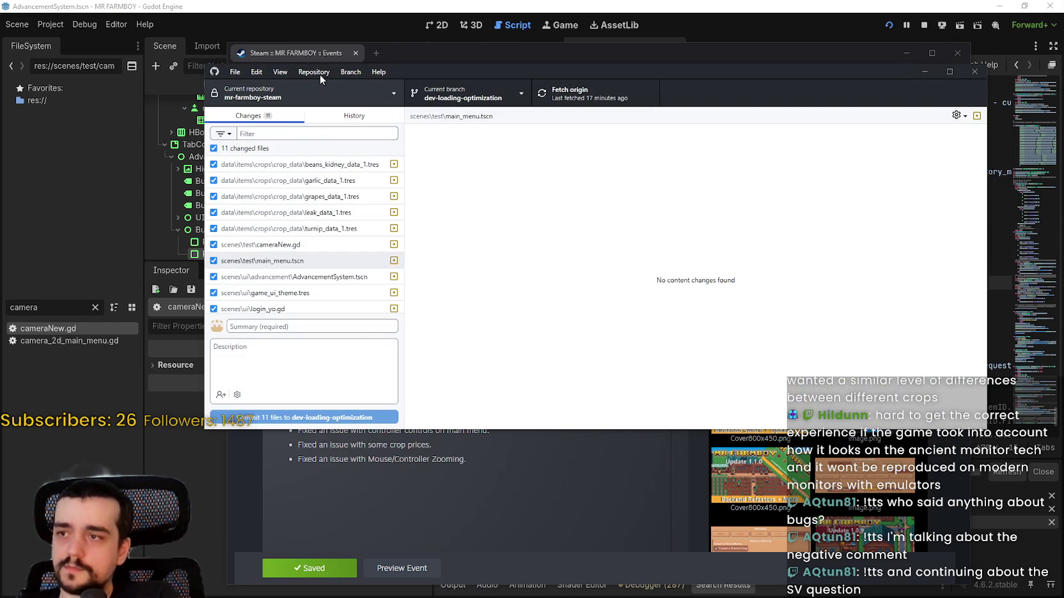
left_click_drag(446, 69, 694, 116)
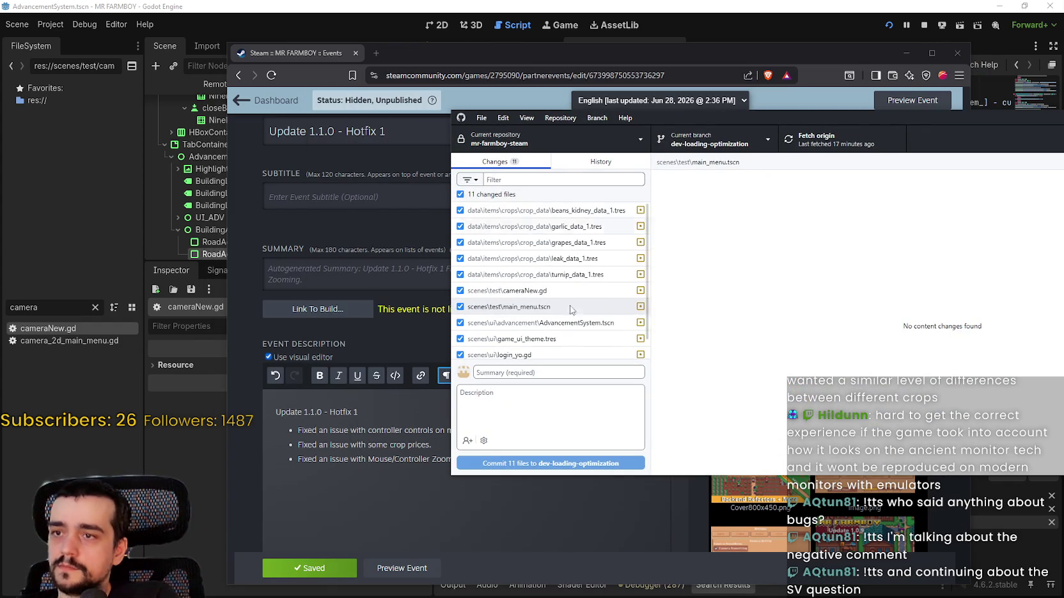
left_click(515, 373)
type("v1.1.0-")
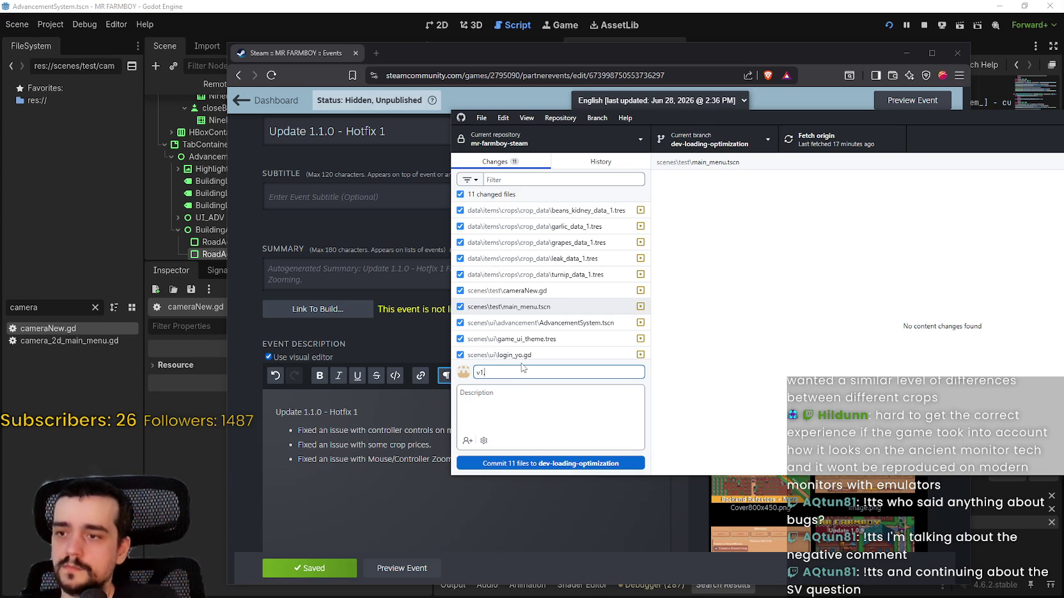
key("BackSpace")
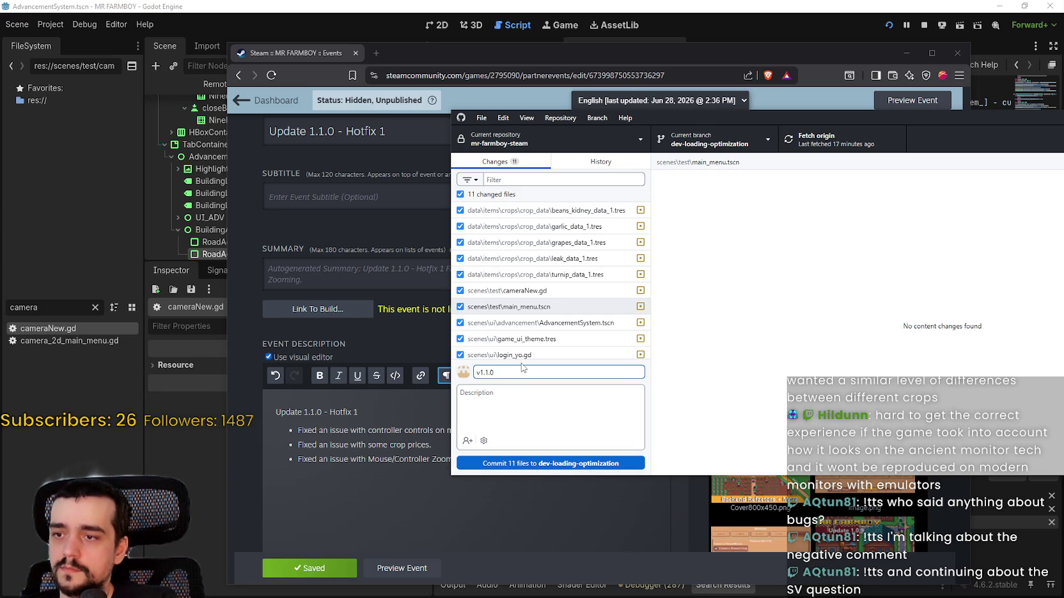
type(" -")
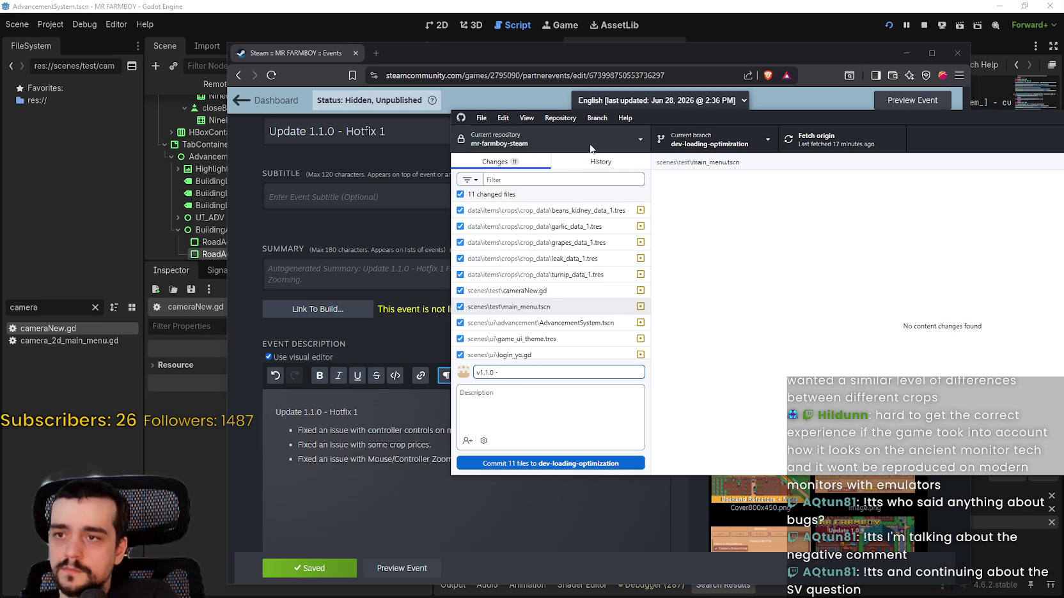
left_click(589, 164)
left_click(487, 163)
type("Hotfi")
type("x 1")
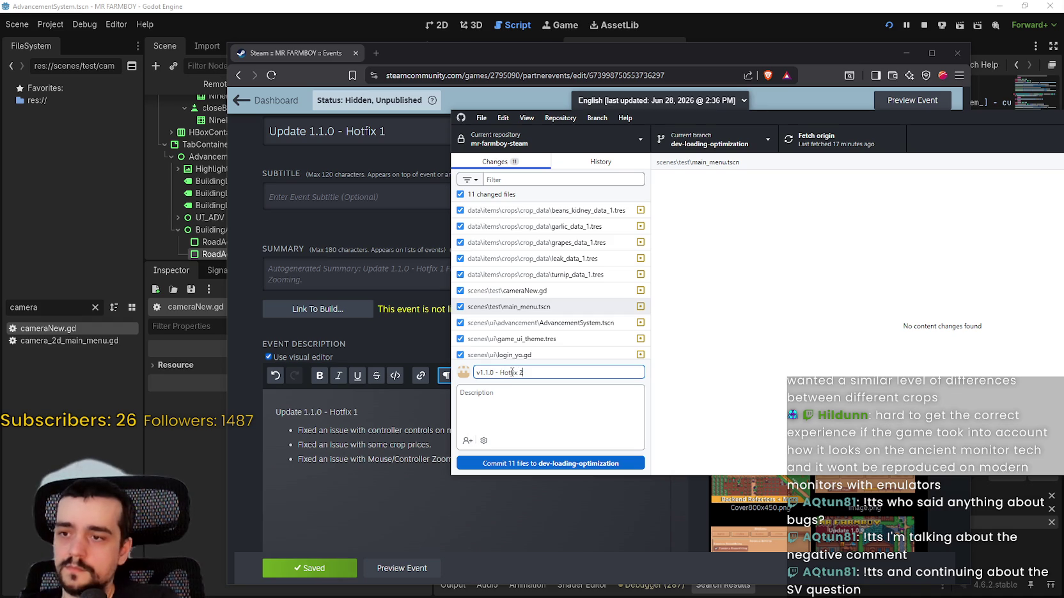
Step: Copy the three bullet-point fixes from the Steam event editor and correct the summary's hotfix number
left_click(386, 475)
left_click_drag(493, 457, 298, 431)
key("ctrl+c")
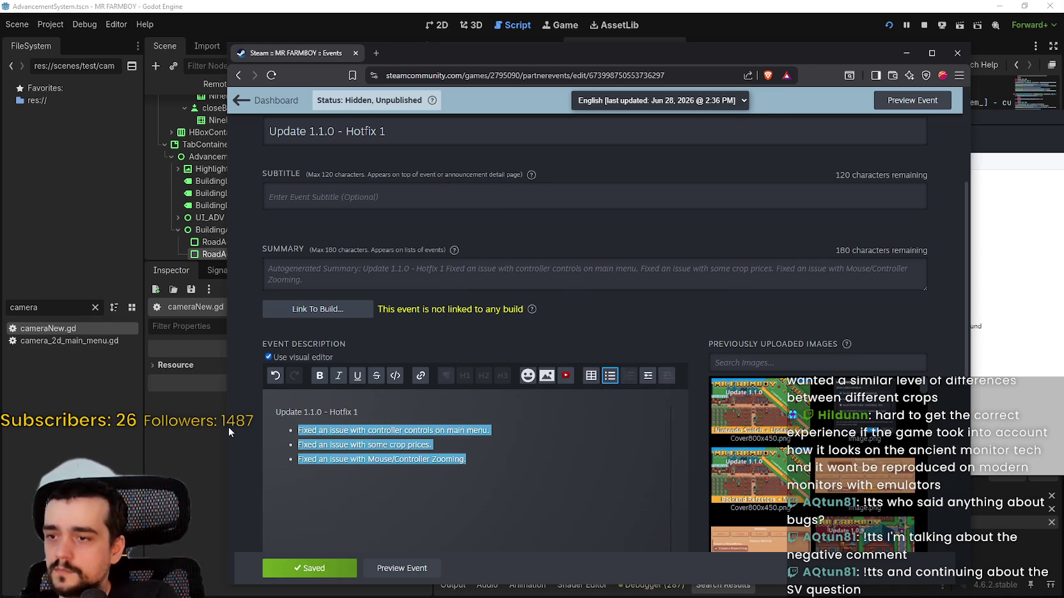
key("alt+Tab")
left_click(599, 397)
left_click(612, 372)
key("BackSpace")
type("1")
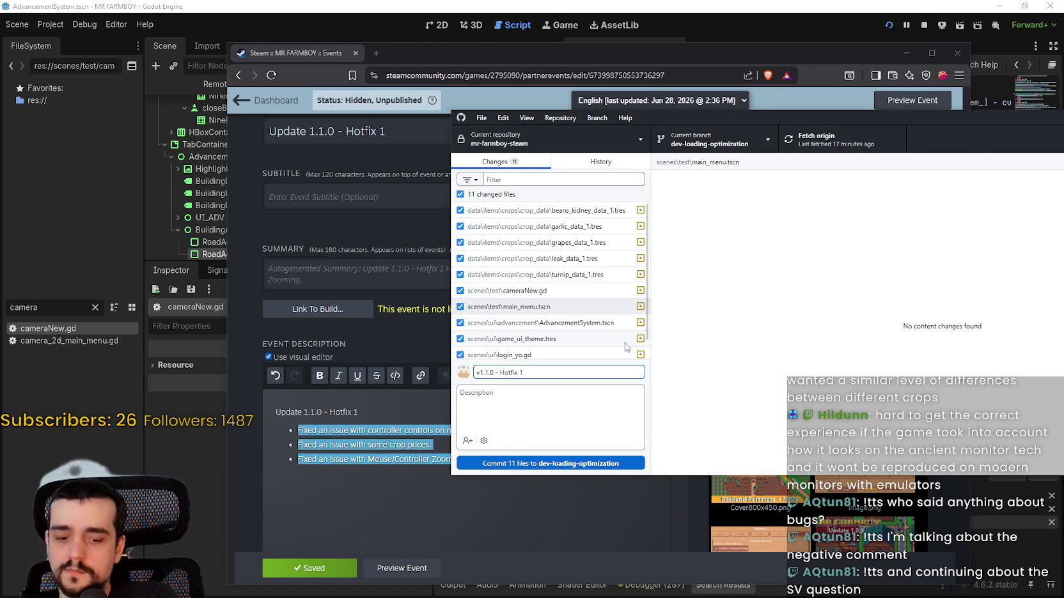
type(".c")
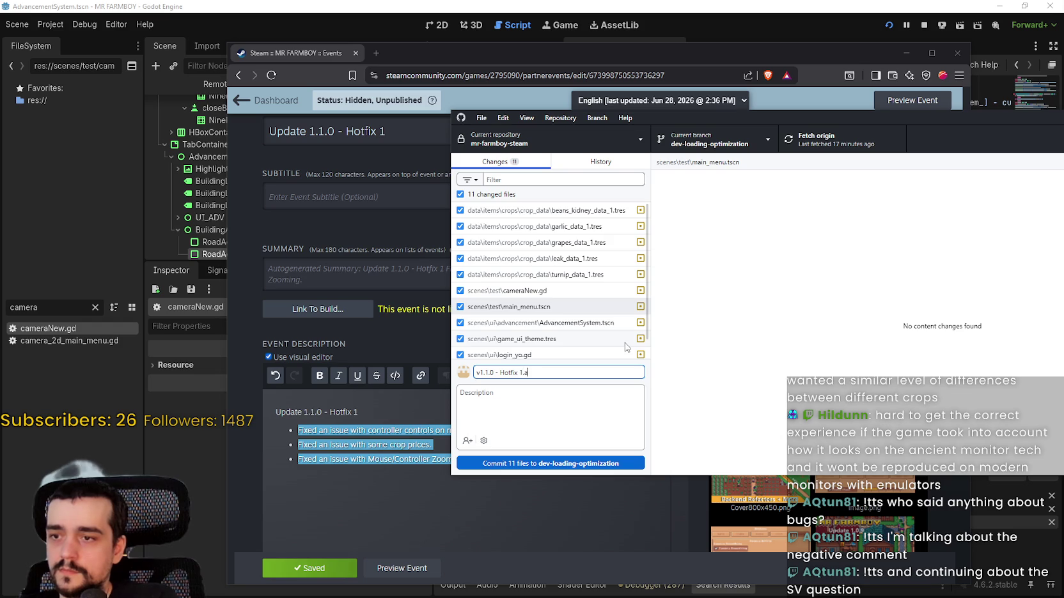
Step: Paste the fixes into Description, remove blank lines, and commit 11 files to dev-loading-optimization
left_click(575, 409)
key("ctrl+v")
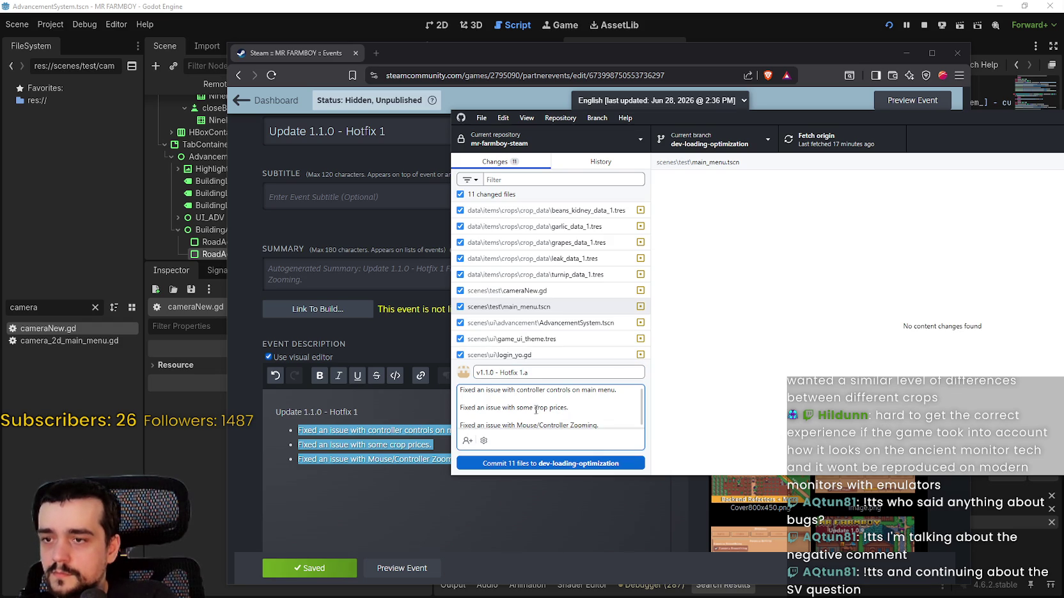
left_click(507, 417)
key("BackSpace")
left_click(489, 403)
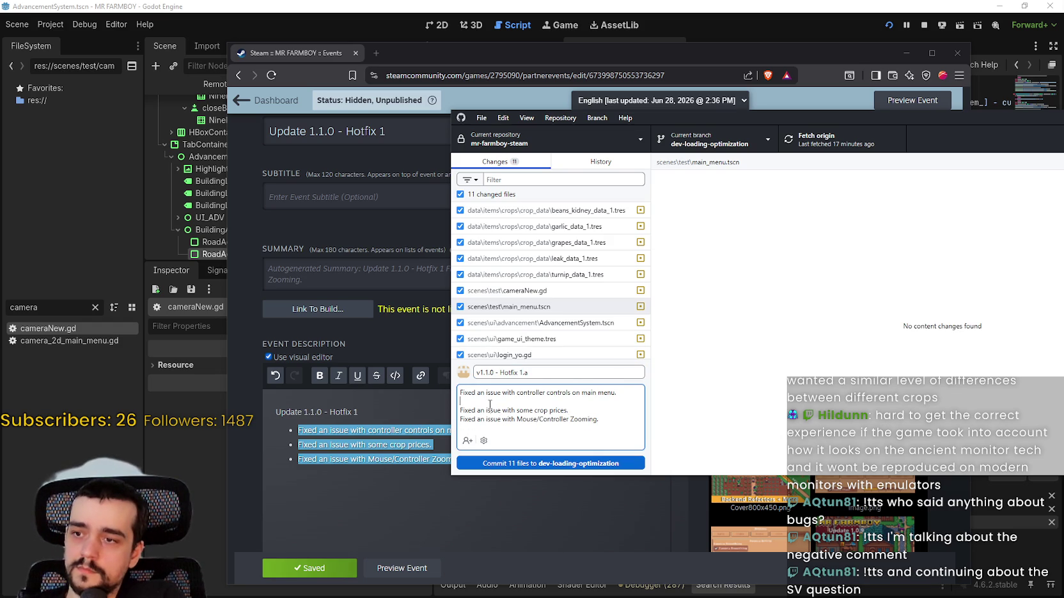
key("BackSpace")
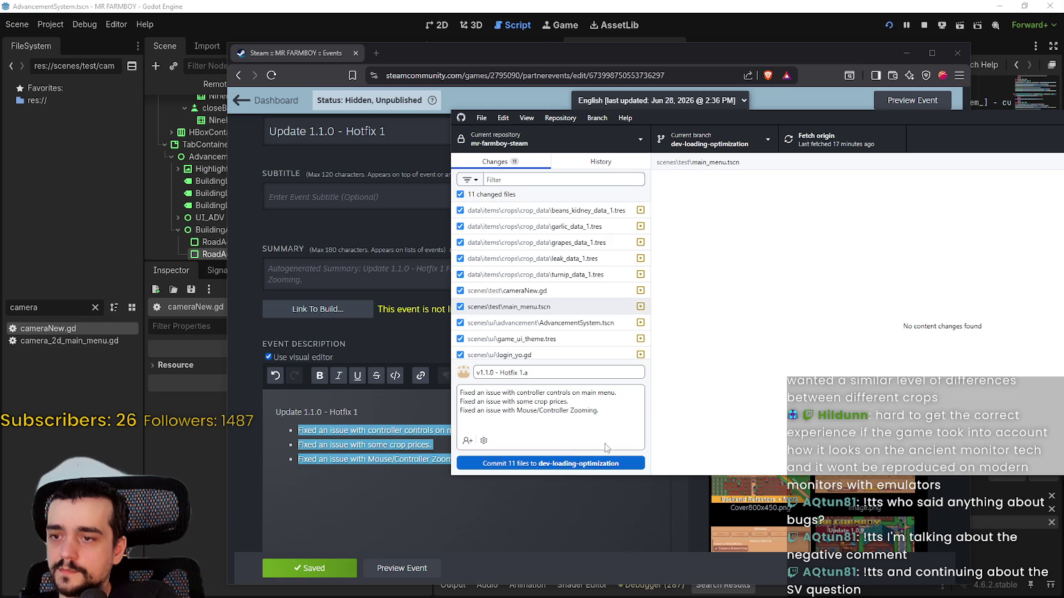
left_click(568, 466)
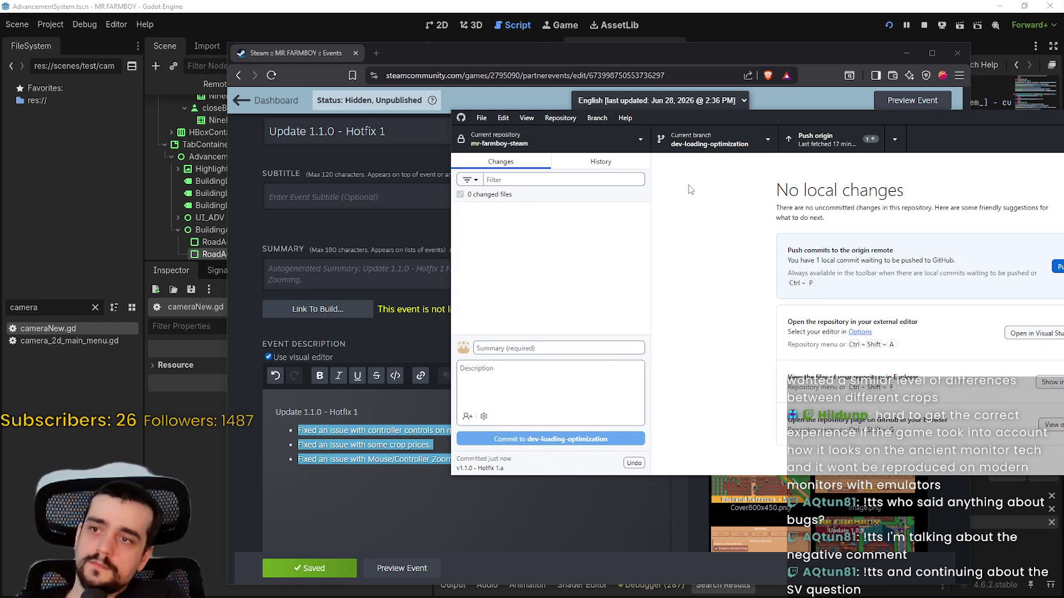
Step: Push the Hotfix 1.a commit to origin and reposition the GitHub Desktop window
left_click(793, 147)
left_click_drag(808, 117, 688, 114)
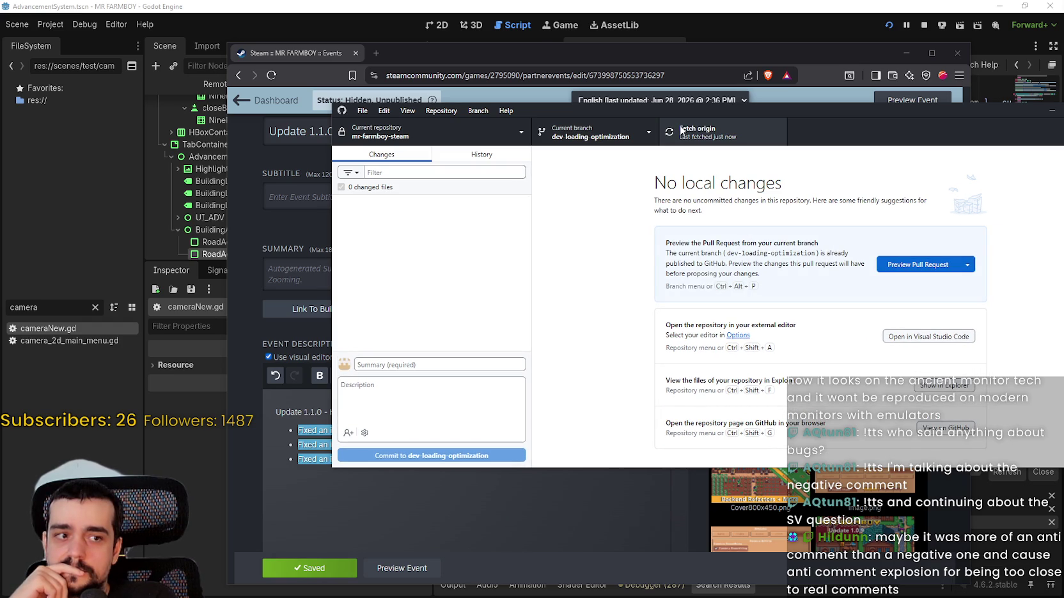
left_click_drag(791, 108, 872, 105)
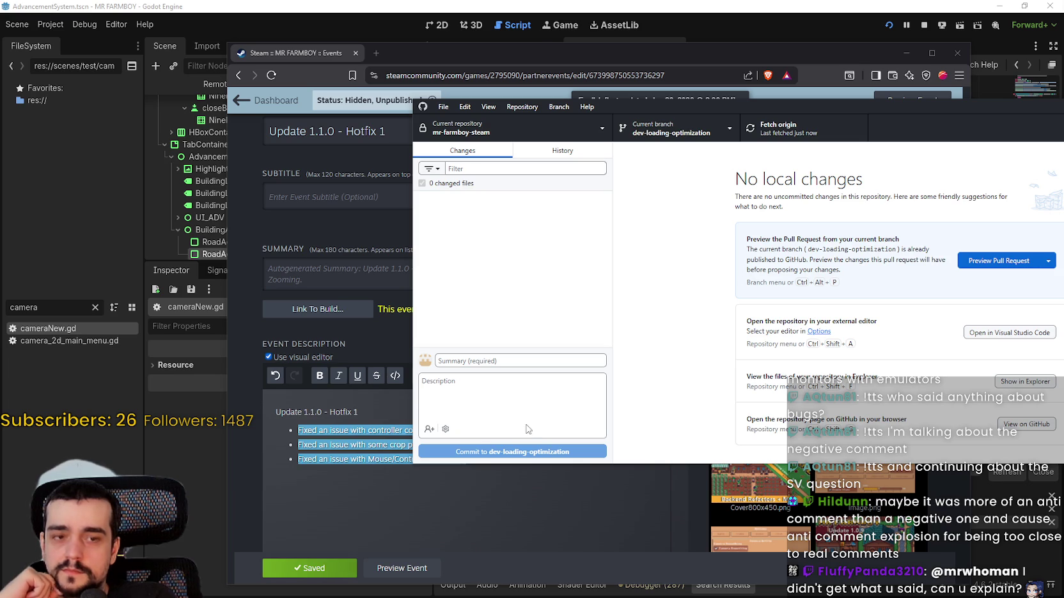
Step: Switch through the Steam event editor back to Godot's script editor, caret on line 664
key("alt+Tab")
left_click(500, 459)
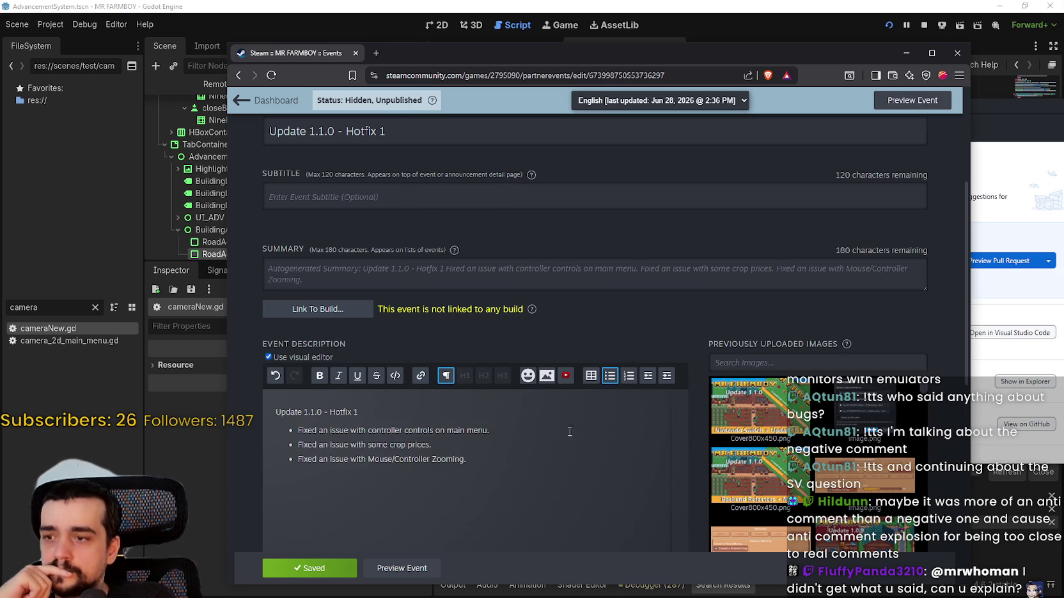
key("alt+Tab")
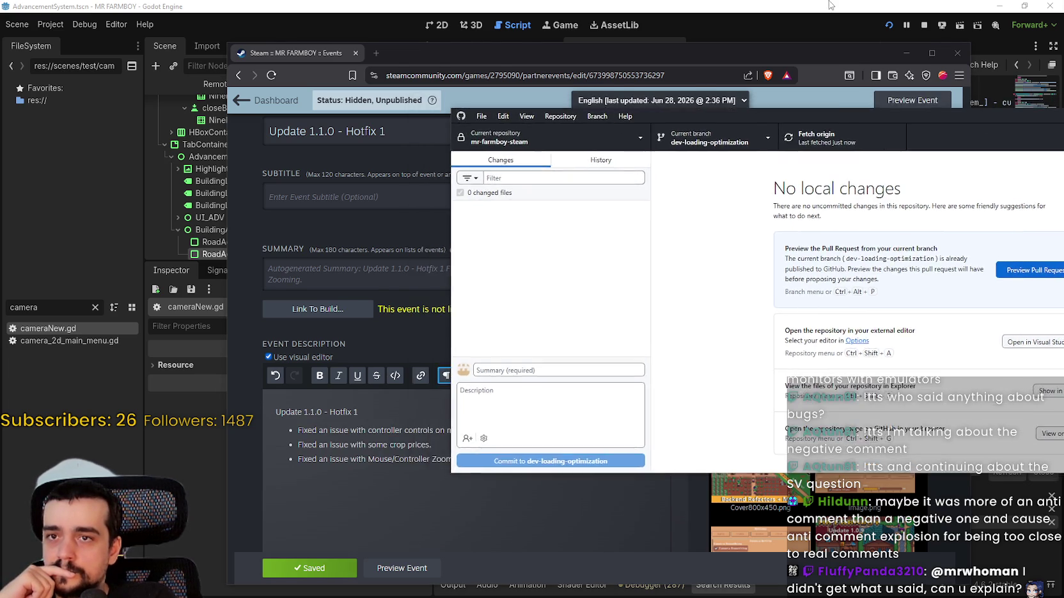
key("alt+Tab")
left_click(716, 198)
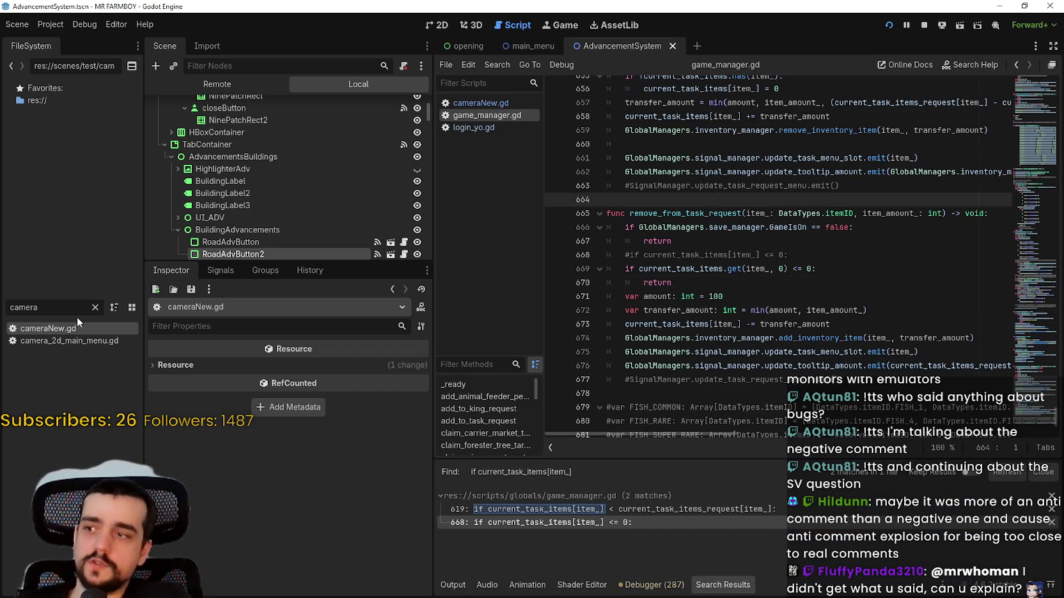
Step: Filter the FileSystem for 'inventory' and open inventory_manager.gd in the script editor
left_click(94, 307)
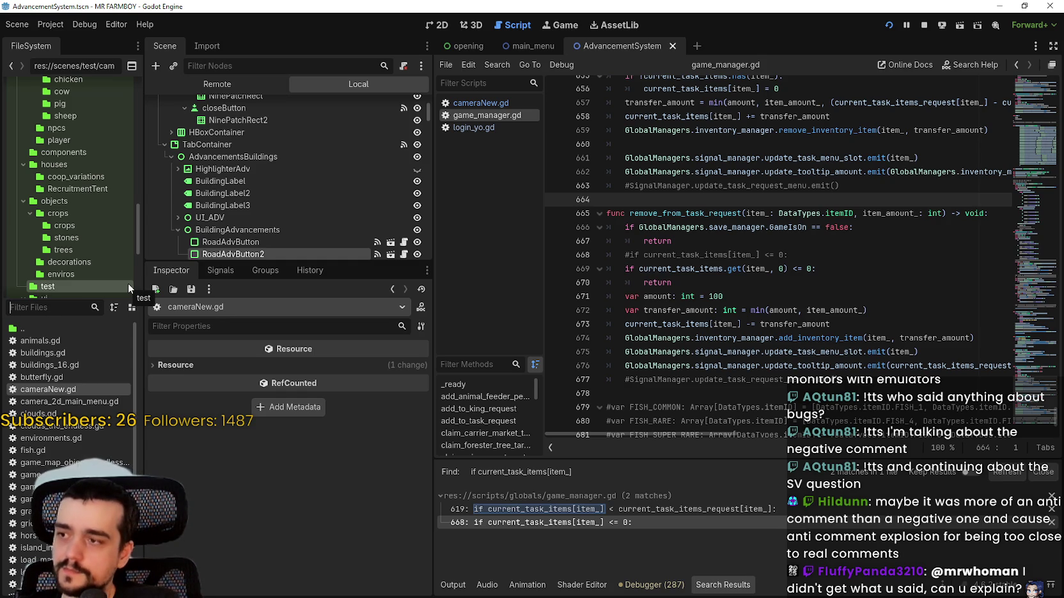
type("anim")
key("BackSpace")
key("BackSpace")
key("BackSpace")
type("c")
key("BackSpace")
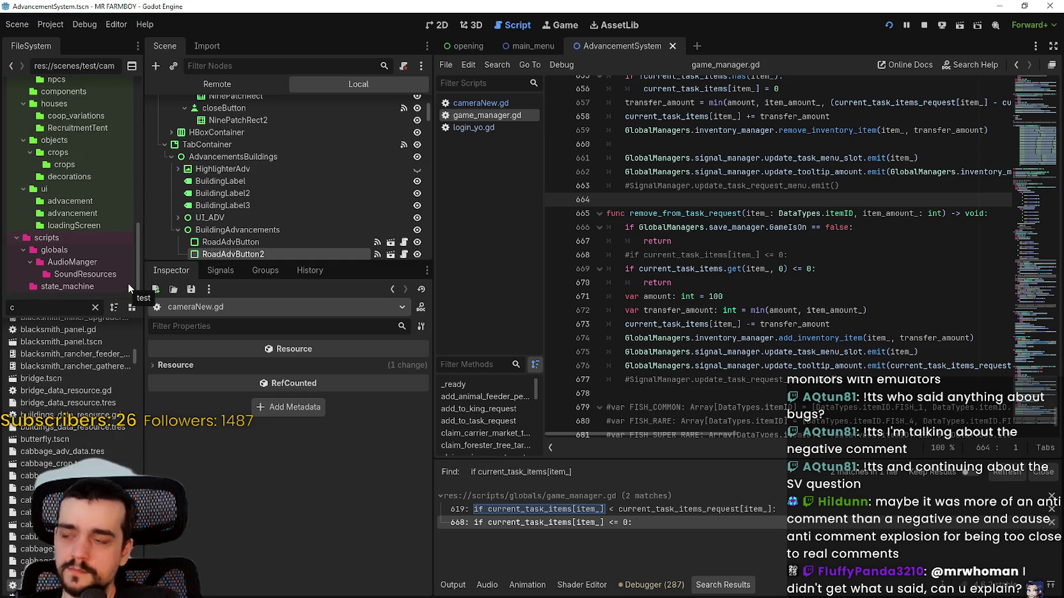
type("nventory")
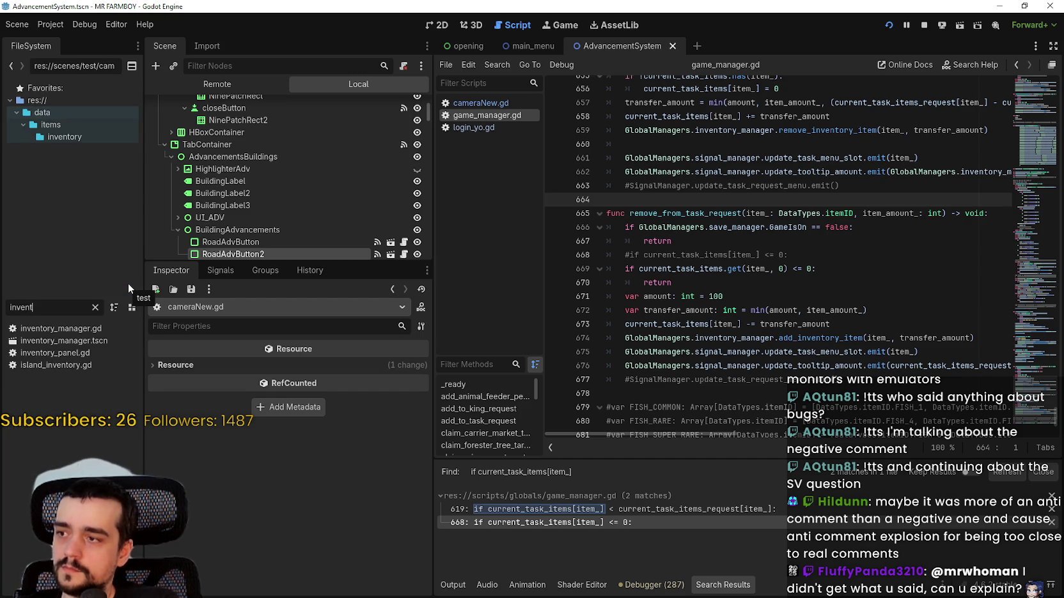
left_click(74, 329)
double_click(65, 355)
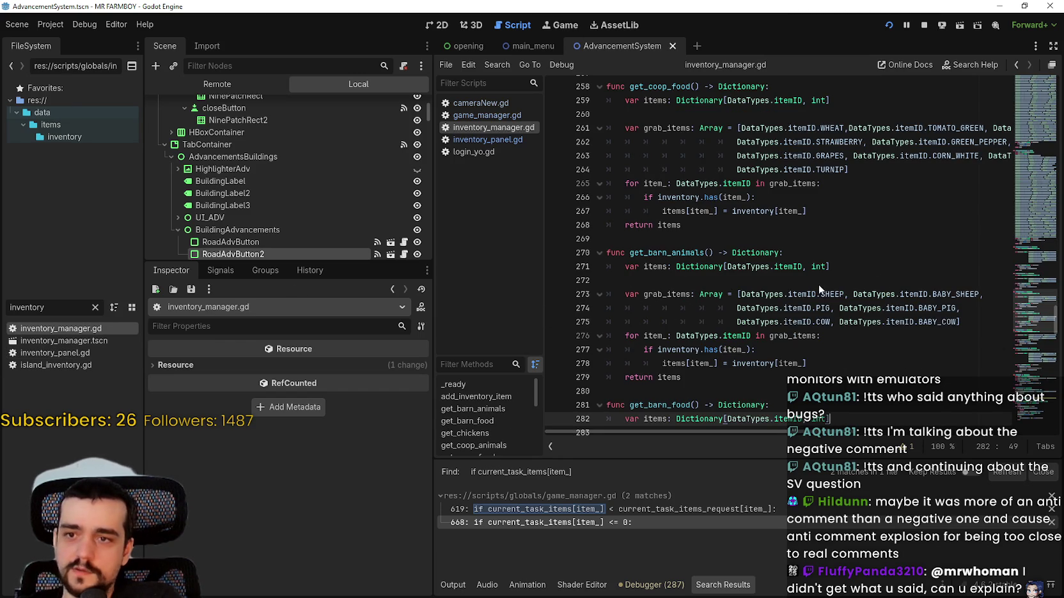
Step: Browse get_barn_food and get_crops_and_animals, narrowing the Scene dock to widen the code
scroll(703, 288, "down", 3)
left_click(696, 281)
scroll(708, 327, "up", 4)
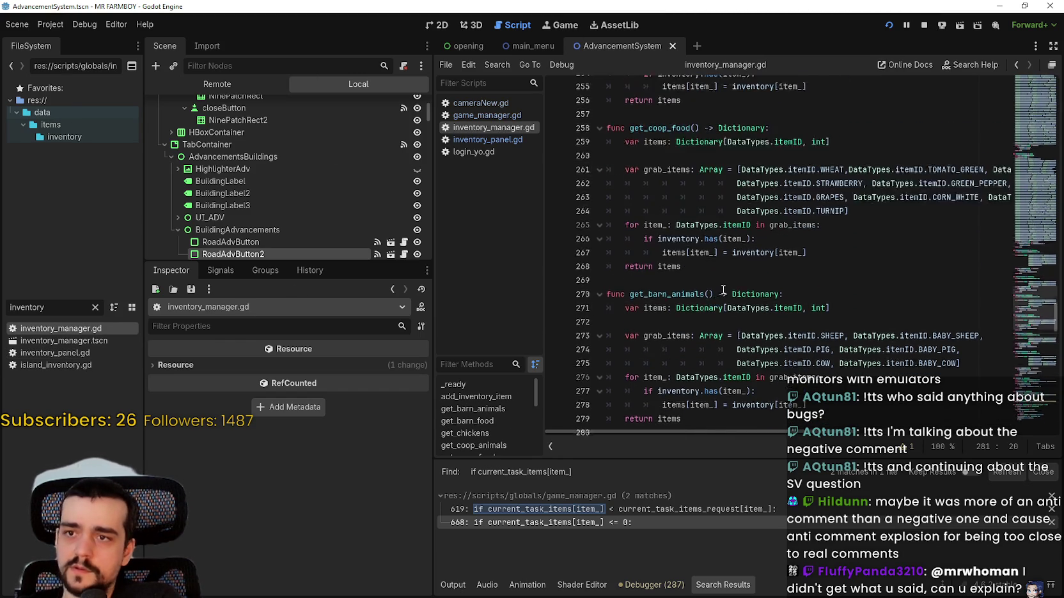
scroll(708, 328, "down", 3)
left_click_drag(432, 250, 323, 249)
scroll(709, 323, "down", 4)
left_click(648, 321)
scroll(647, 320, "down", 4)
left_click(646, 261)
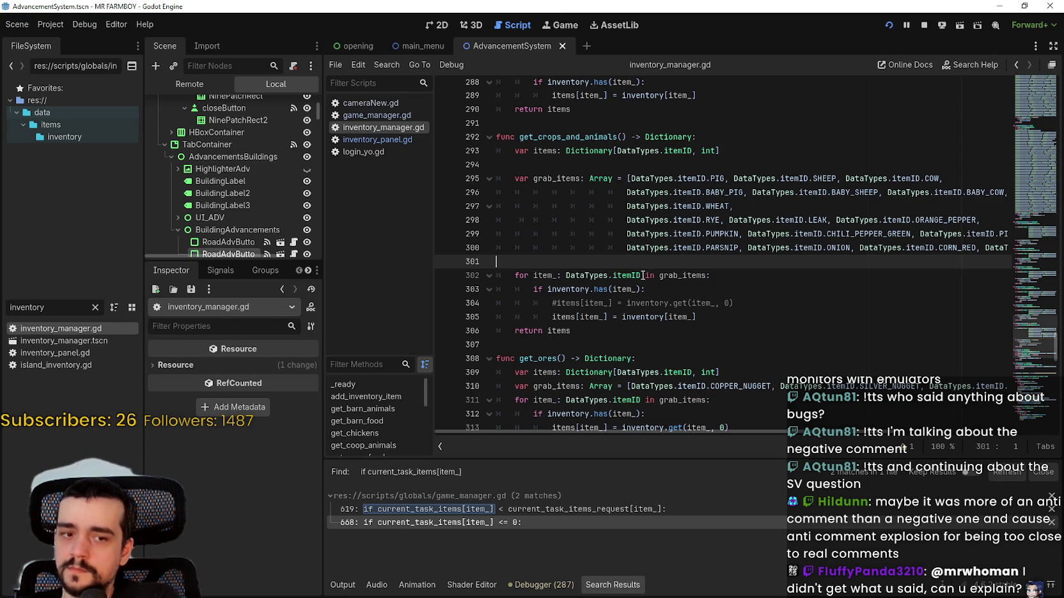
left_click_drag(326, 270, 272, 262)
left_click(642, 252)
left_click(631, 265)
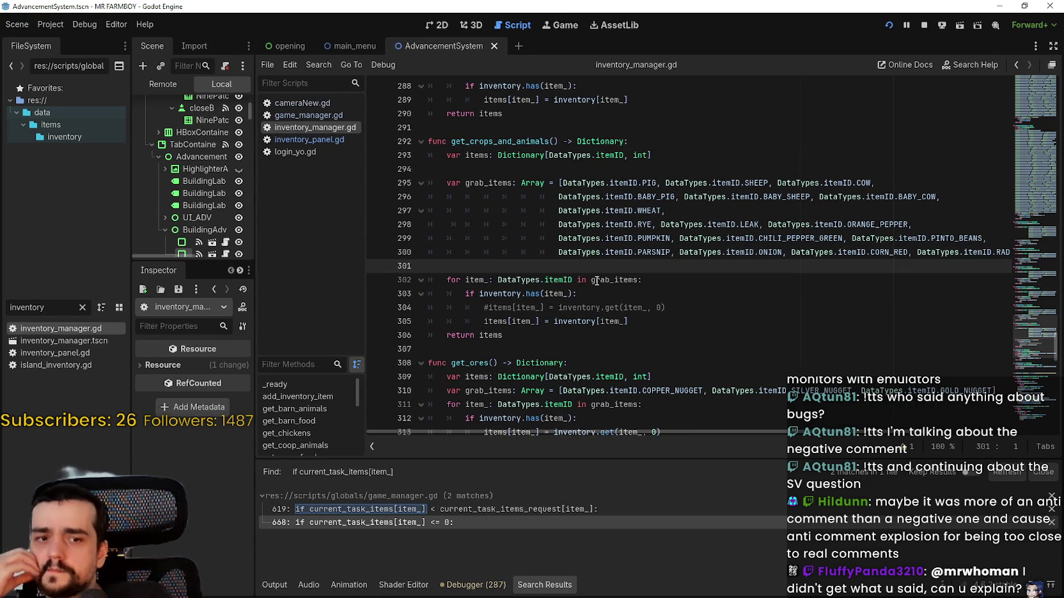
scroll(597, 280, "down", 3)
scroll(606, 266, "down", 3)
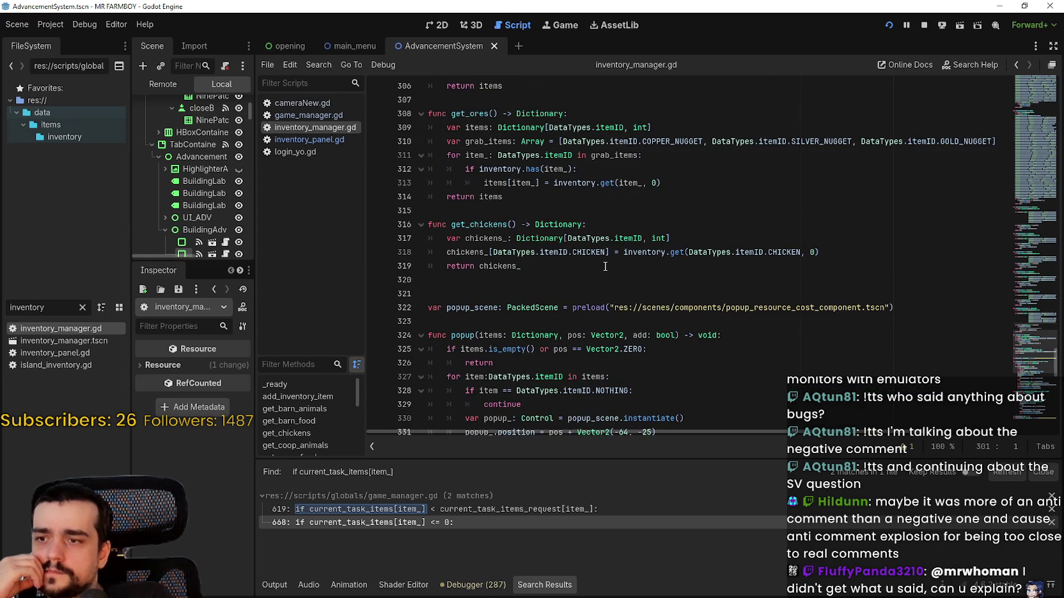
scroll(644, 264, "up", 6)
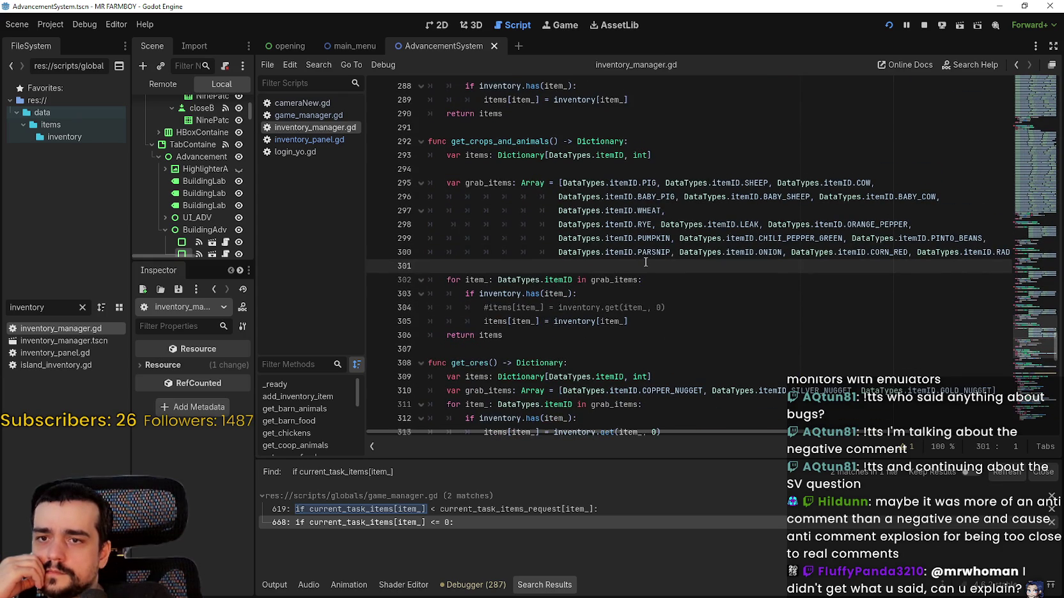
Step: Scroll up to get_coop_food and place the caret right after WHEAT in its grab_items list
left_click(674, 312)
left_click(676, 326)
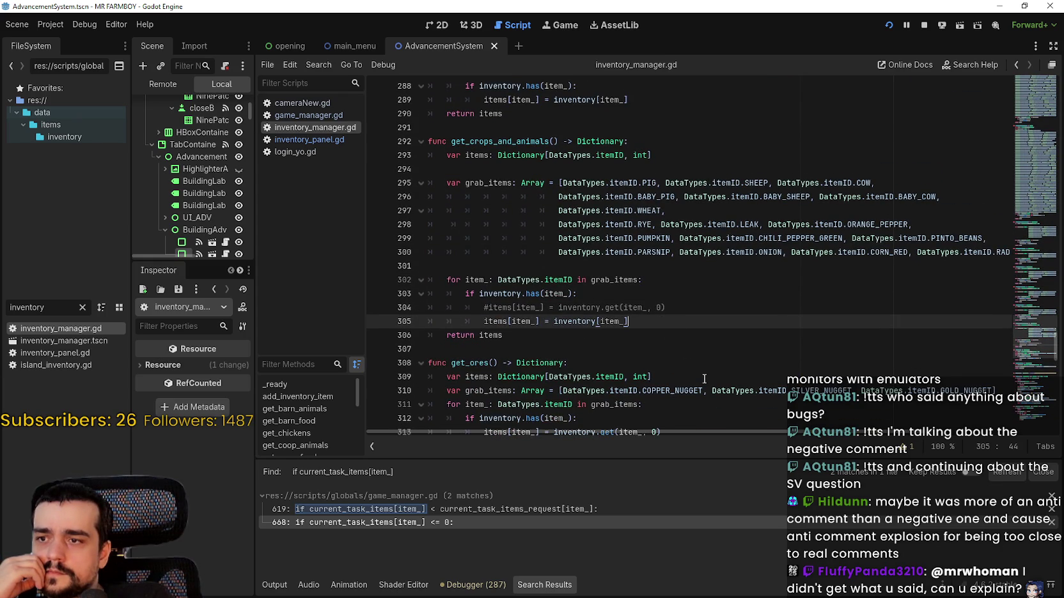
left_click(694, 348)
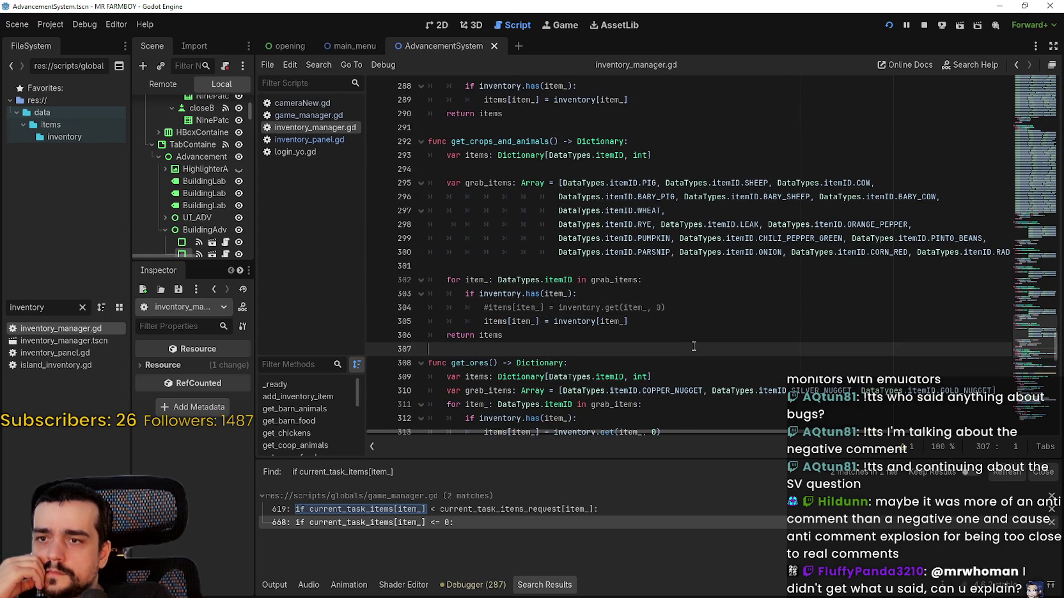
scroll(694, 346, "up", 3)
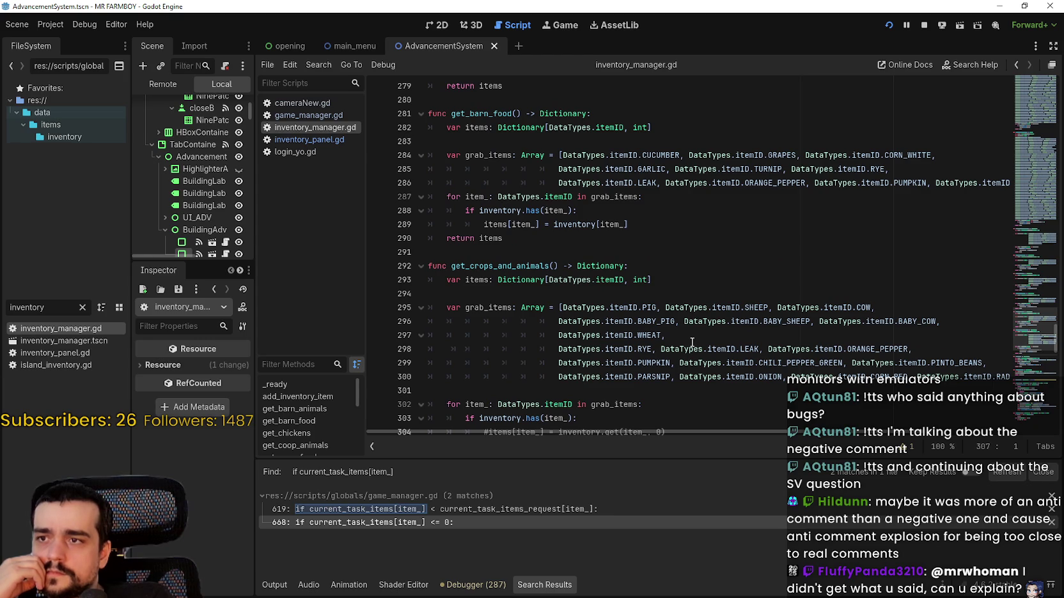
scroll(676, 228, "up", 1)
scroll(675, 229, "up", 2)
left_click(597, 260)
scroll(776, 305, "up", 3)
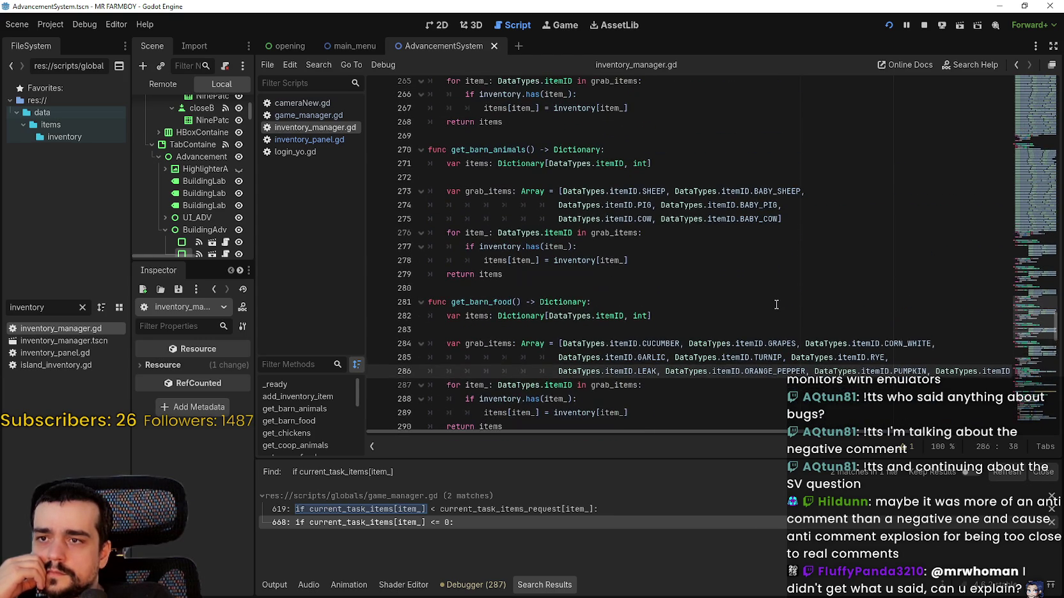
scroll(735, 301, "up", 5)
left_click(700, 278)
scroll(700, 288, "up", 2)
scroll(700, 299, "down", 3)
mouse_move(666, 223)
left_mouse_down()
mouse_move(635, 219)
mouse_move(655, 225)
mouse_move(630, 200)
mouse_move(447, 184)
mouse_move(430, 201)
mouse_move(556, 198)
left_mouse_up()
left_click(667, 182)
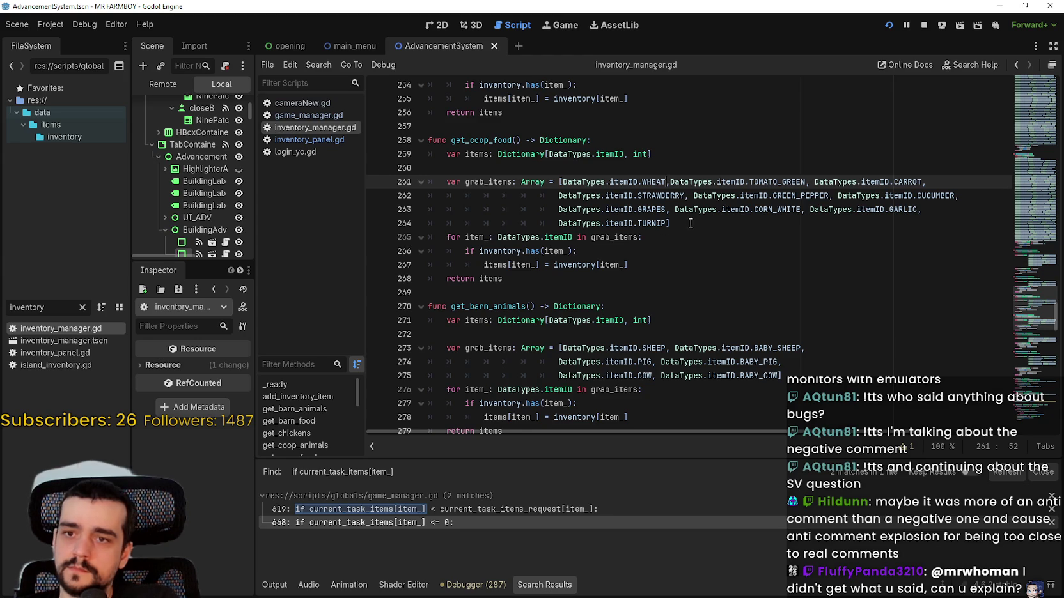
Step: Add a DataTypes.itemID.WHEAT_1 entry right after WHEAT on line 261
left_click(681, 219)
left_click(652, 182)
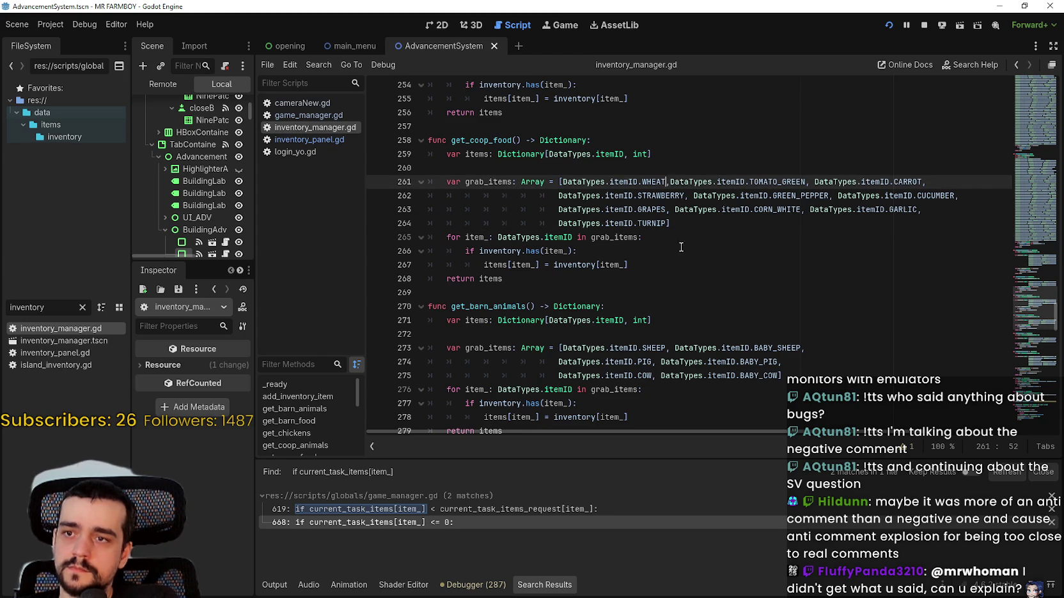
left_click_drag(652, 181, 607, 191)
key("ctrl+c")
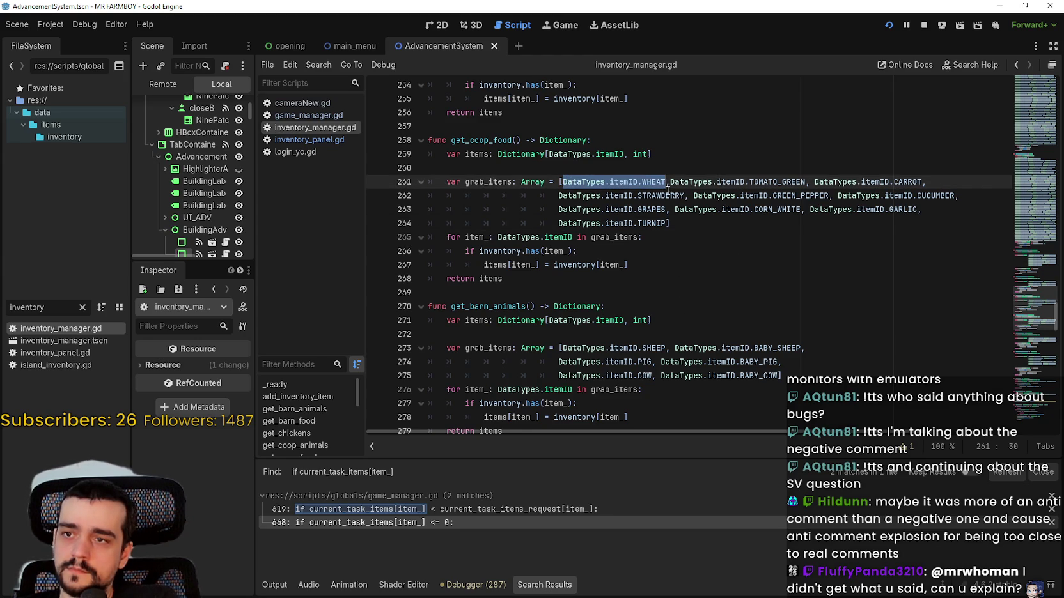
key("Right")
key("Right")
type(",")
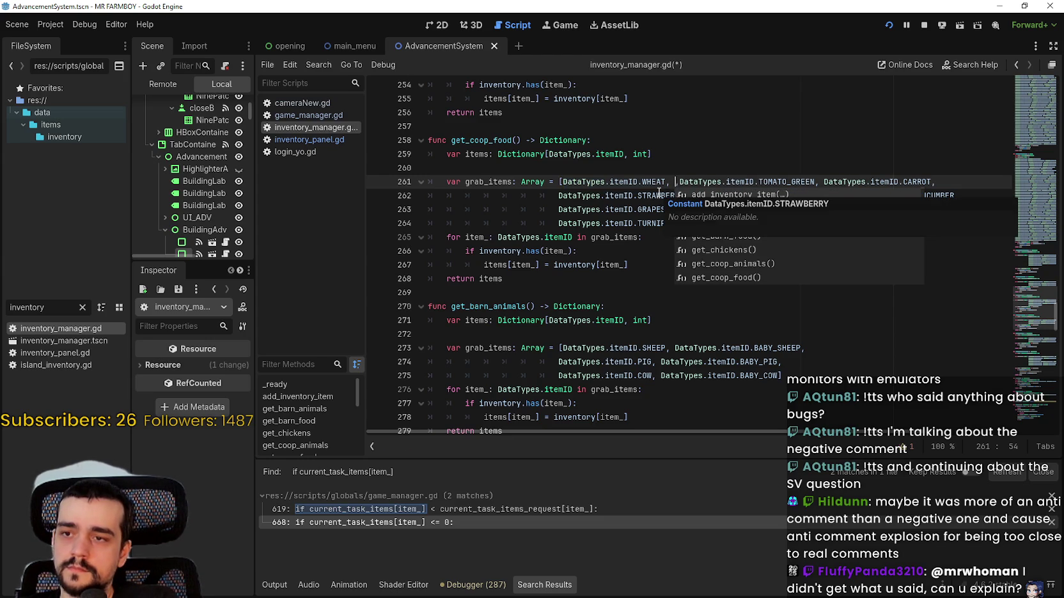
key("ctrl+v")
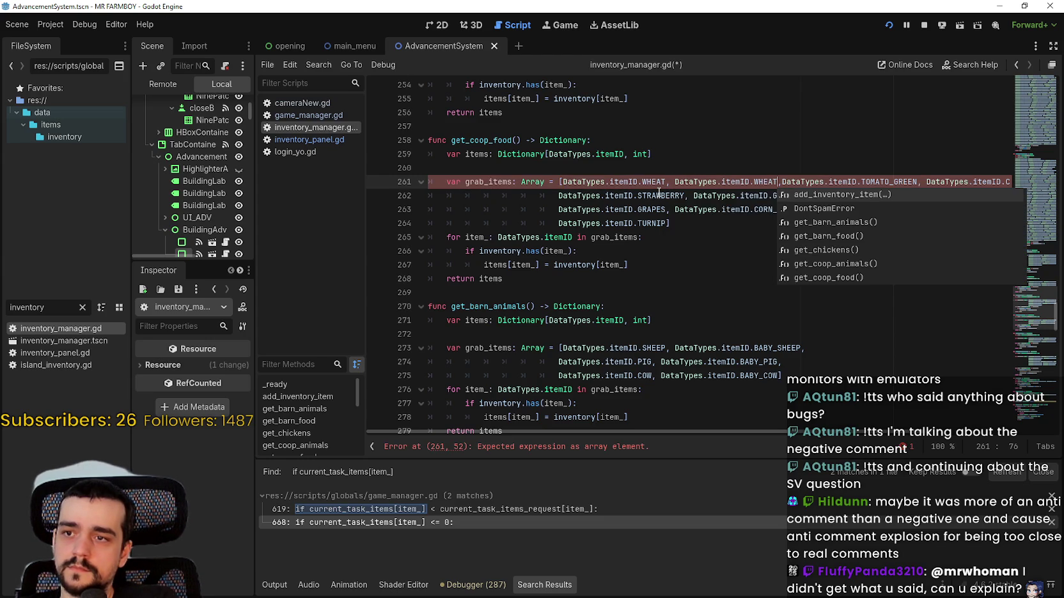
type("_")
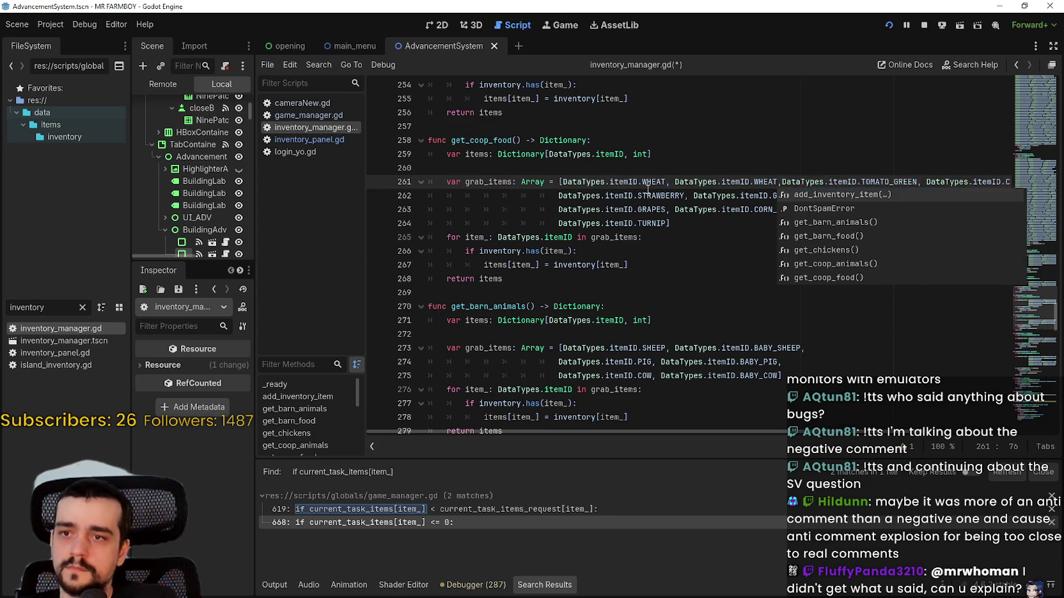
type("1")
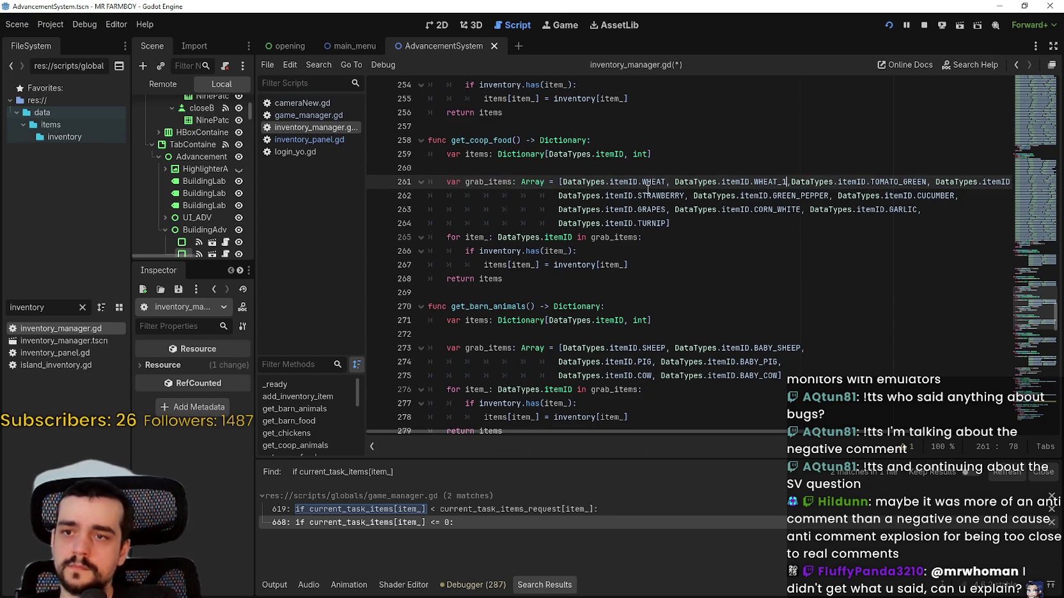
double_click(756, 183)
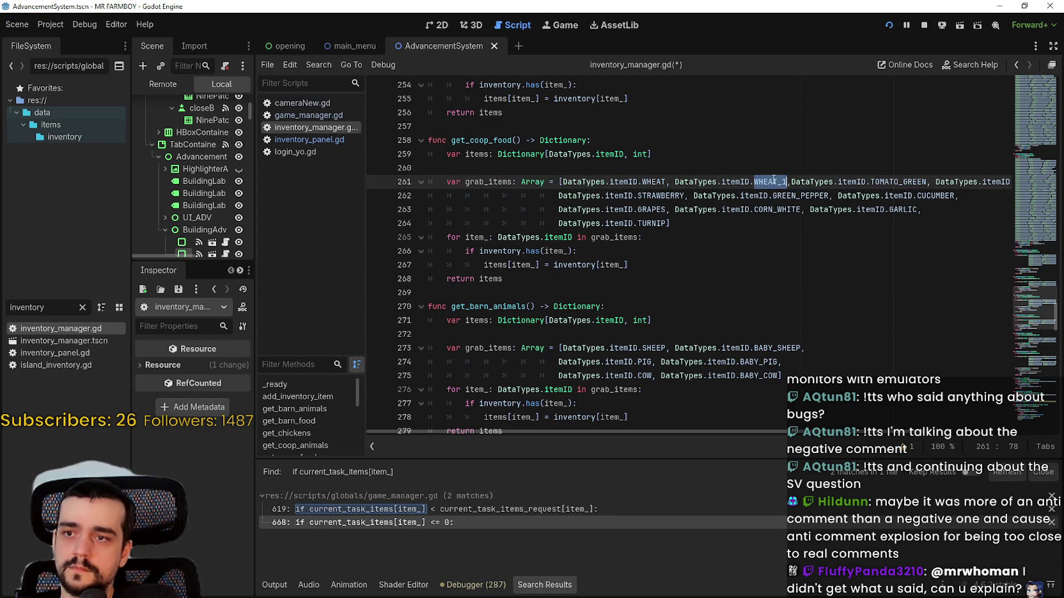
left_click(786, 181)
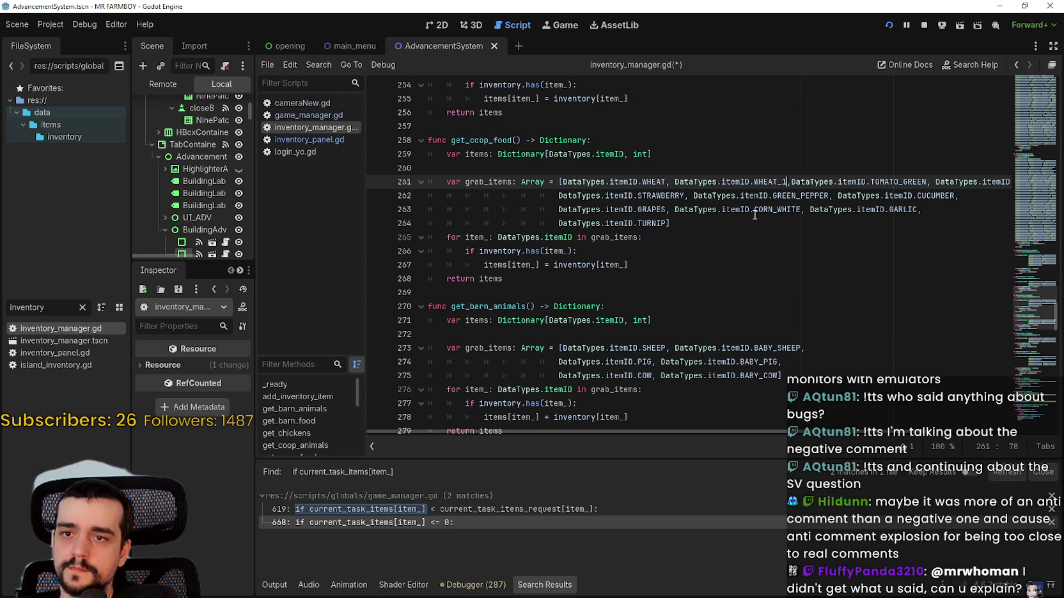
Step: Select the TOMATO_GREEN entry, duplicate the line with Ctrl+Shift+D, then undo it
mouse_move(755, 215)
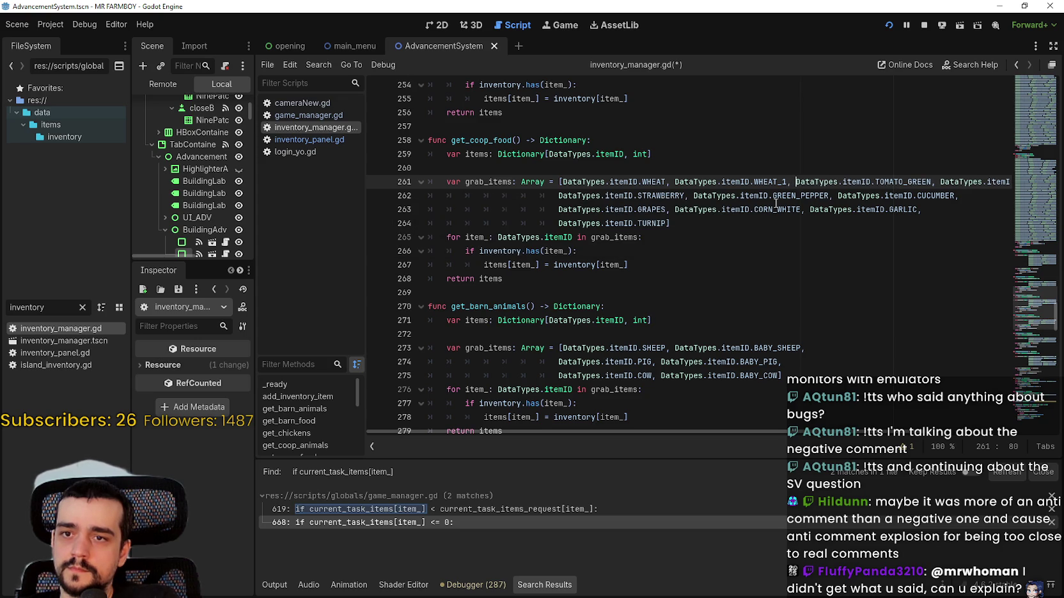
left_click(753, 241)
left_click(675, 181)
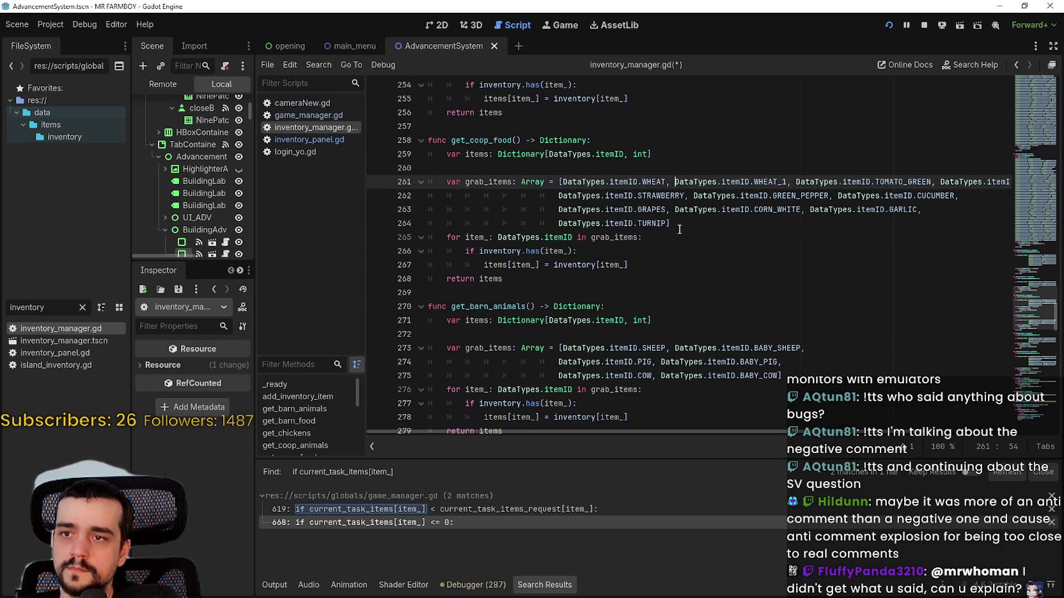
double_click(773, 182)
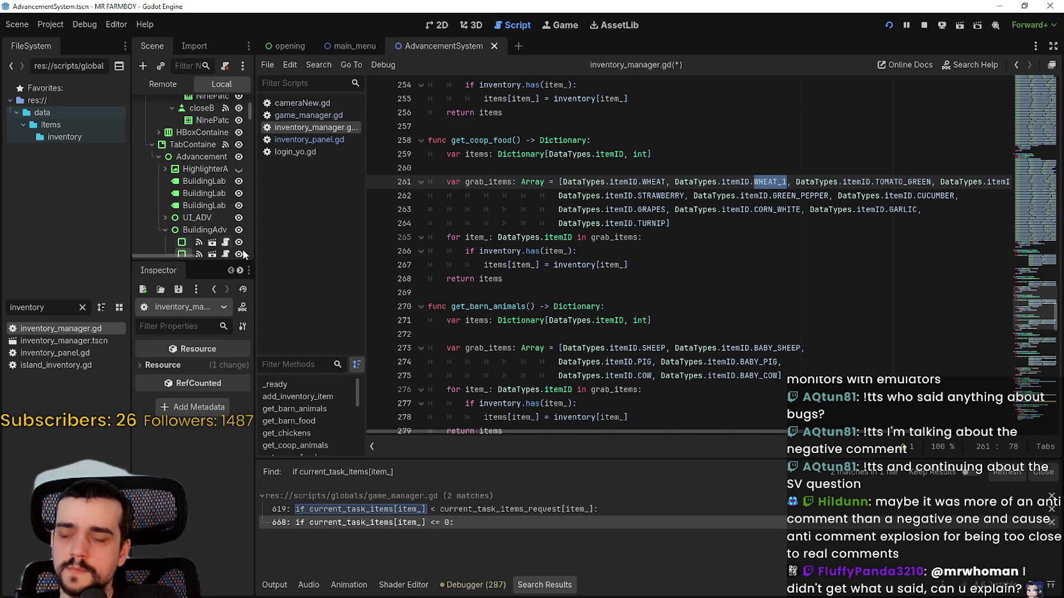
left_click_drag(740, 432, 808, 432)
left_click(755, 209)
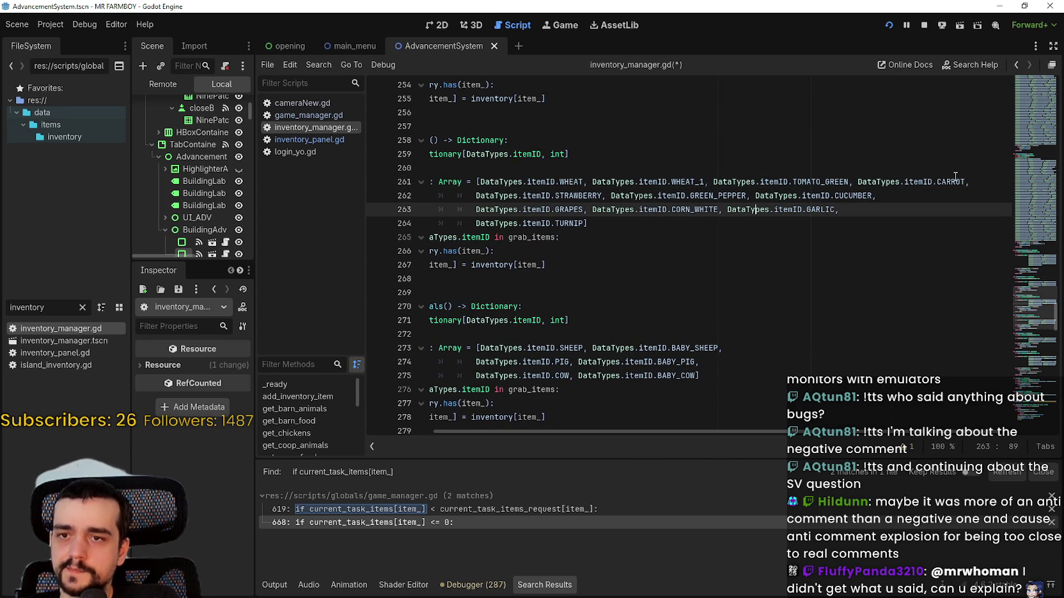
left_click_drag(849, 182, 708, 181)
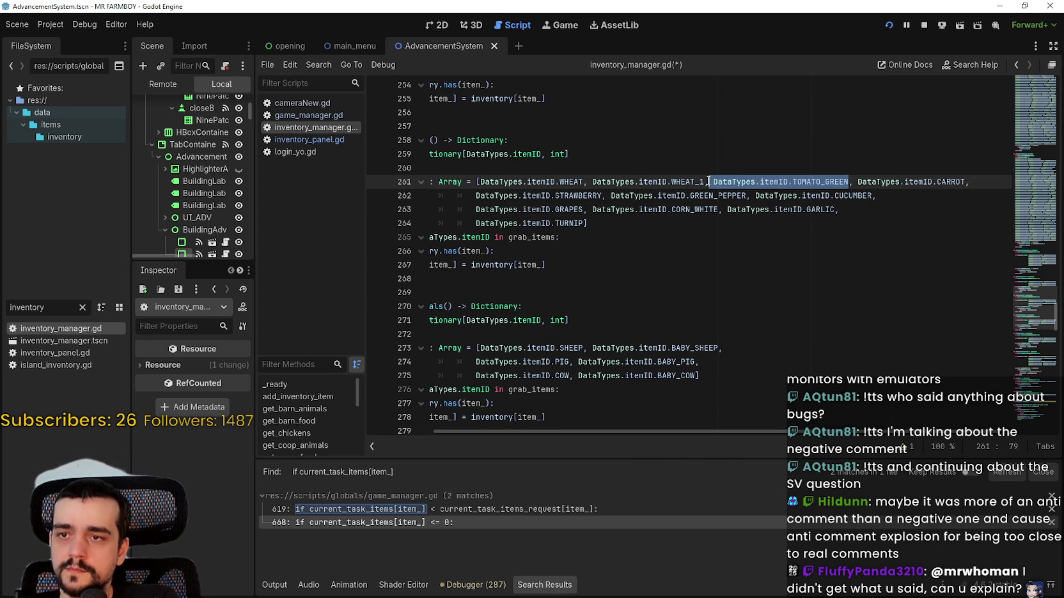
left_click(850, 181)
key("ctrl+shift+d")
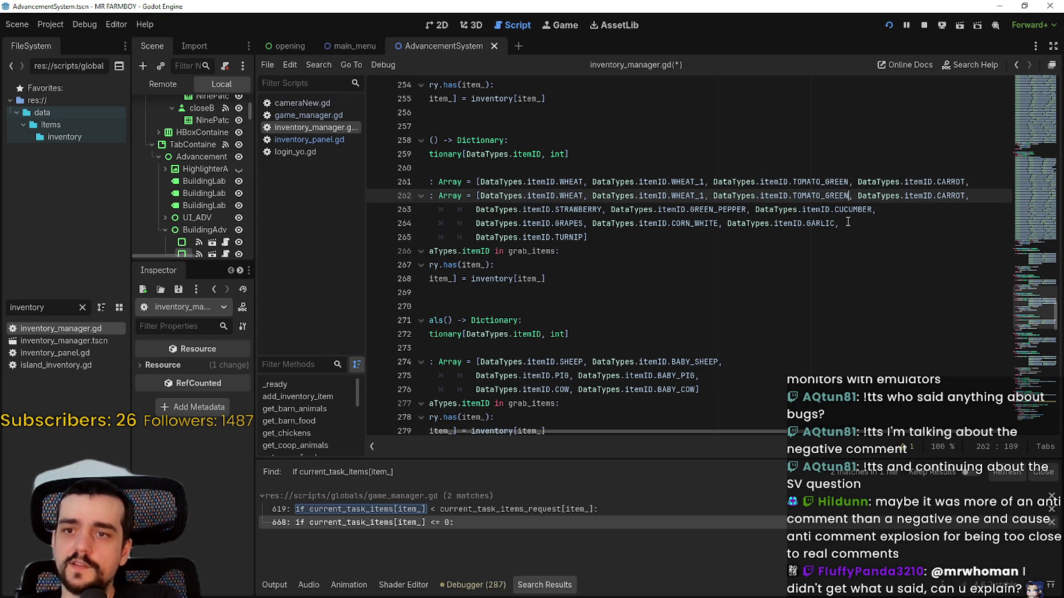
key("ctrl+z")
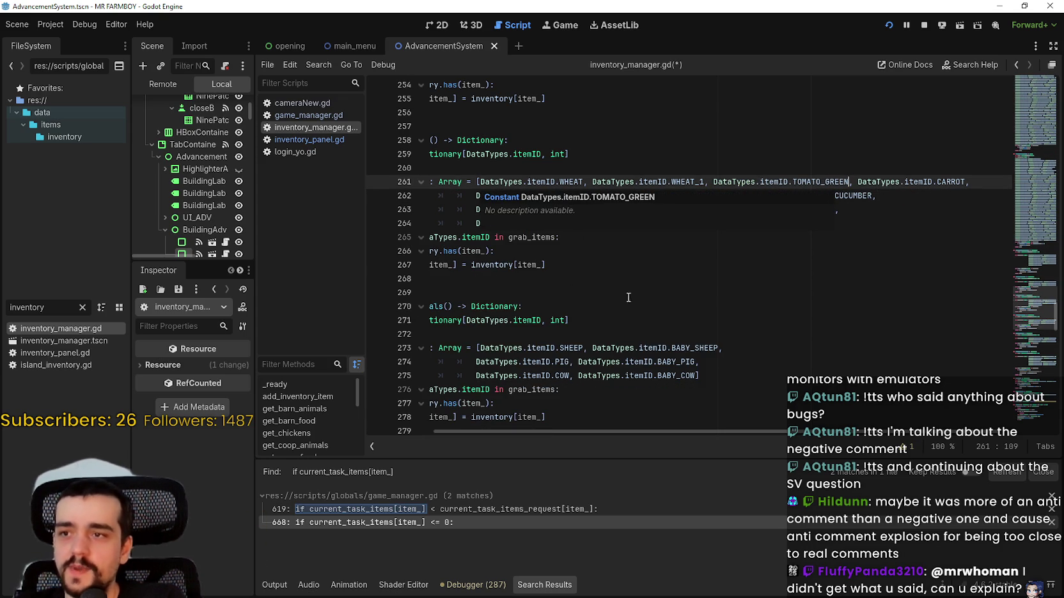
Step: Select DataTypes.itemID.TOMATO_GREEN and copy it from the right-click menu
left_click_drag(850, 181, 727, 171)
left_click_drag(790, 182, 931, 182)
right_click(805, 185)
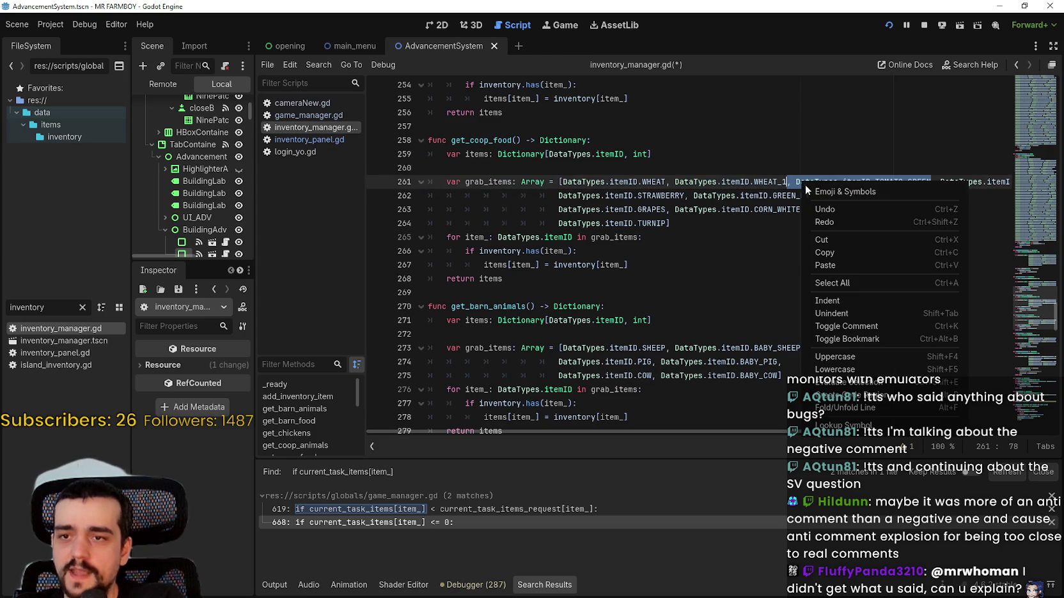
left_click(840, 250)
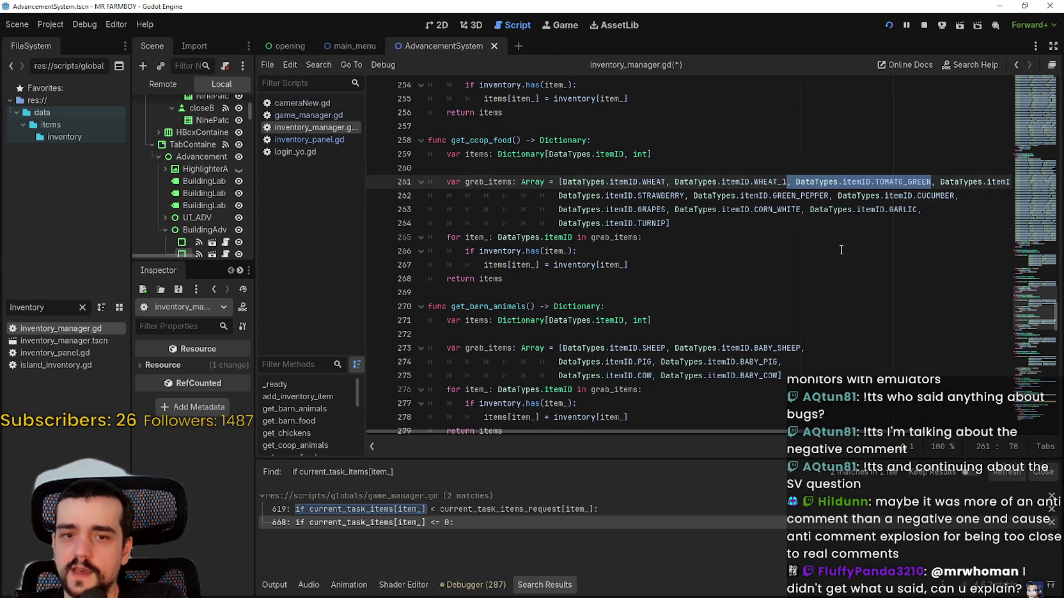
right_click(882, 183)
left_click(917, 255)
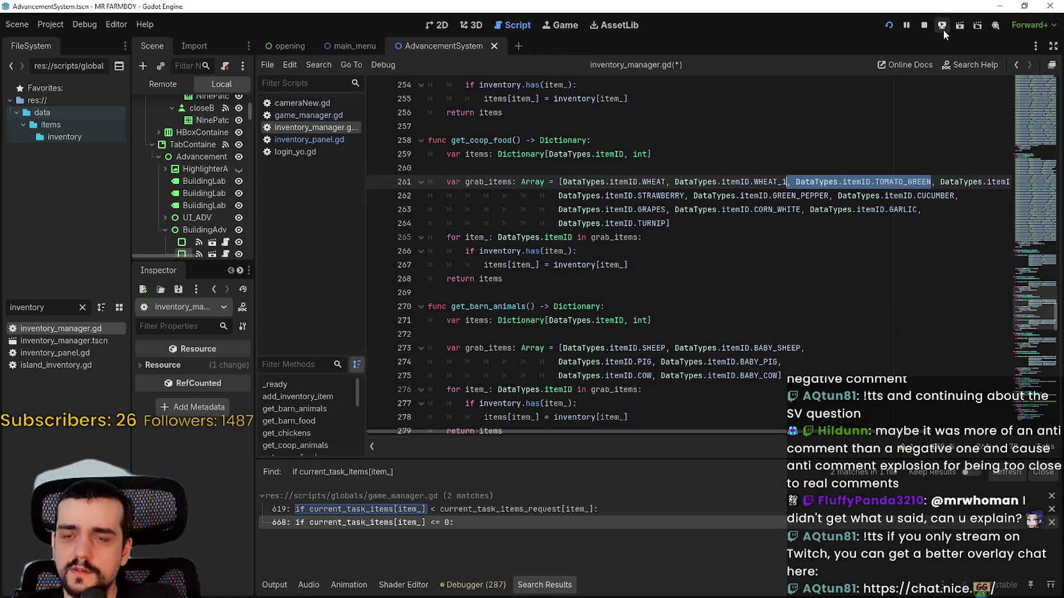
Step: Stop the running game and paste a TOMATO_GREEN_1 entry after TOMATO_GREEN
left_click(924, 25)
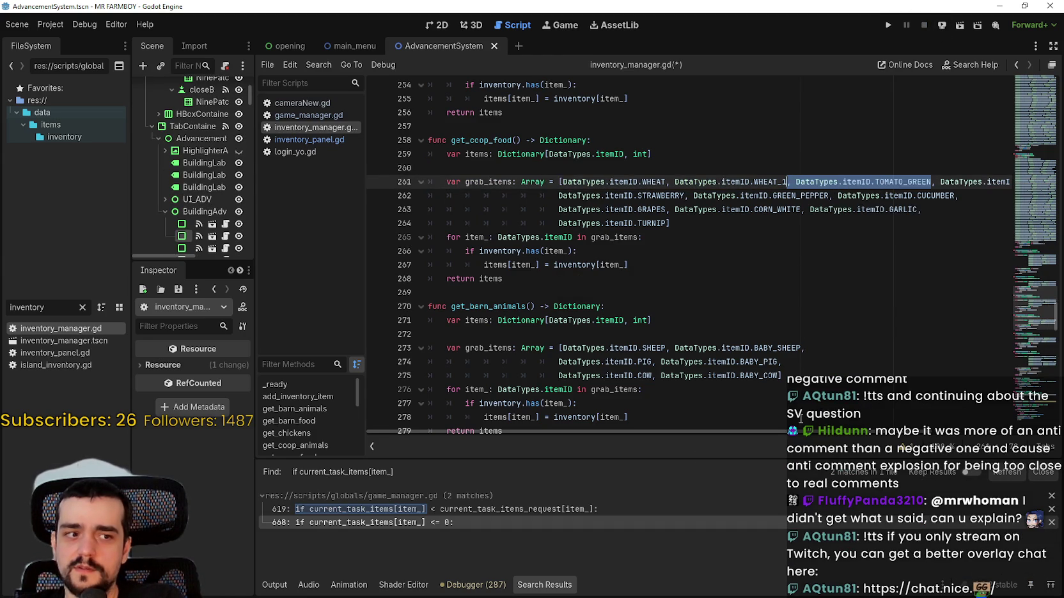
scroll(658, 430, "right", 3)
left_click(787, 172)
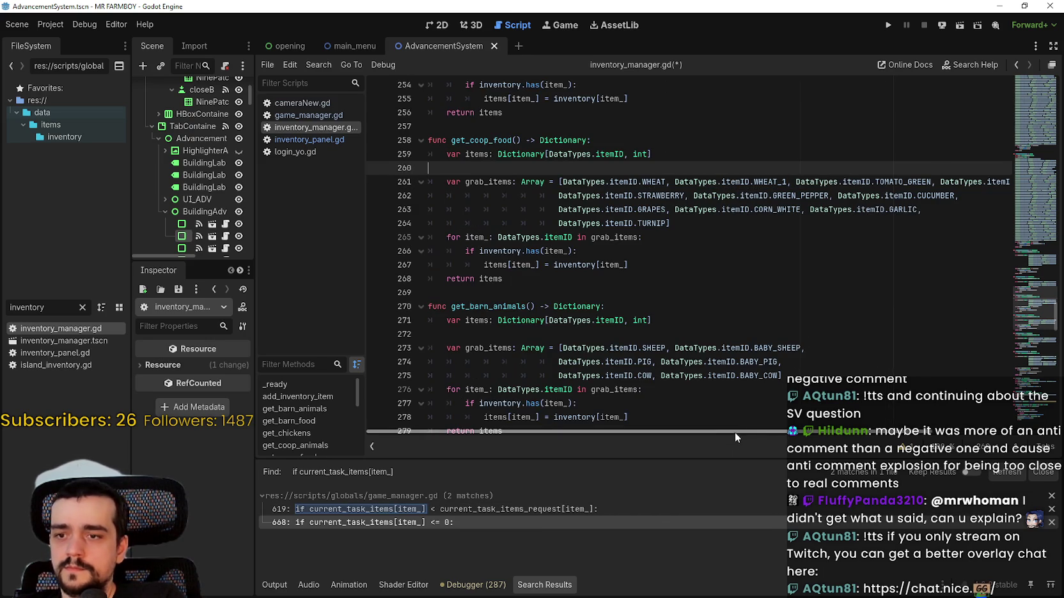
scroll(733, 433, "right", 4)
left_click(786, 183)
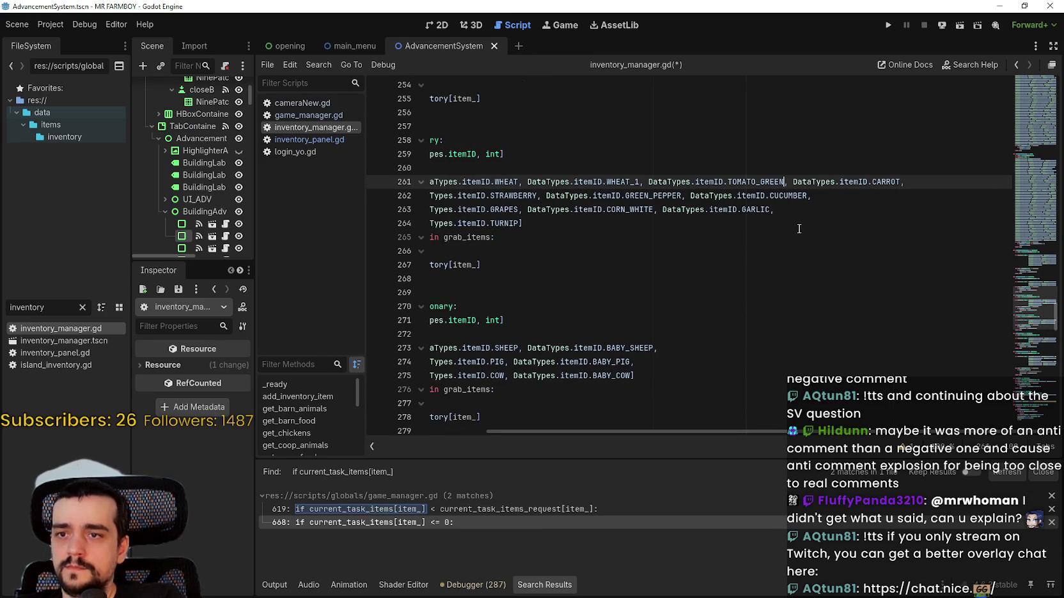
key("ctrl+v")
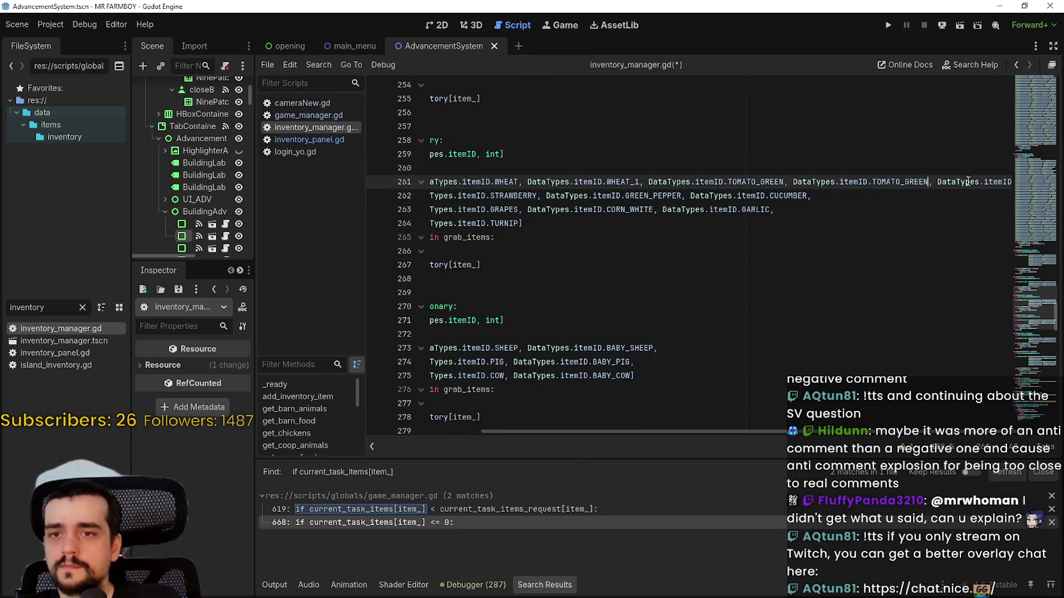
type("_1")
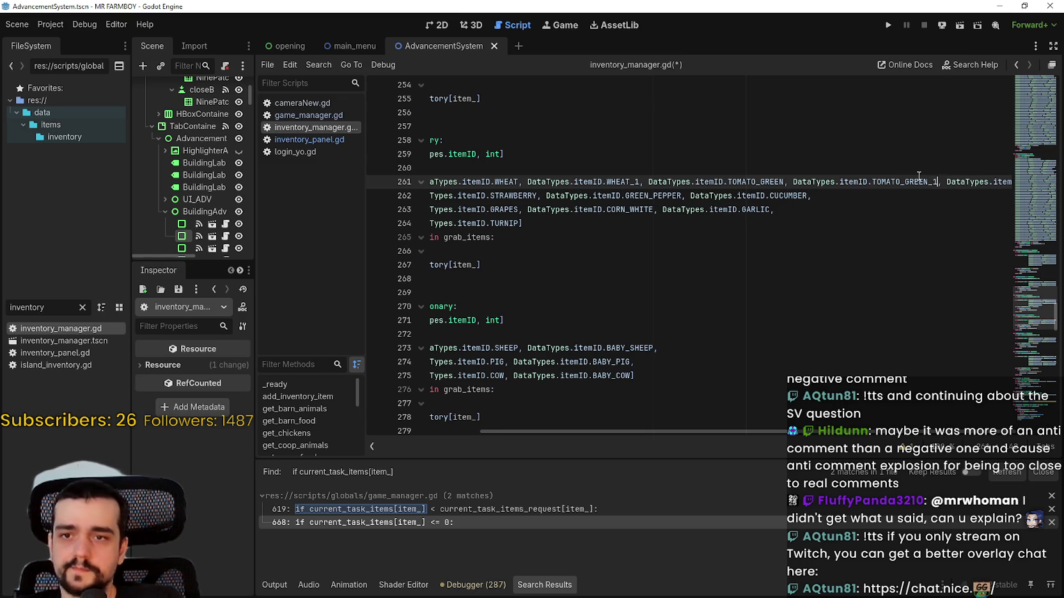
Step: Move the CARROT entry onto its own indented line
key("shift+Left")
key("shift+Left")
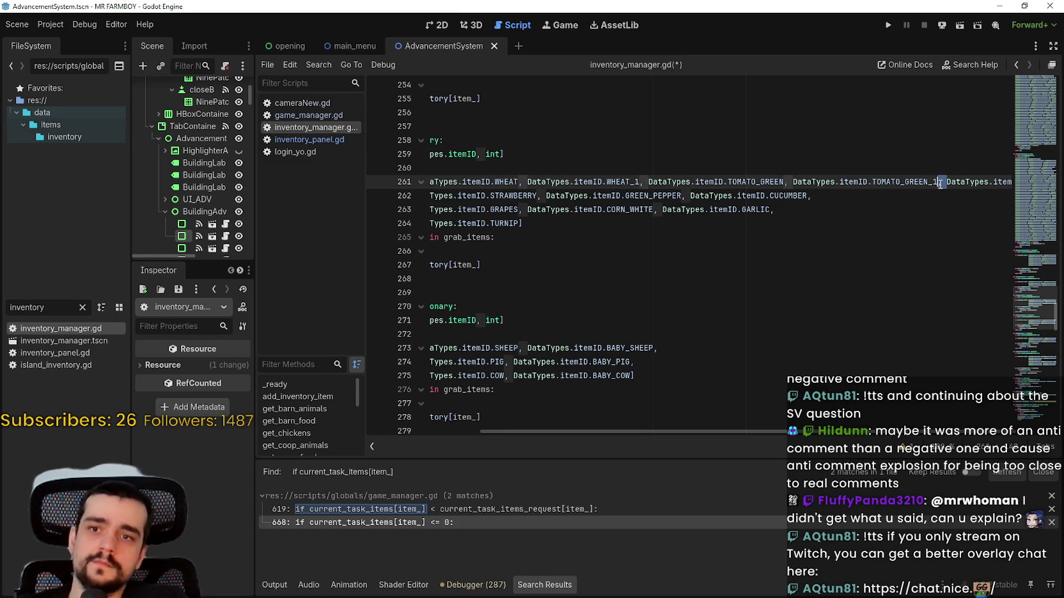
left_click(942, 184)
key("Return")
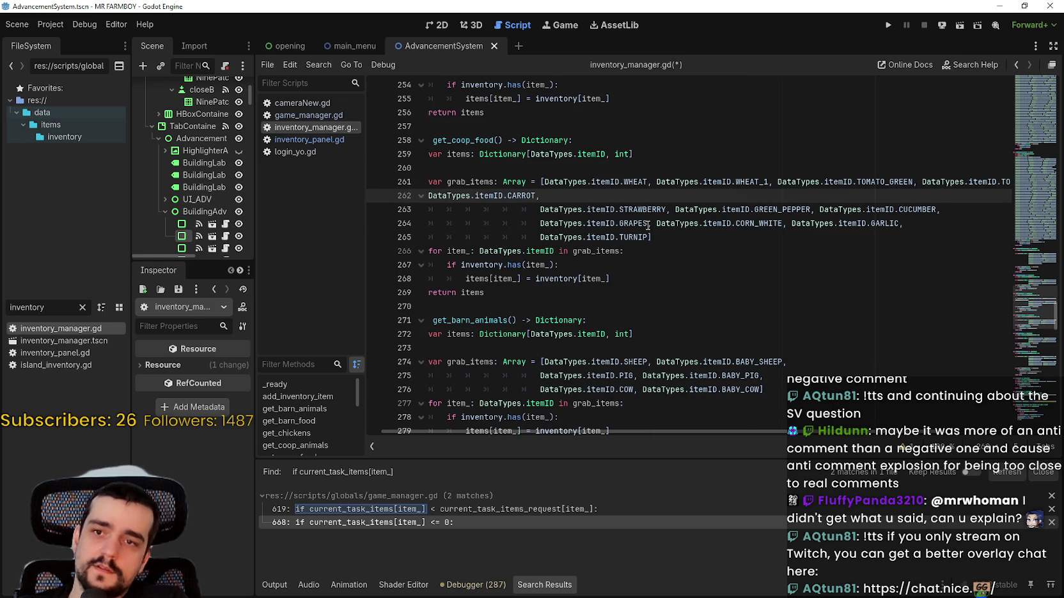
key("Tab")
key("Tab")
key("Tab")
key("Tab")
key("Tab")
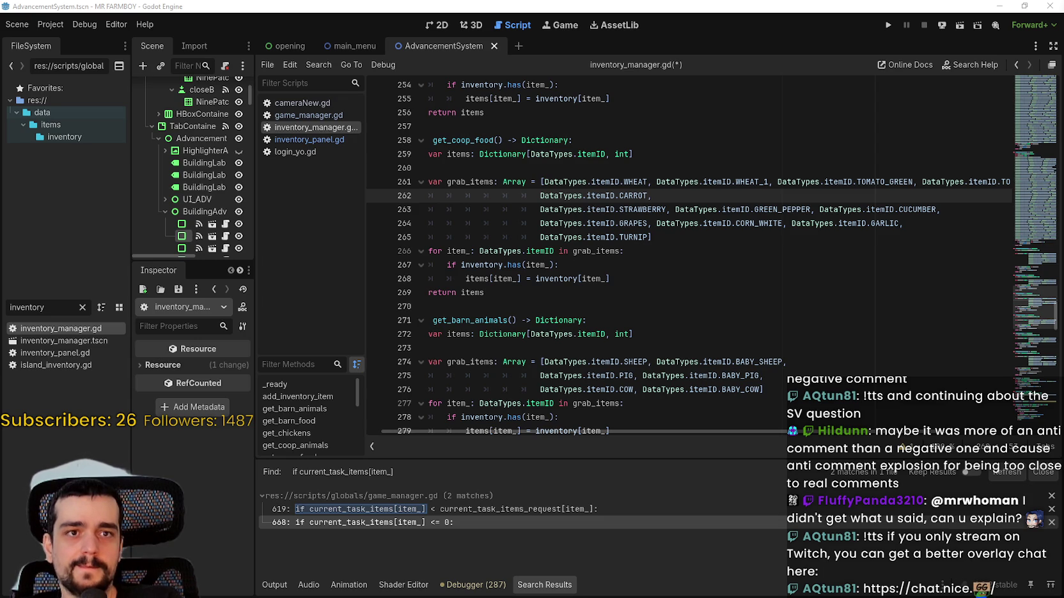
Step: Remove a stray character after CARROT and select the DataTypes.itemID.CARROT entry
left_click(668, 254)
key("ctrl+z")
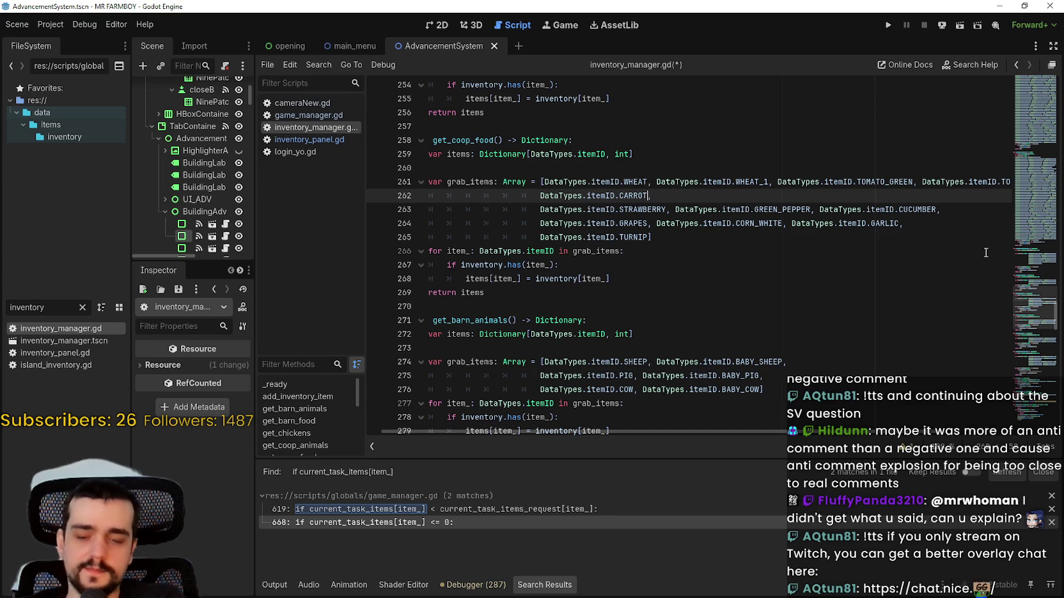
scroll(761, 433, "right", 2)
scroll(761, 432, "left", 2)
double_click(651, 195)
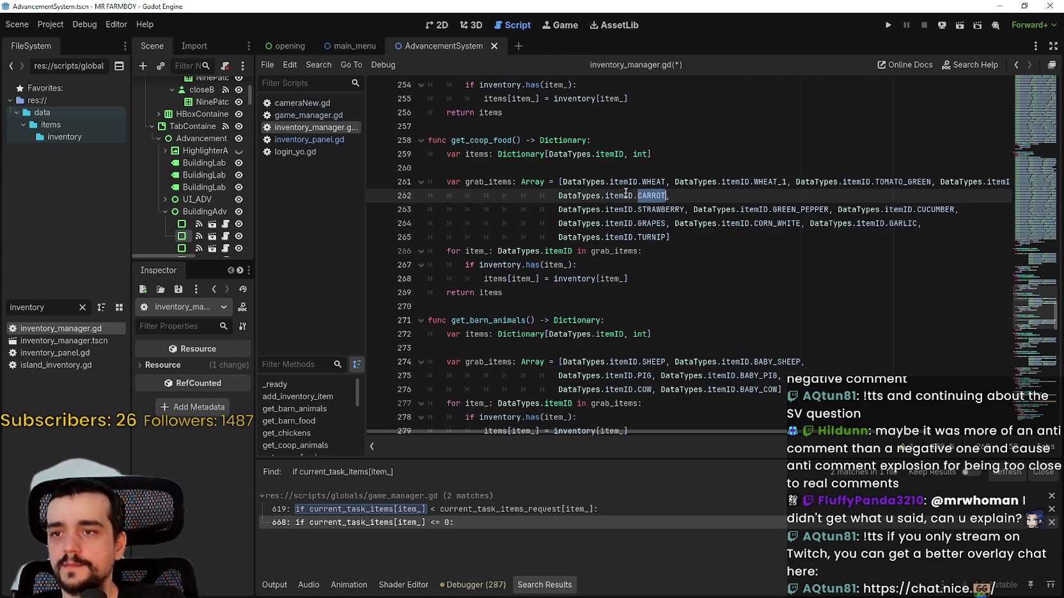
left_click_drag(650, 191, 580, 194)
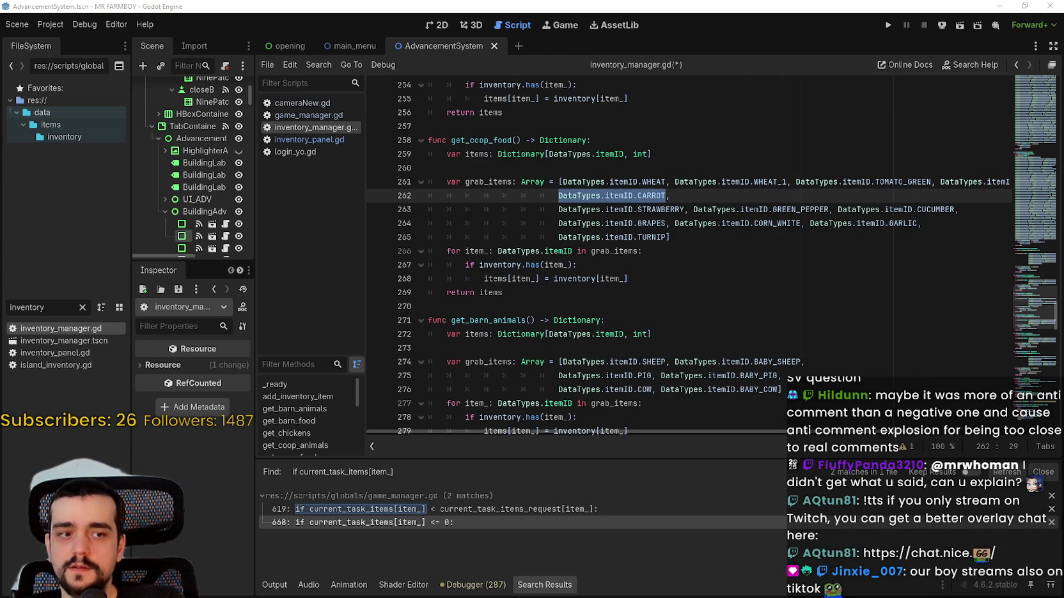
left_click(668, 195)
left_click_drag(668, 195, 559, 196)
Step: Paste a CARROT_1 entry at the end of line 262, undoing an extra paste
left_click(700, 195)
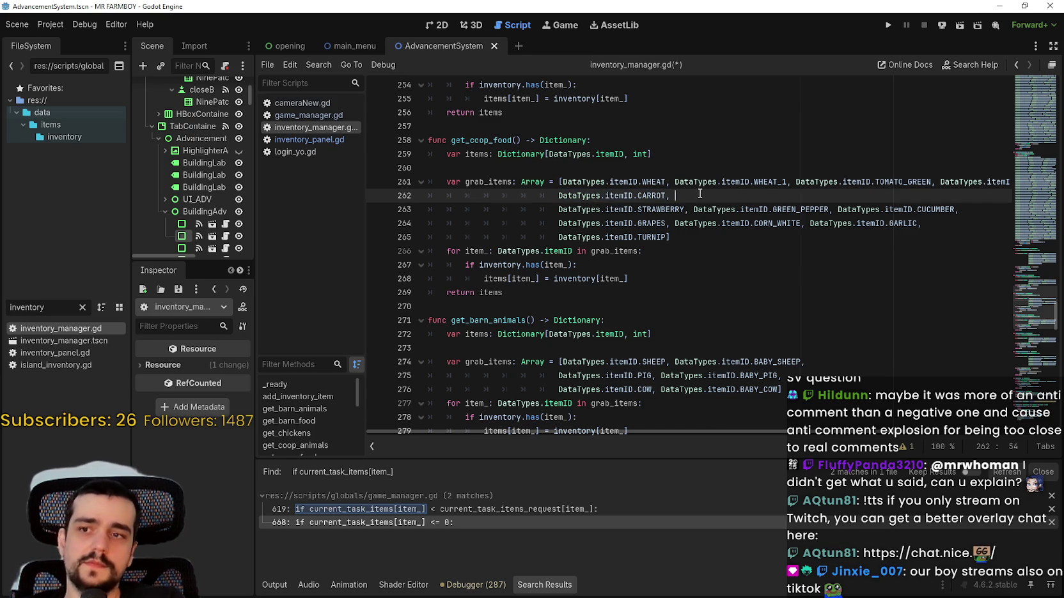
key("ctrl+v")
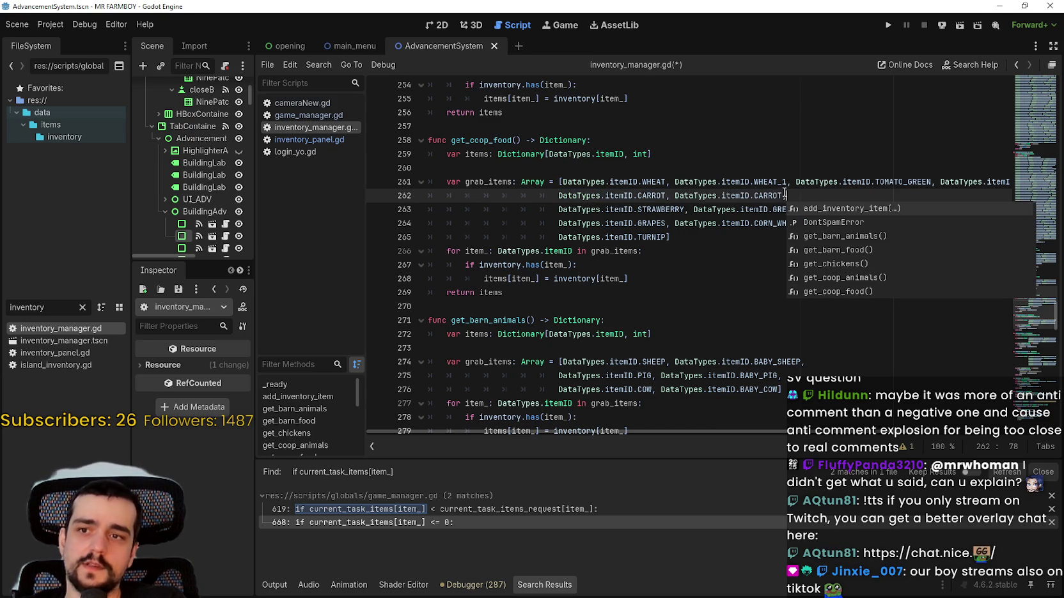
key("Left")
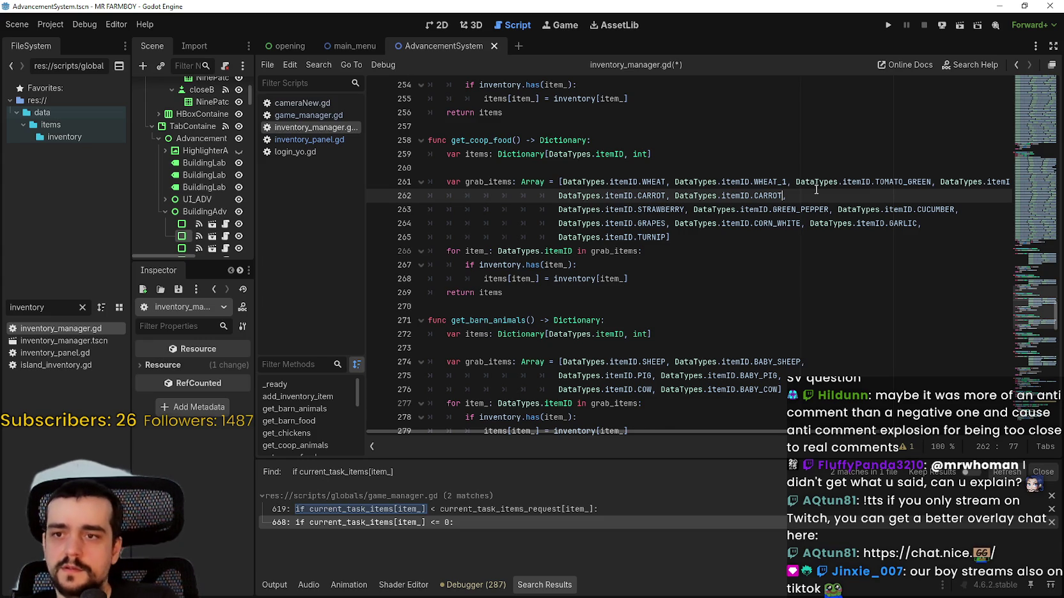
type("_1")
left_click_drag(795, 196, 652, 196)
key("ctrl+c")
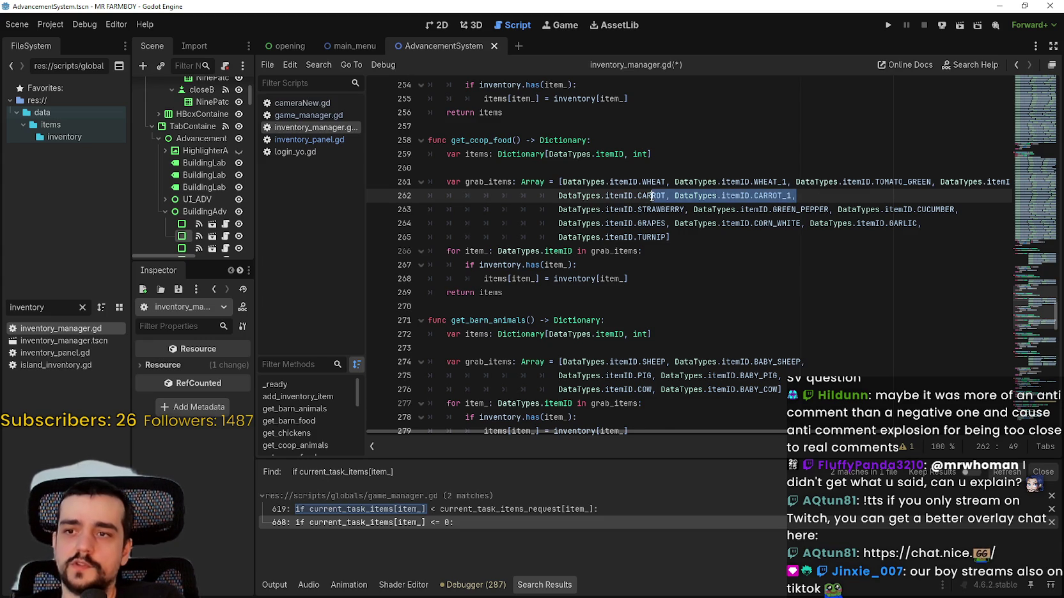
left_click_drag(799, 196, 676, 191)
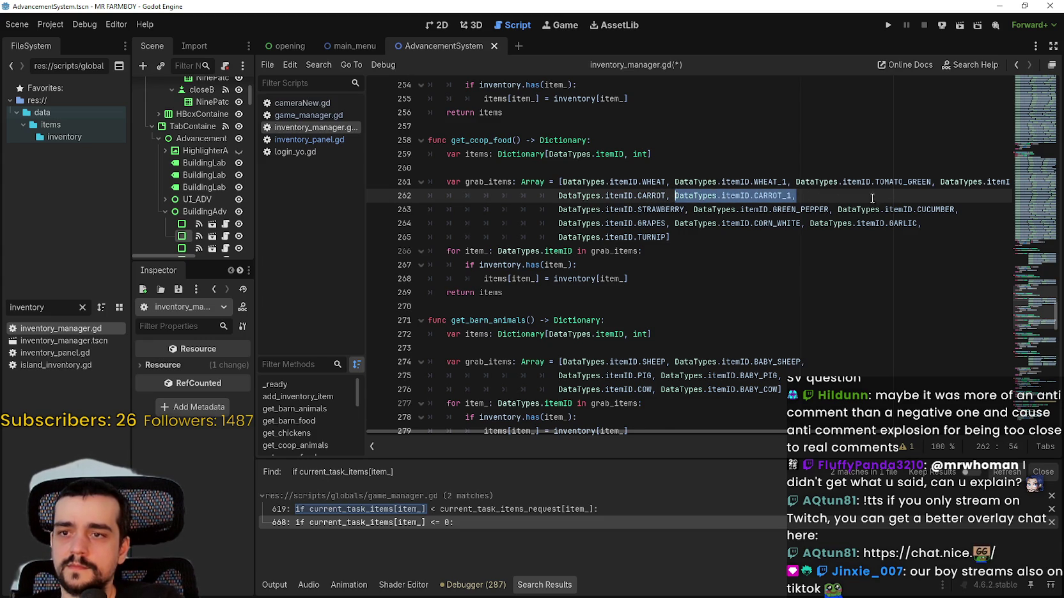
left_click(840, 196)
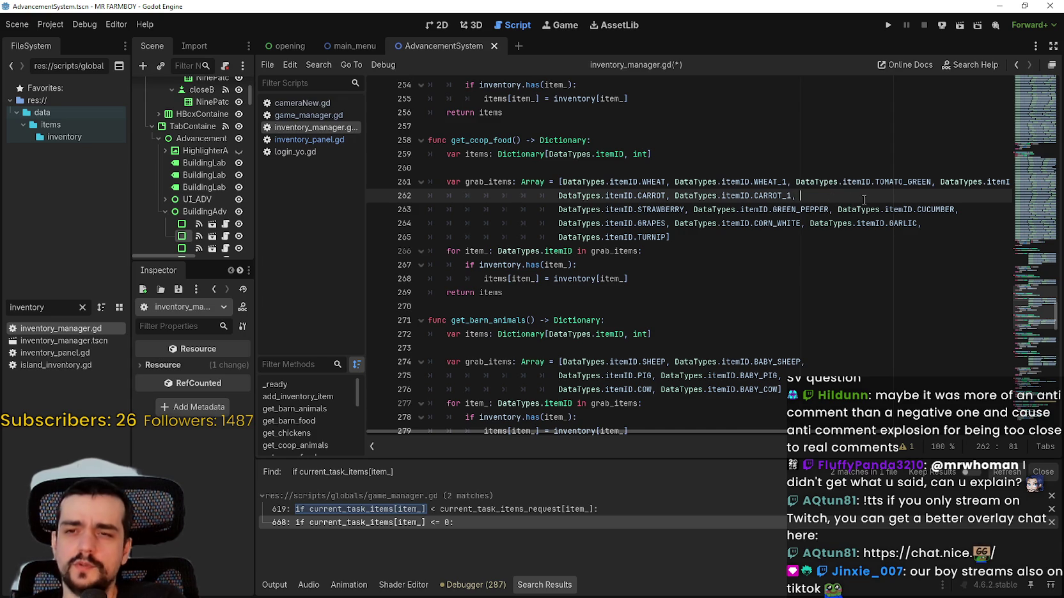
key("ctrl+v")
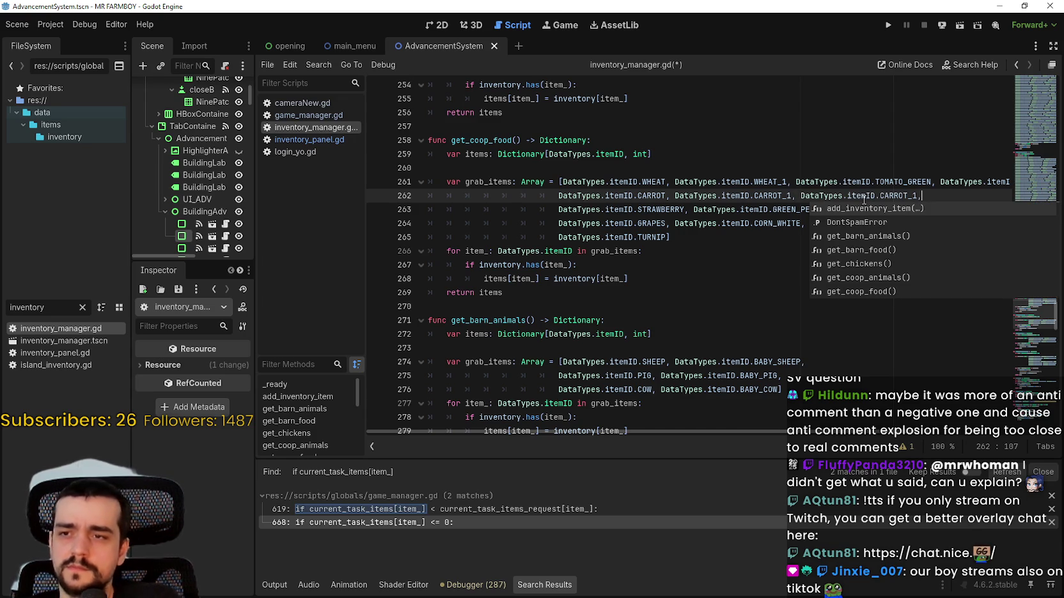
key("ctrl+z")
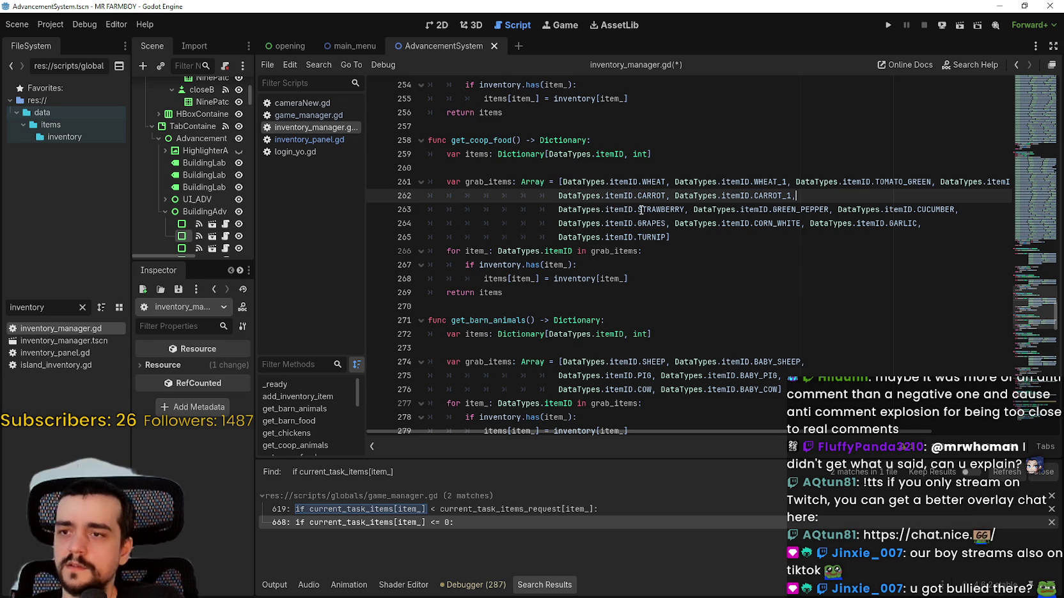
Step: Select the STRAWBERRY entry on line 263
double_click(665, 209)
key("ctrl+shift+Left")
key("ctrl+shift+Left")
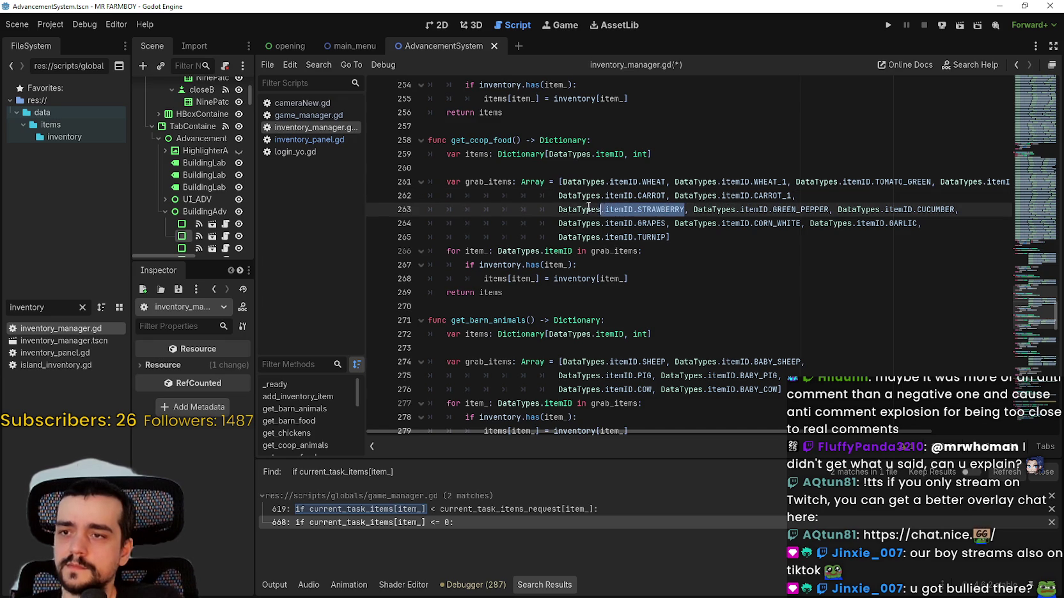
mouse_move(689, 211)
left_mouse_down()
mouse_move(662, 197)
mouse_move(558, 197)
mouse_move(557, 211)
left_mouse_up()
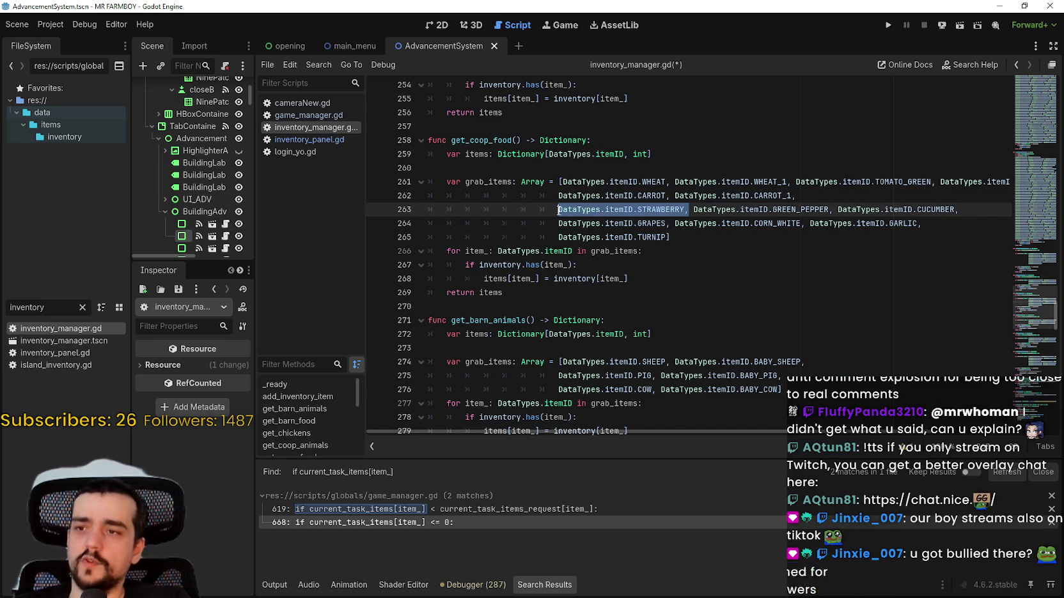
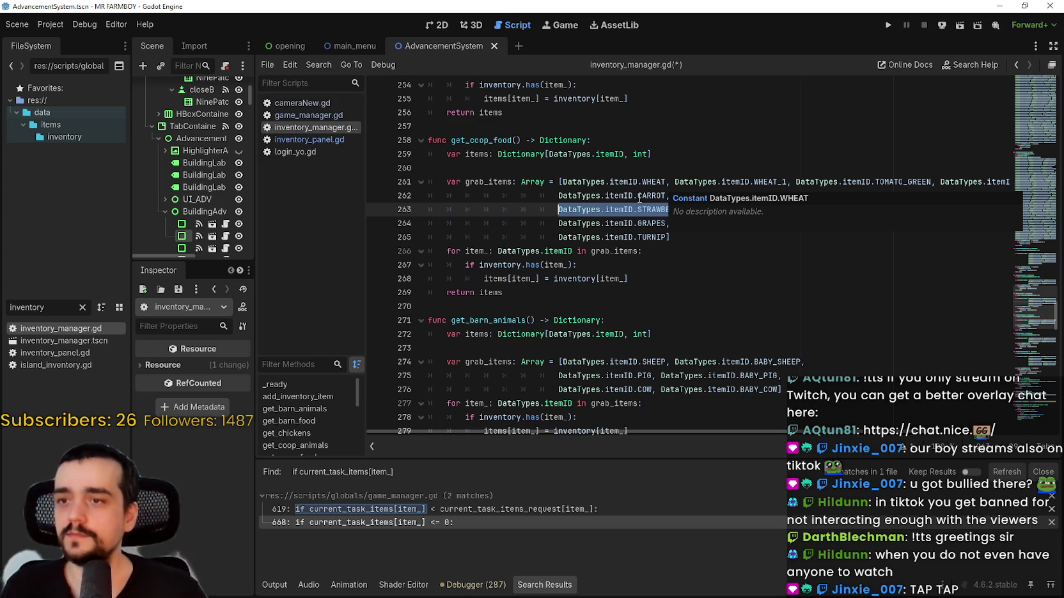
Step: Move GREEN_PEPPER and CUCUMBER to a new line and join STRAWBERRY onto the CARROT_1 line
left_click(642, 205)
key("ctrl+Right")
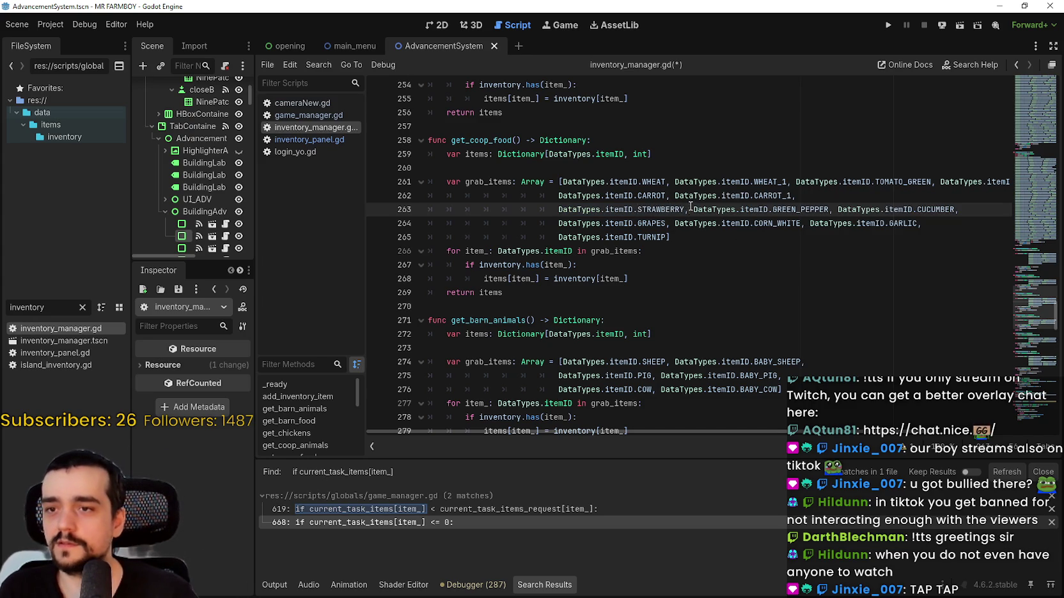
key("ctrl+shift+Left")
key("ctrl+shift+Left")
key("ctrl+shift+Left")
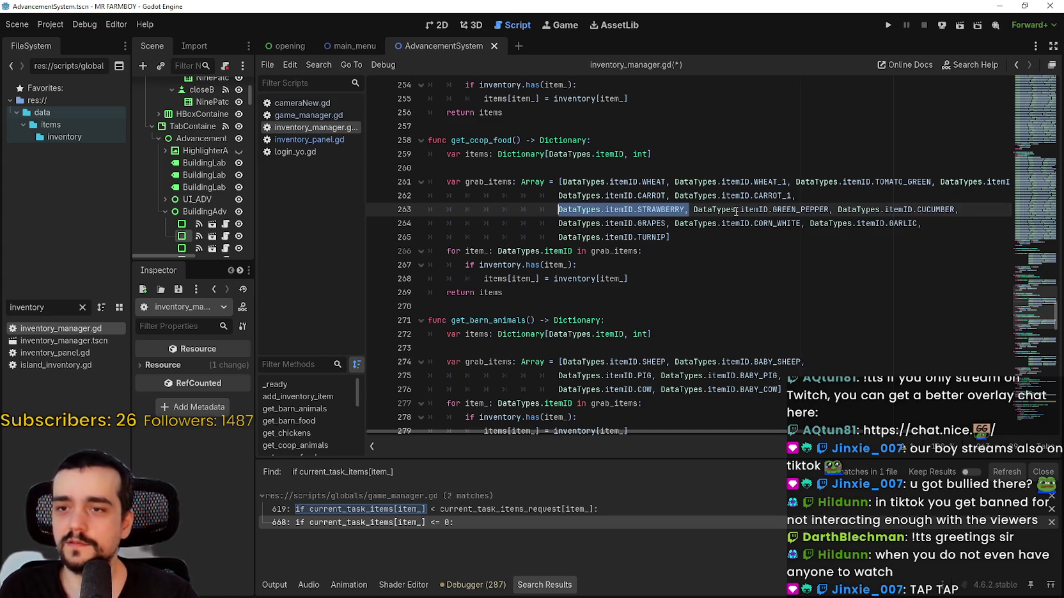
left_click(689, 210)
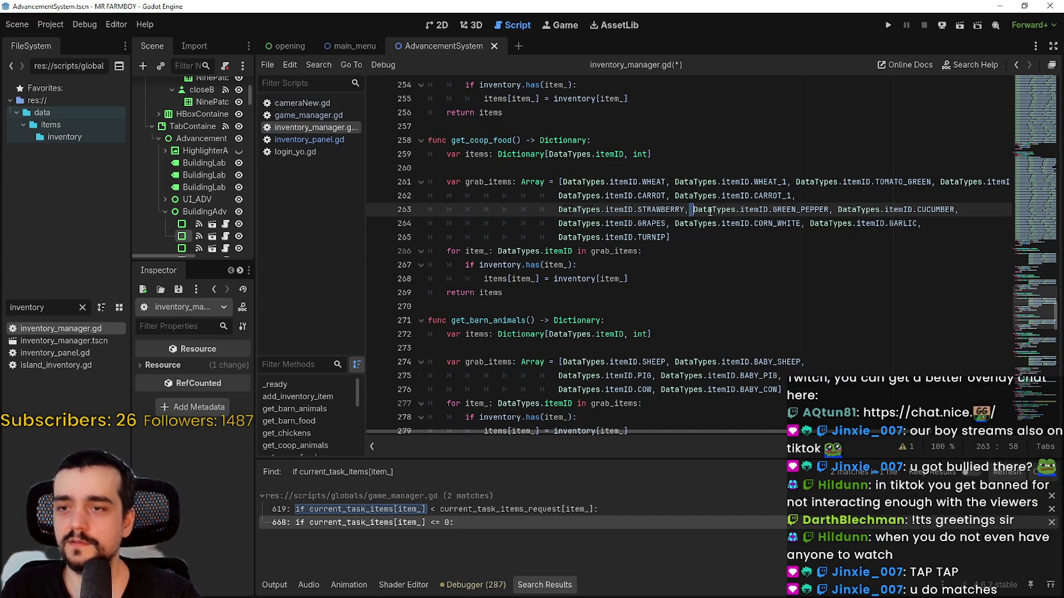
key("Return")
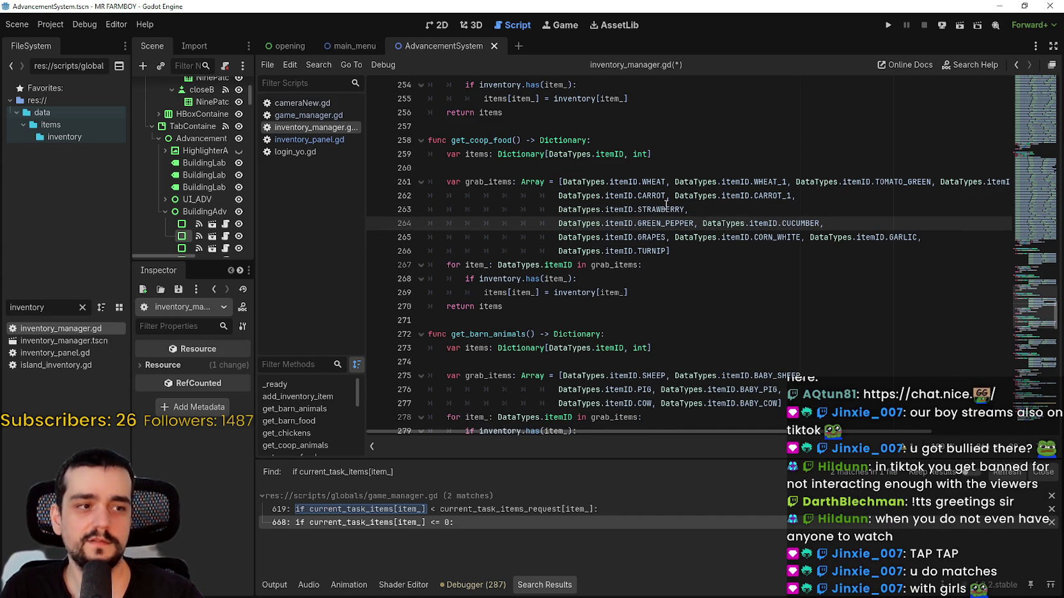
left_click(558, 209)
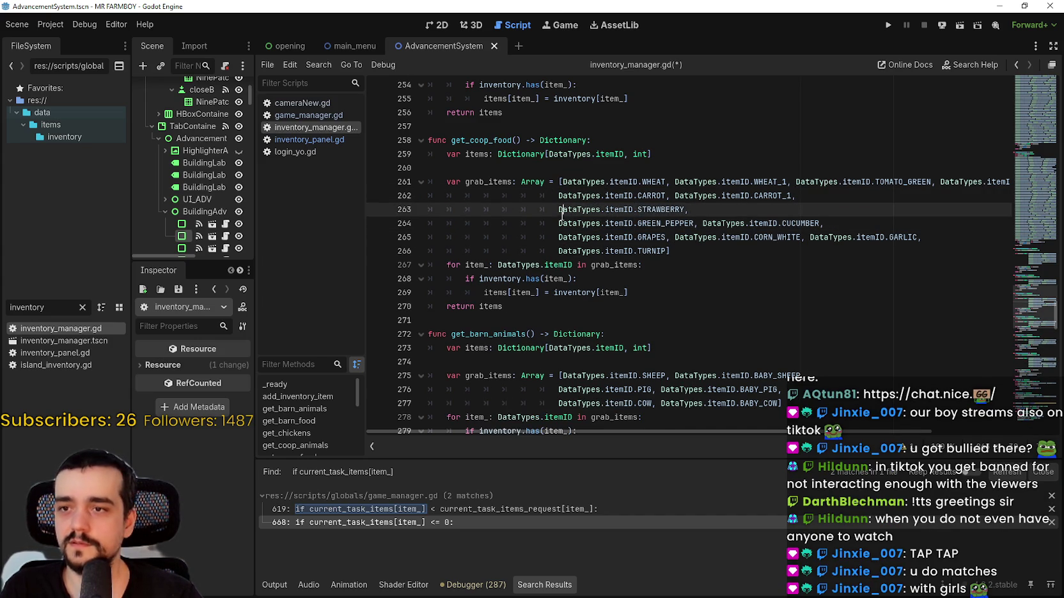
left_click_drag(558, 210, 421, 204)
key("BackSpace")
key("BackSpace")
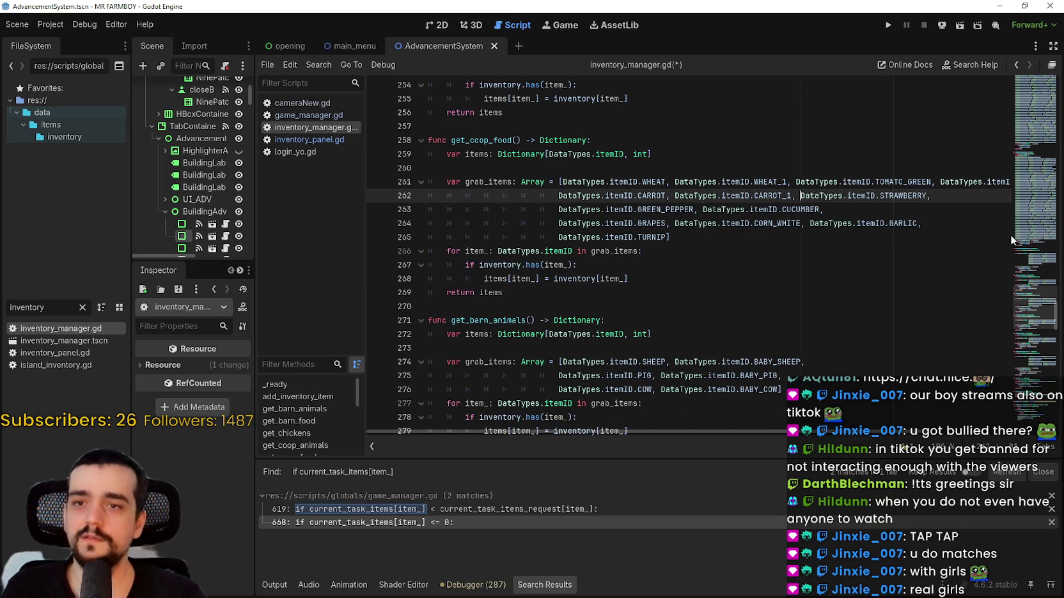
Step: Fix the comma after STRAWBERRY on line 262 and remove the stray blank line
double_click(895, 196)
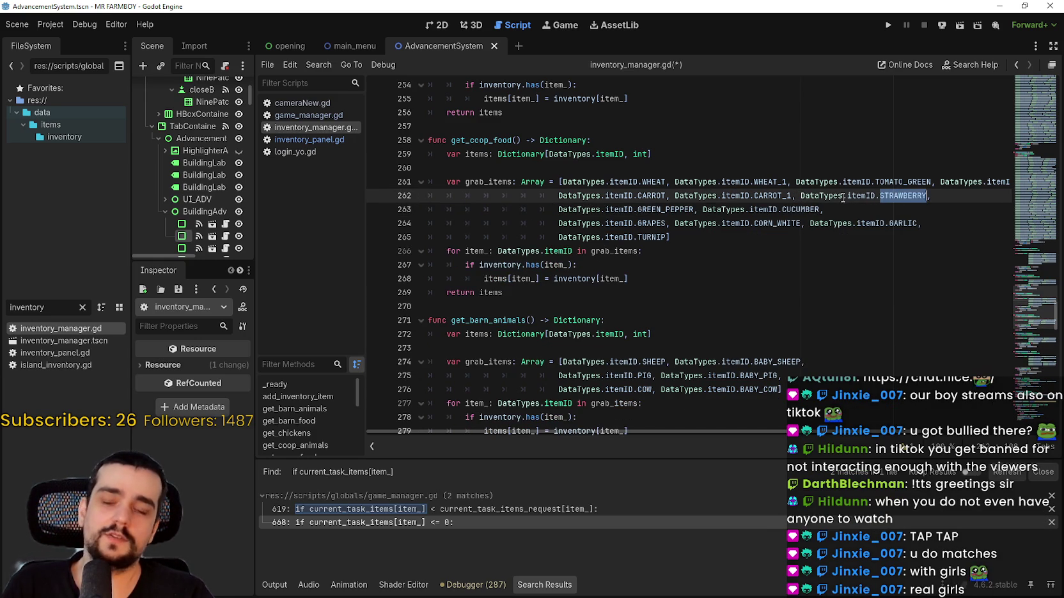
left_click(795, 197, "shift")
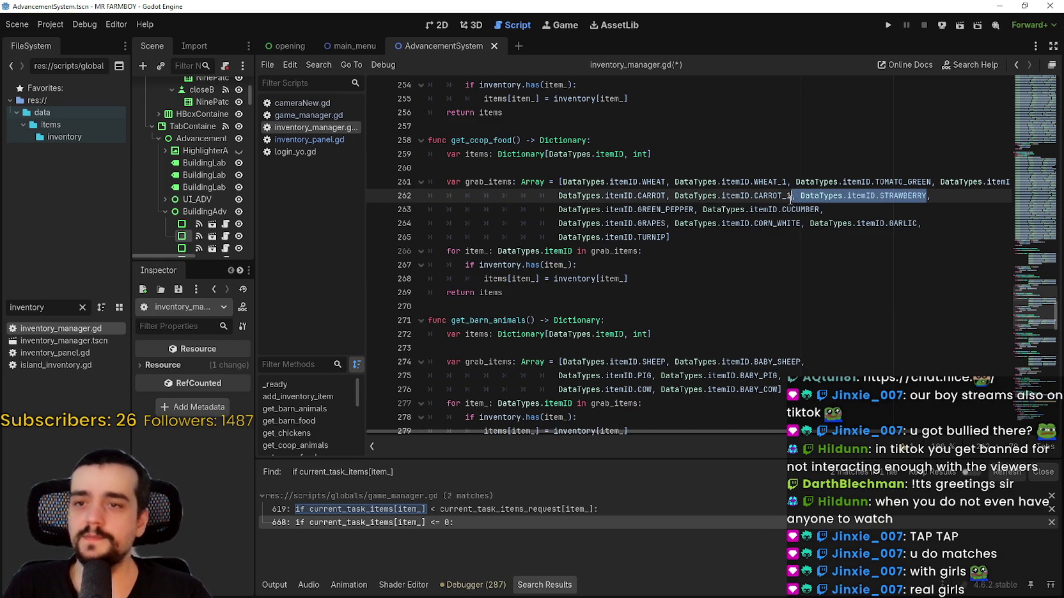
left_click(938, 195)
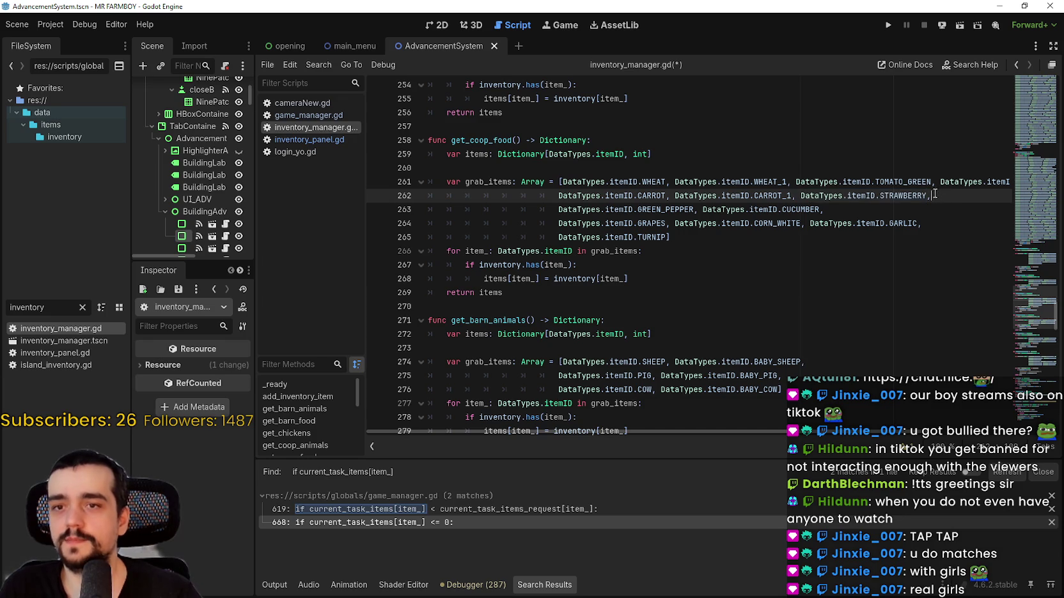
left_click_drag(925, 196, 793, 195)
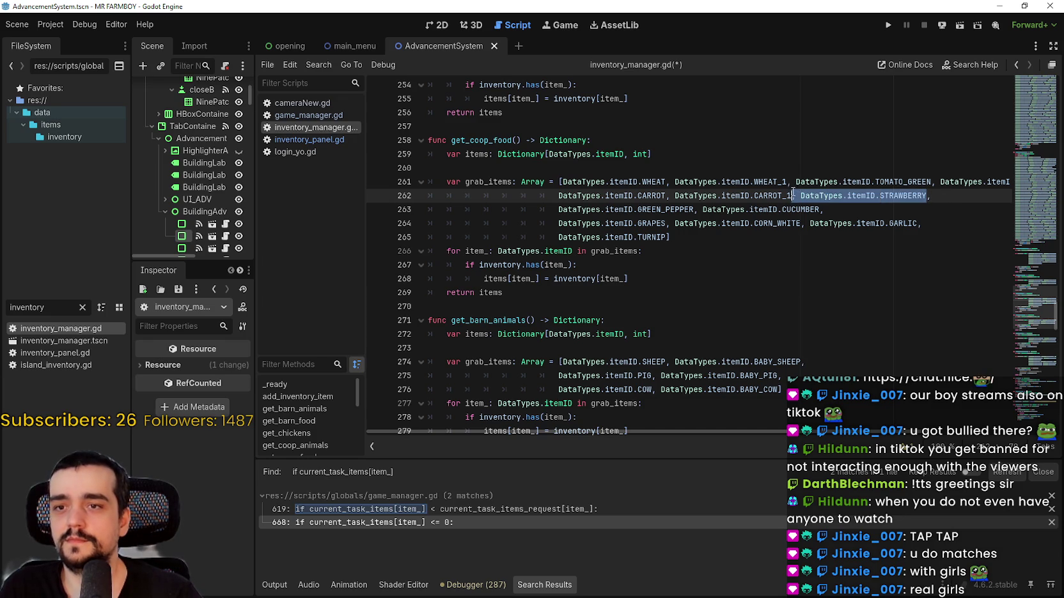
left_click(924, 195)
key("Delete")
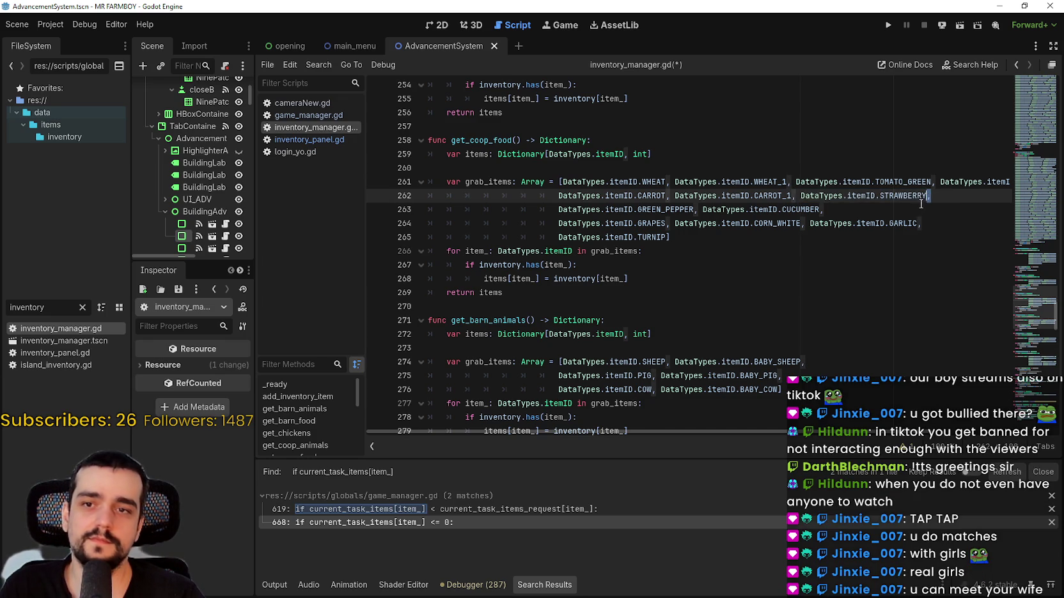
key("Return")
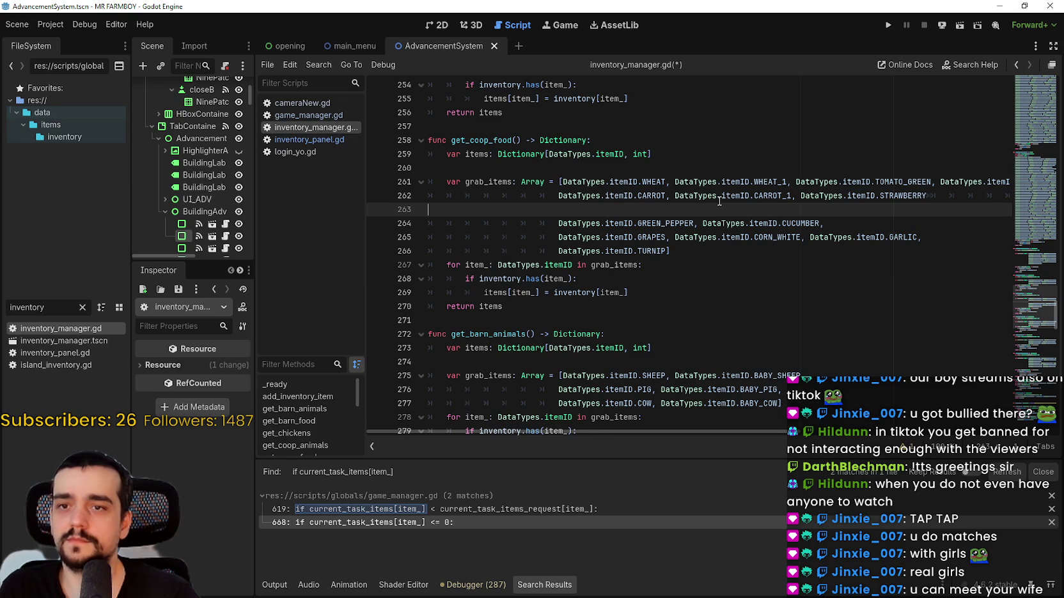
key("BackSpace")
type(",")
Step: Copy the DataTypes.itemID.STRAWBERRY entry
double_click(888, 195)
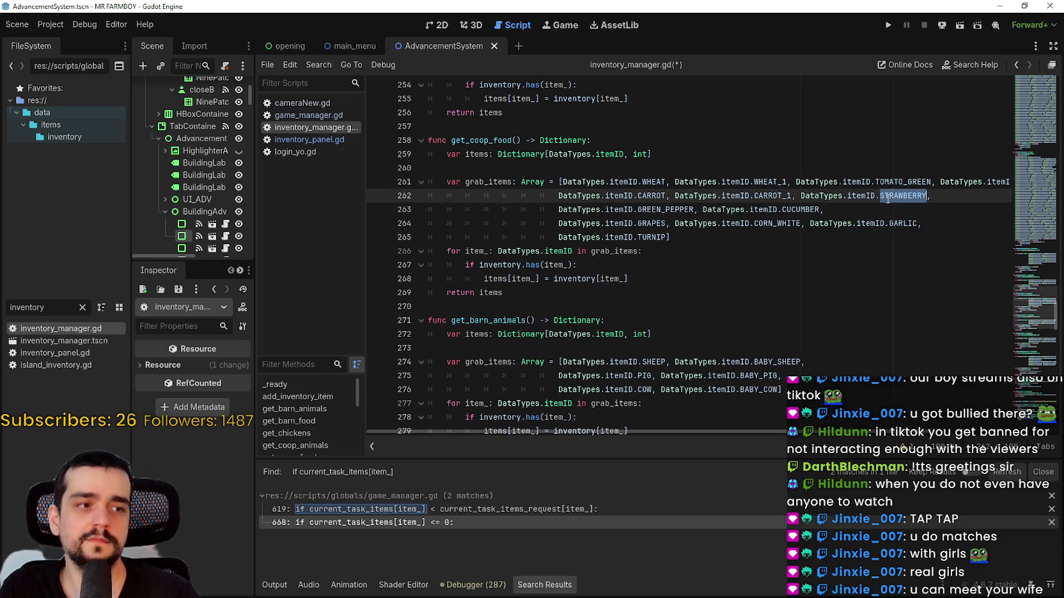
key("ctrl+shift+Left")
key("ctrl+shift+Left")
key("ctrl+shift+Left")
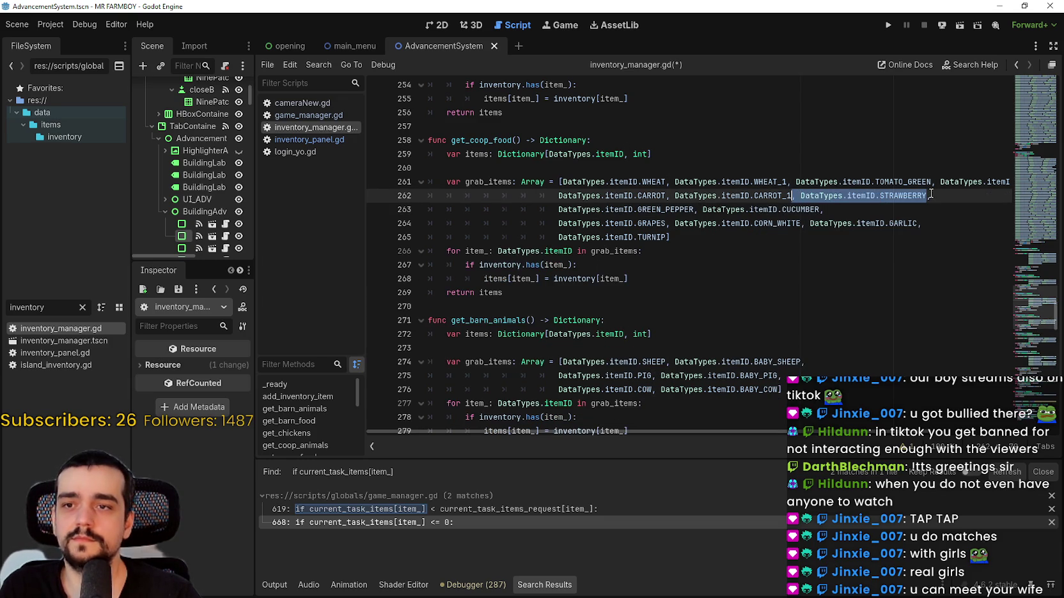
right_click(914, 195)
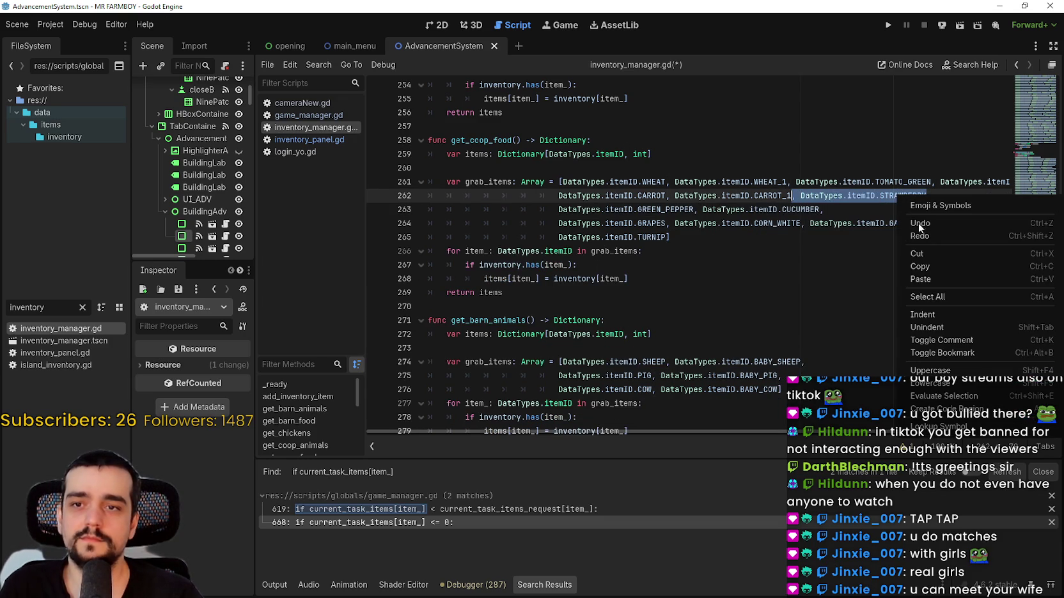
left_click(984, 267)
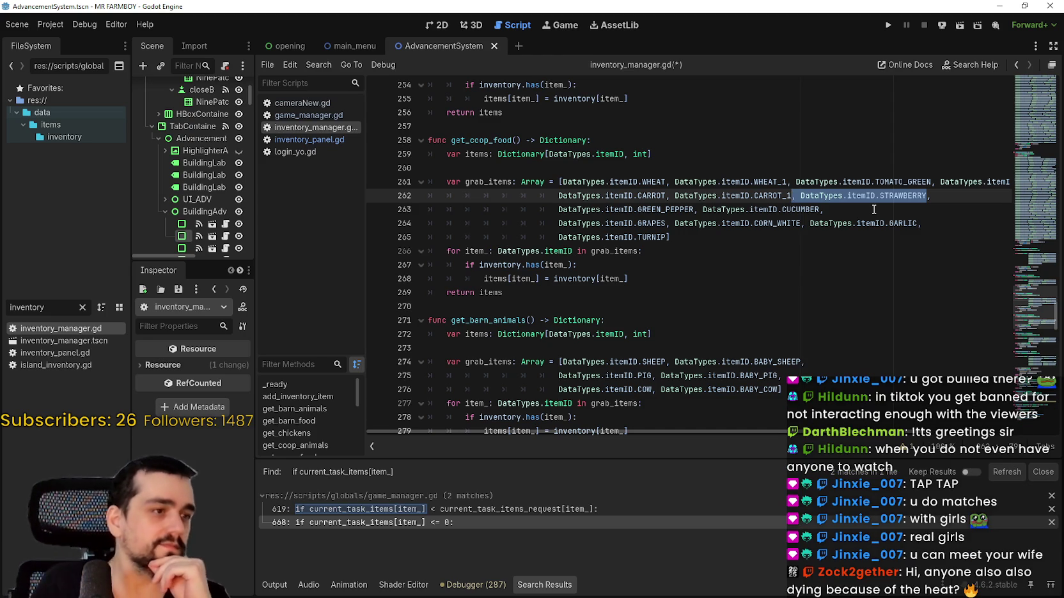
Step: Paste a second STRAWBERRY entry after the first, fix commas and spacing, and rename it STRAWBERRY_1
left_click(943, 198)
key("ctrl+v")
left_click(857, 197)
key("BackSpace")
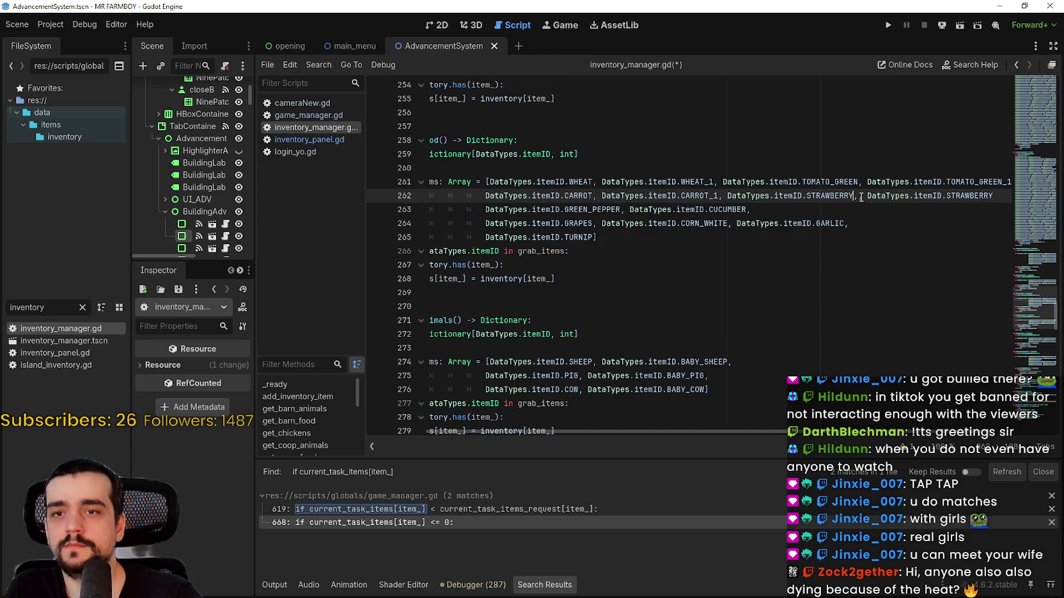
key("Delete")
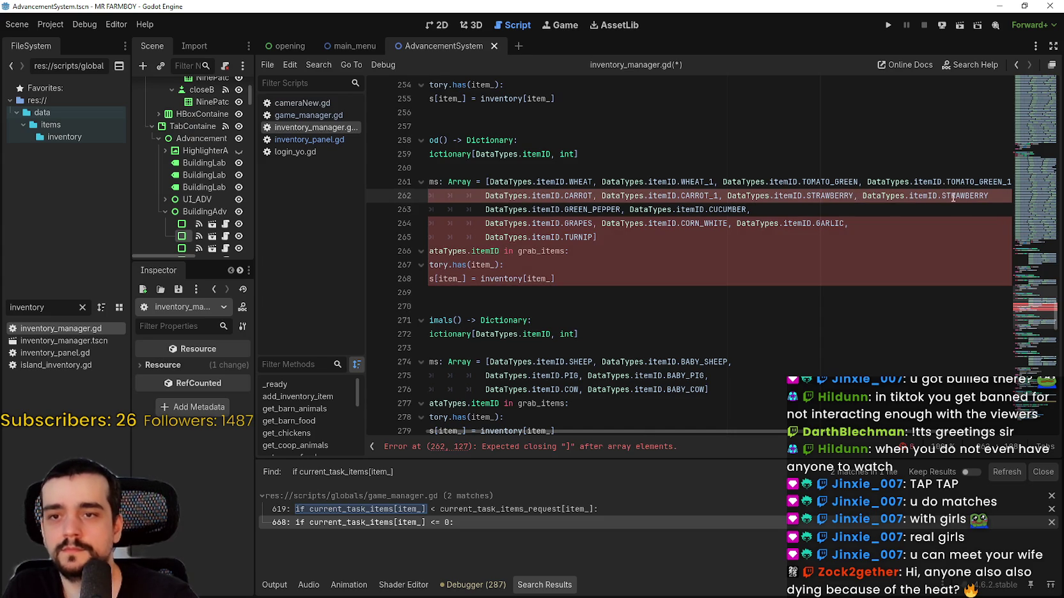
left_click(988, 197)
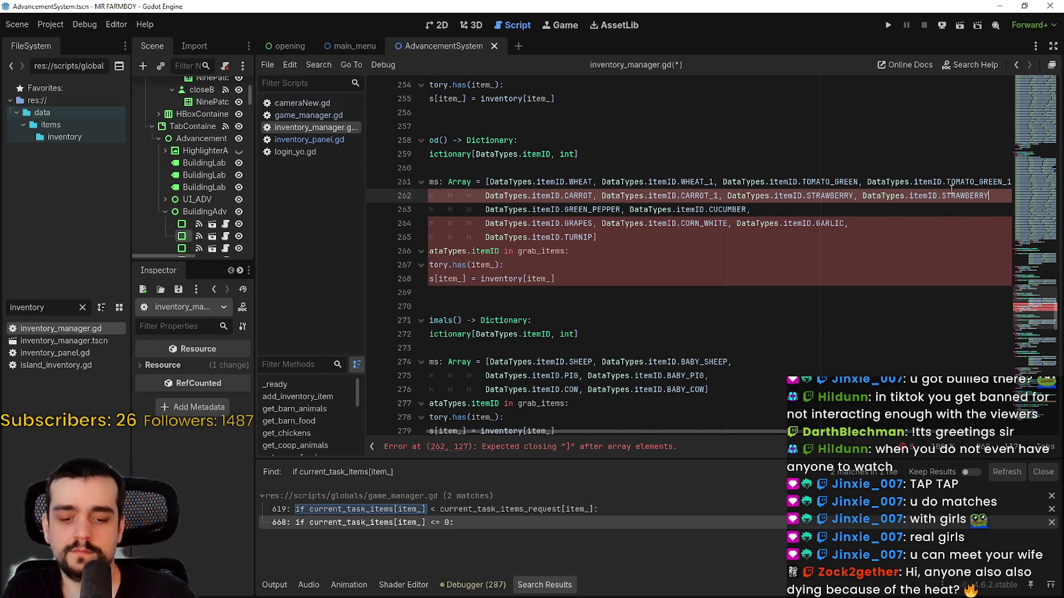
type(",")
key("BackSpace")
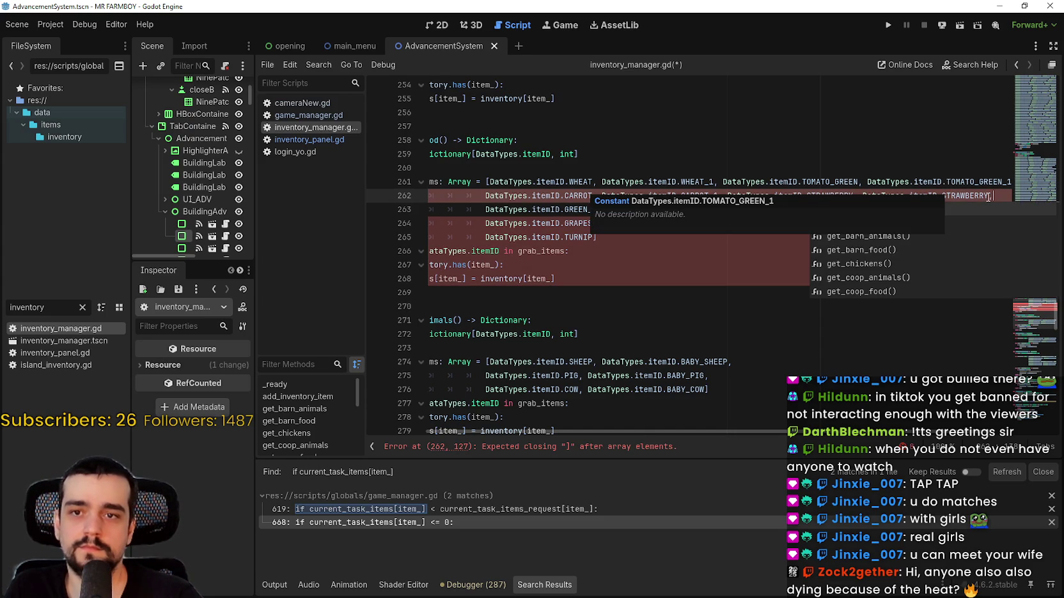
type(",")
key("Escape")
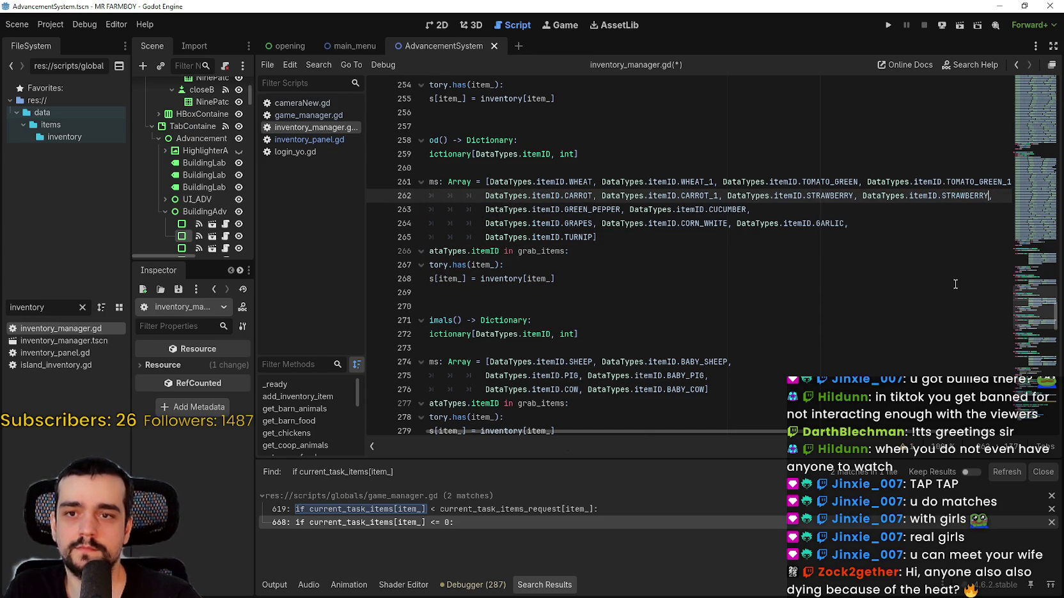
type("_1")
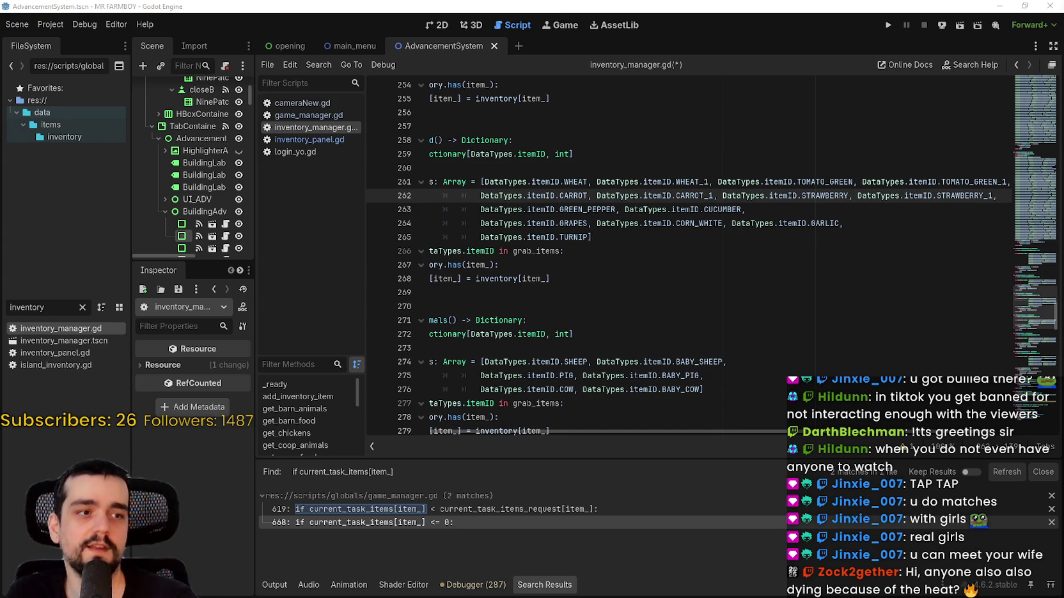
Step: Save inventory_manager.gd with the updated grab_items list
left_click(841, 209)
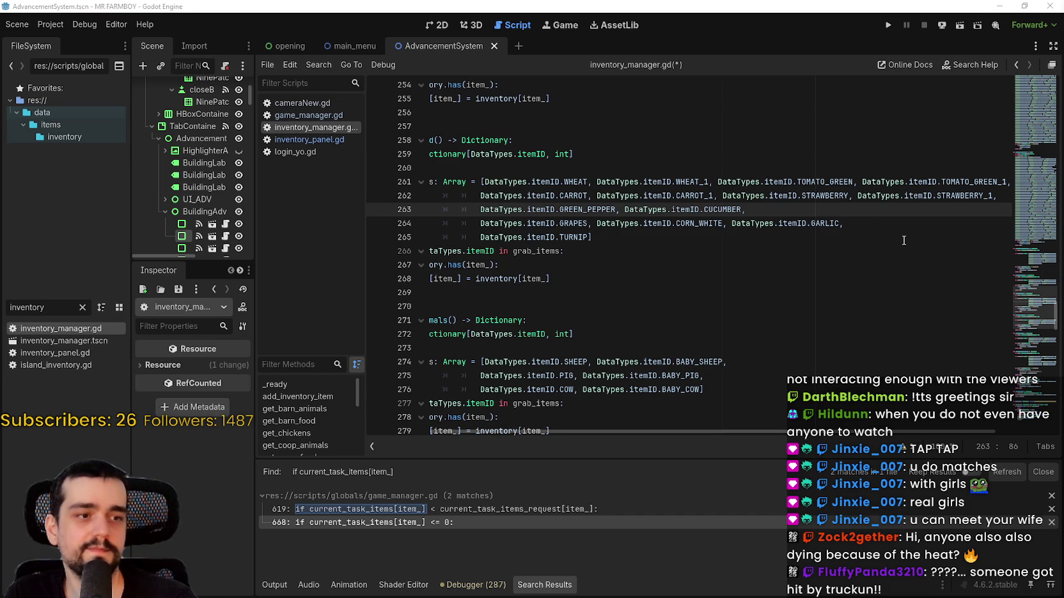
left_click(835, 233)
key("ctrl+s")
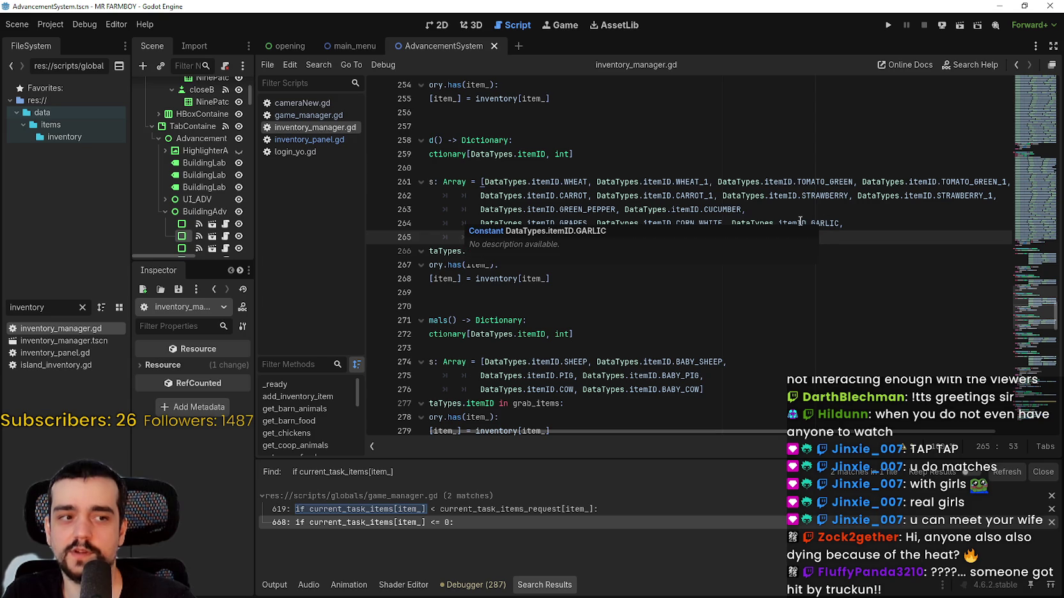
left_click(777, 209)
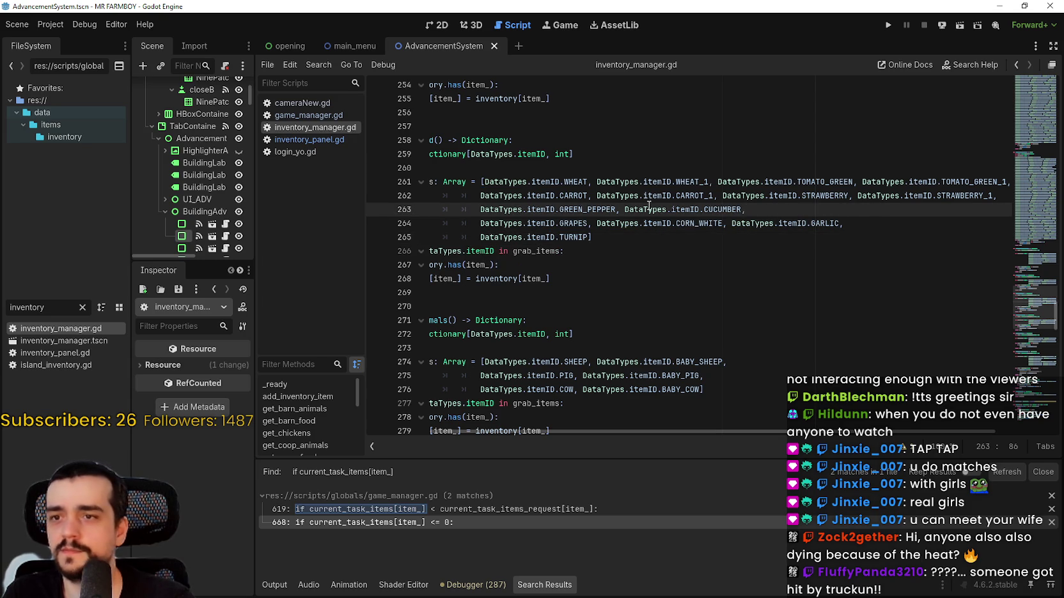
Step: Select the GREEN_PEPPER entry on line 263, undoing an accidental line duplicate
double_click(722, 209)
double_click(541, 195)
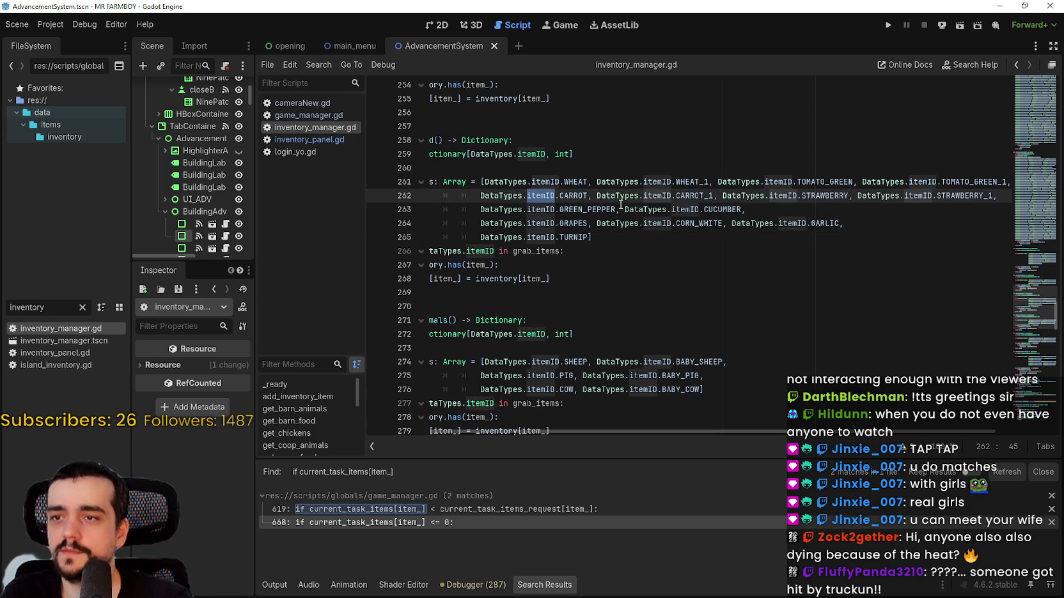
double_click(502, 210)
left_click_drag(502, 209, 619, 209)
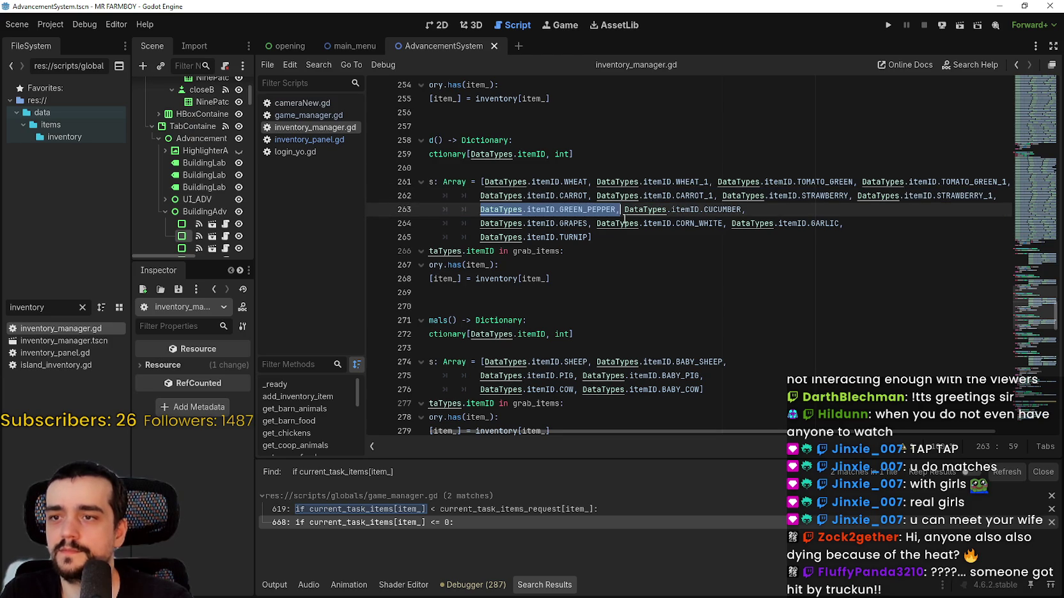
left_click(623, 211)
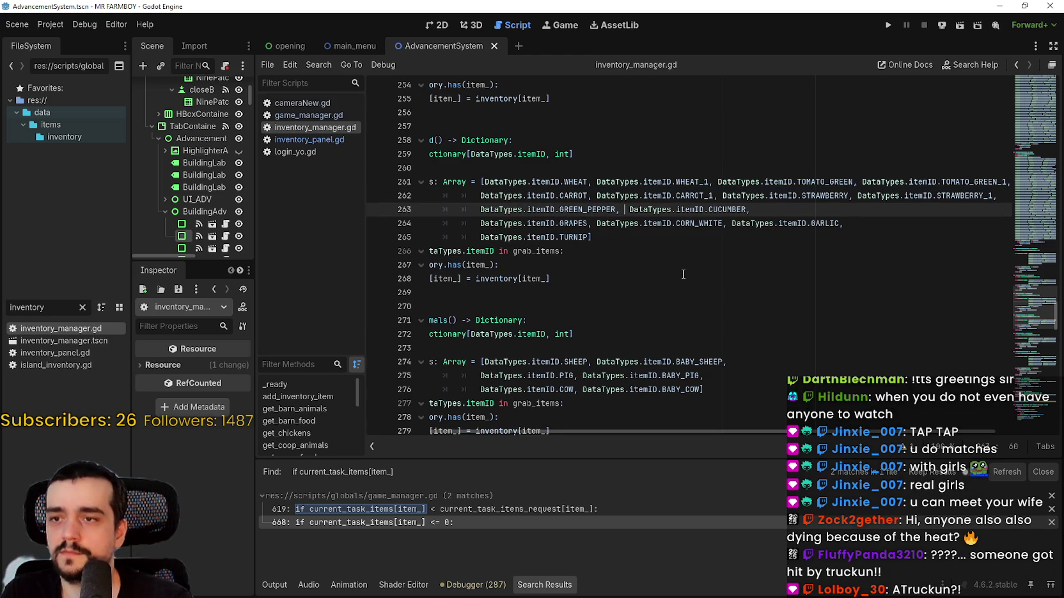
key("ctrl+shift+d")
key("ctrl+space")
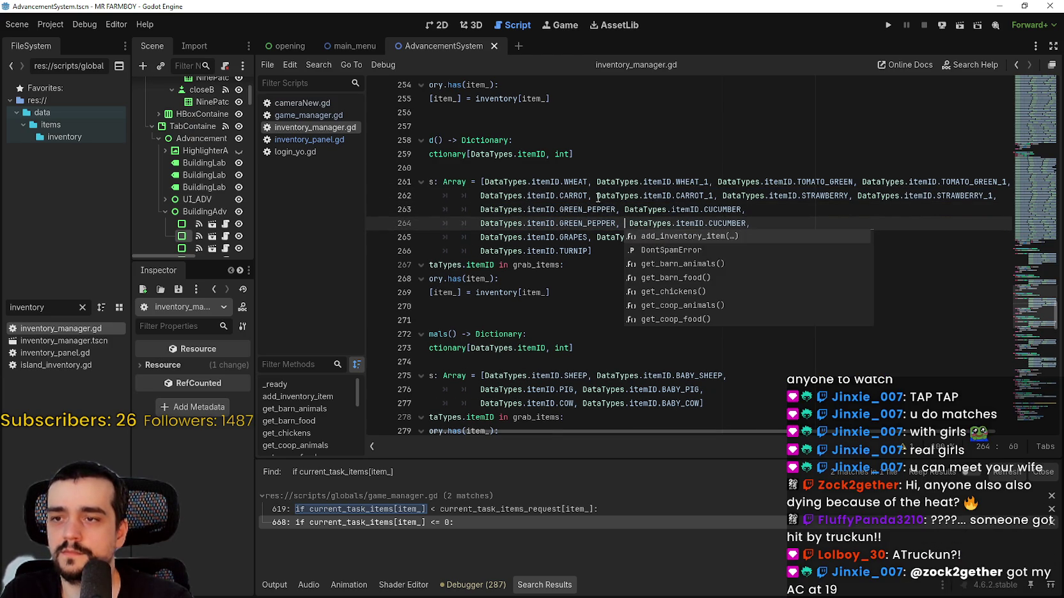
key("ctrl+z")
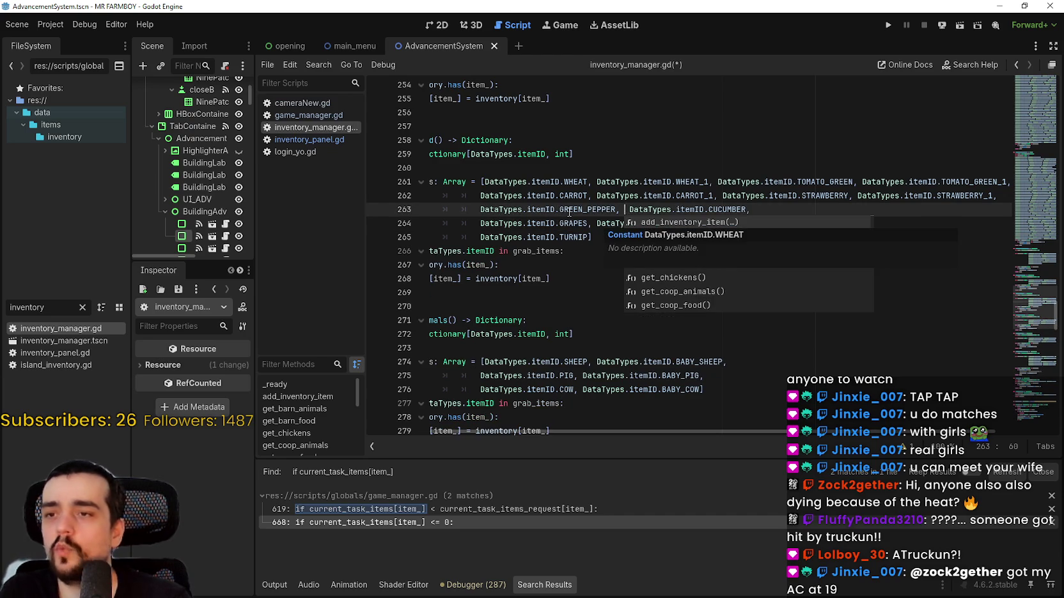
Step: Copy the full DataTypes.itemID.GREEN_PEPPER reference
left_click(569, 210)
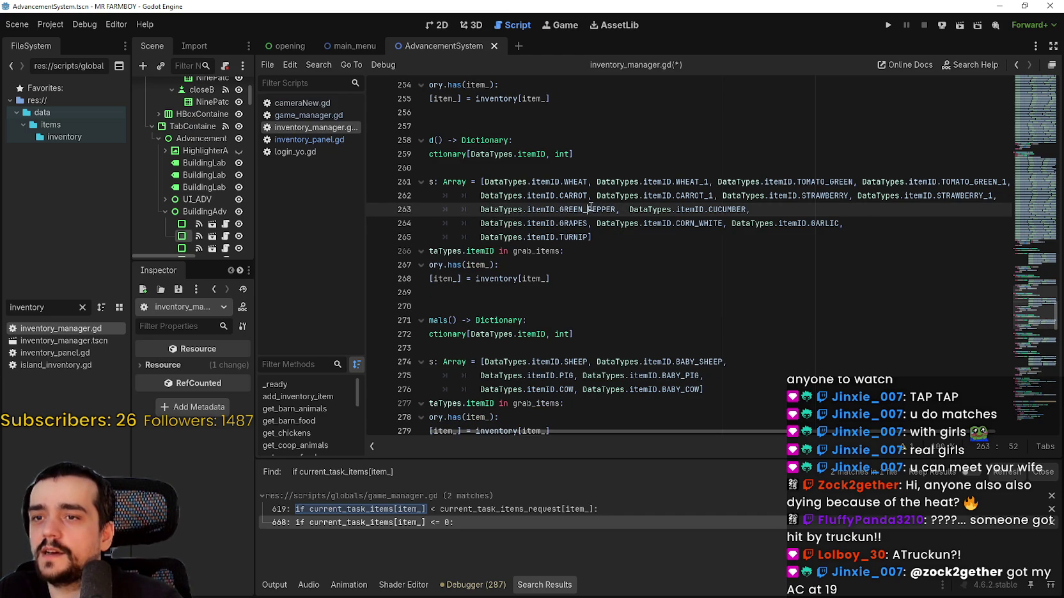
double_click(611, 209)
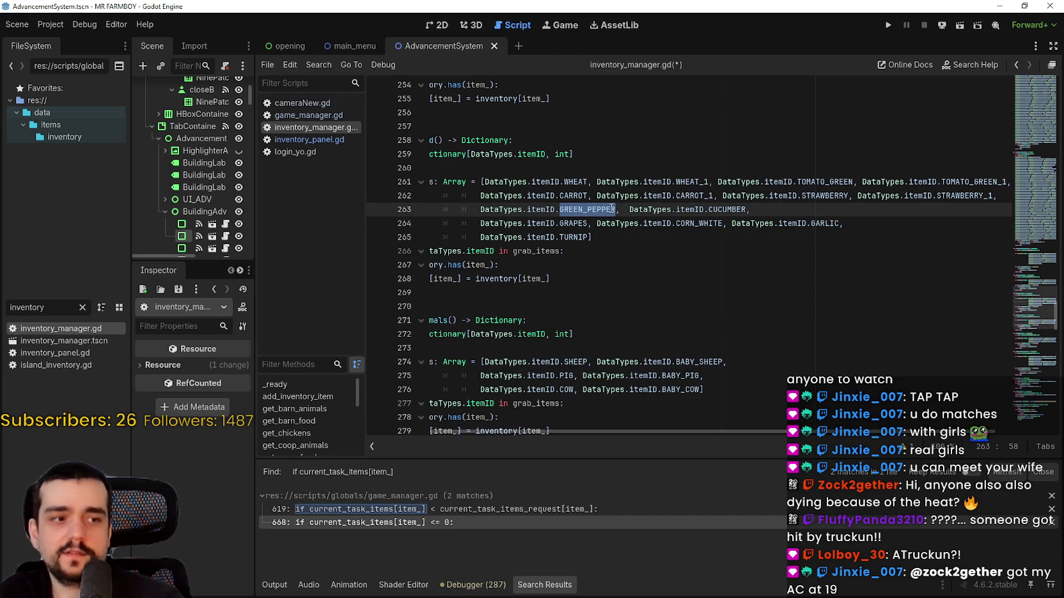
left_click(611, 209)
double_click(612, 210)
left_click_drag(612, 209, 501, 205)
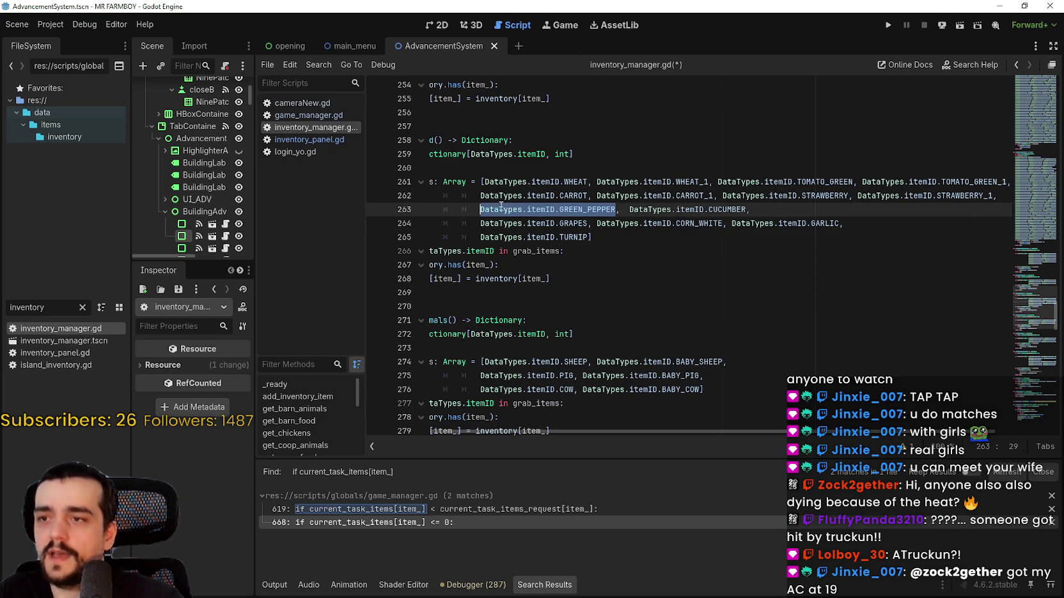
right_click(505, 209)
left_click(525, 280)
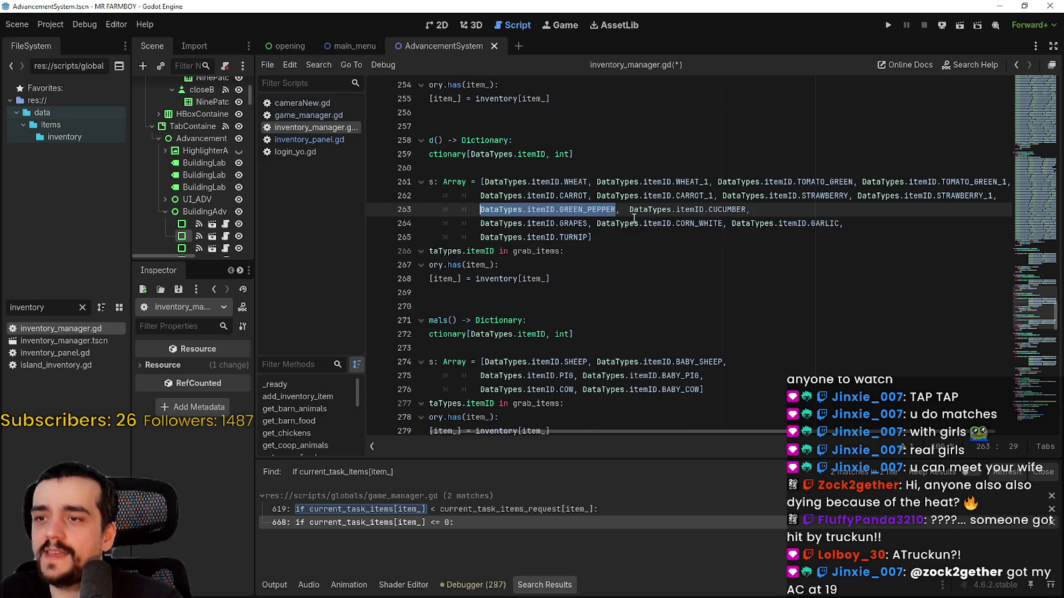
Step: Paste GREEN_PEPPER before CUCUMBER with a comma and rename it GREEN_PEPPER_1
left_click(632, 195)
left_click_drag(460, 213, 813, 301)
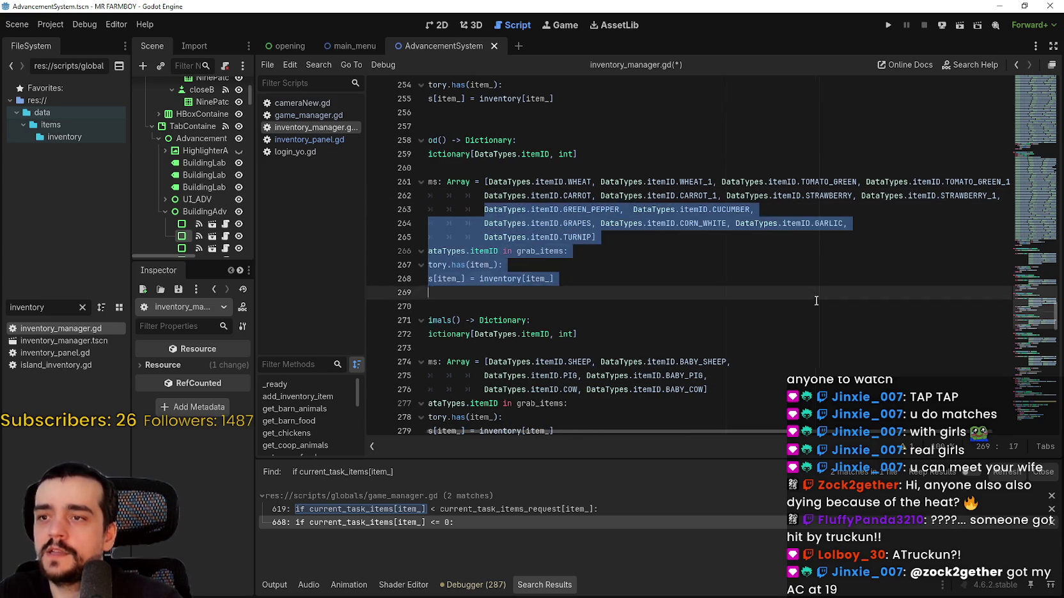
left_click(780, 262)
left_click(701, 209)
key("ctrl+v")
type(",")
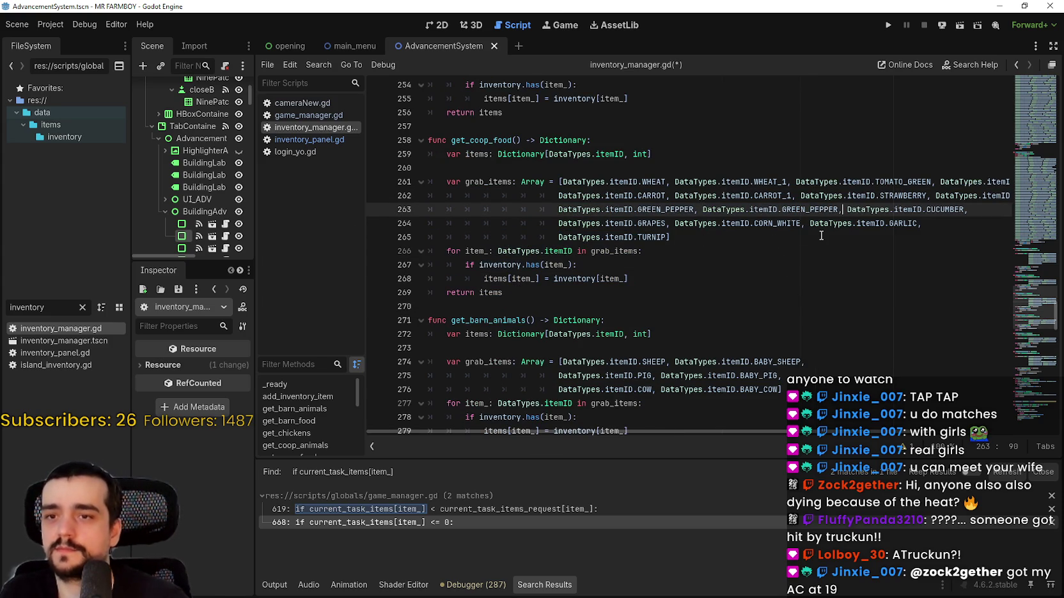
left_click(835, 192)
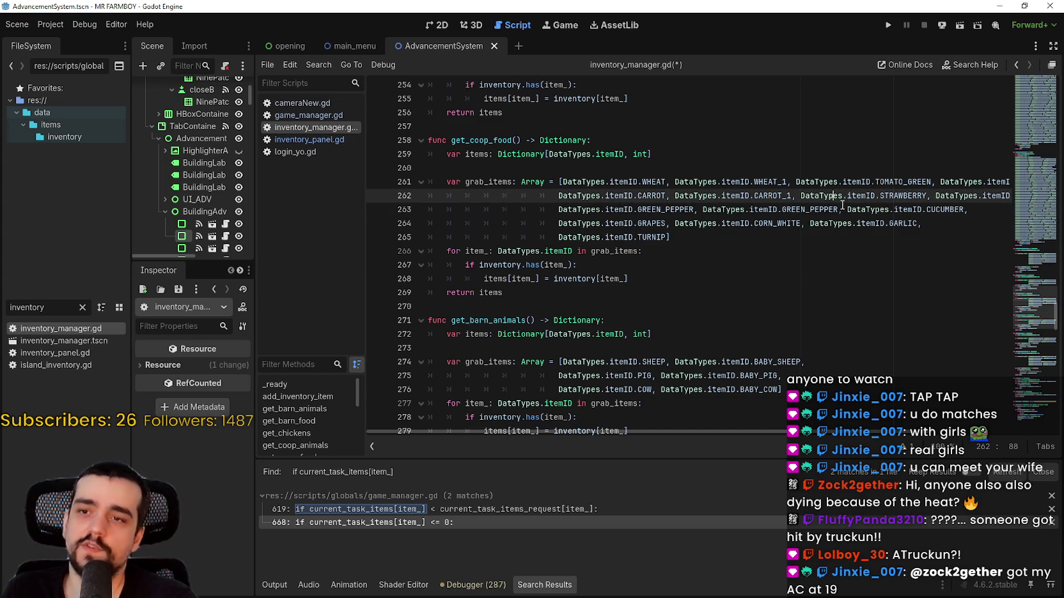
left_click(839, 210)
type("_1")
left_click_drag(684, 433, 784, 433)
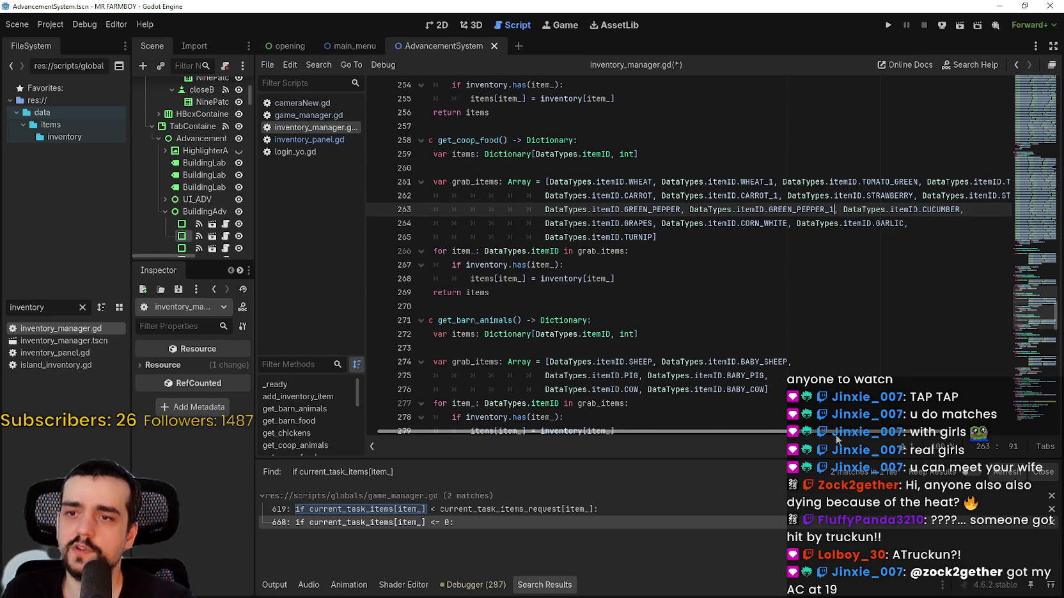
scroll(838, 443, "right", 5)
Step: Copy DataTypes.itemID.CUCUMBER and paste it at the end of line 263 as CUCUMBER_1
scroll(825, 403, "left", 6)
scroll(759, 423, "down", 1)
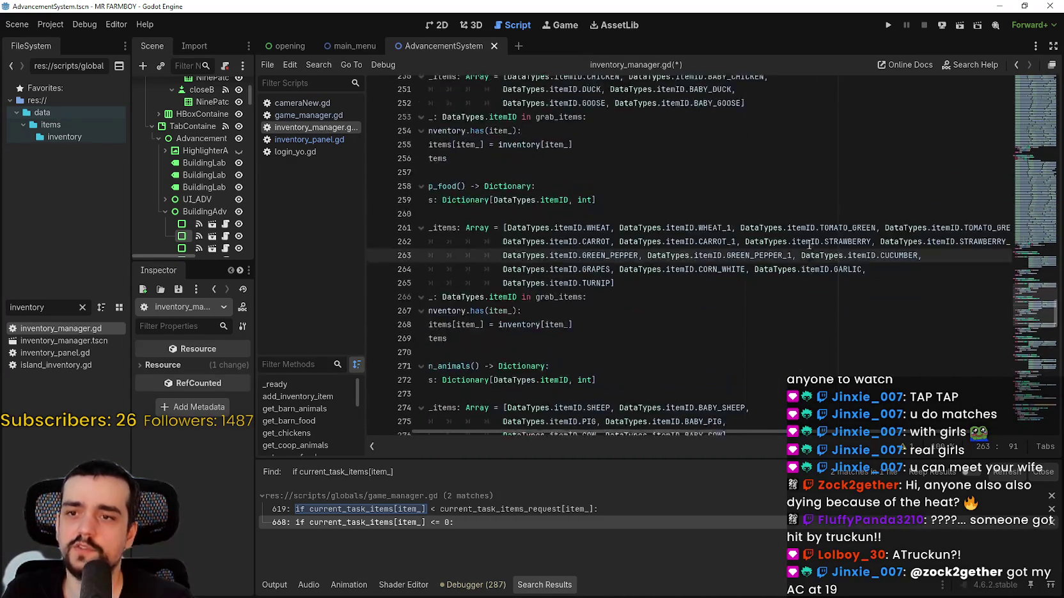
scroll(759, 423, "right", 3)
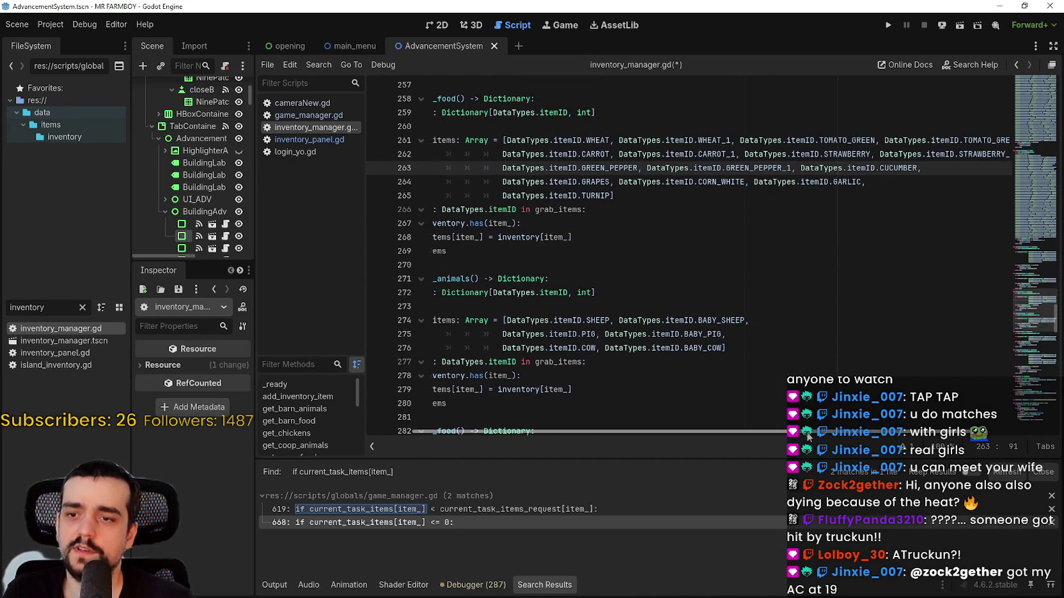
scroll(804, 438, "right", 2)
scroll(716, 225, "up", 1)
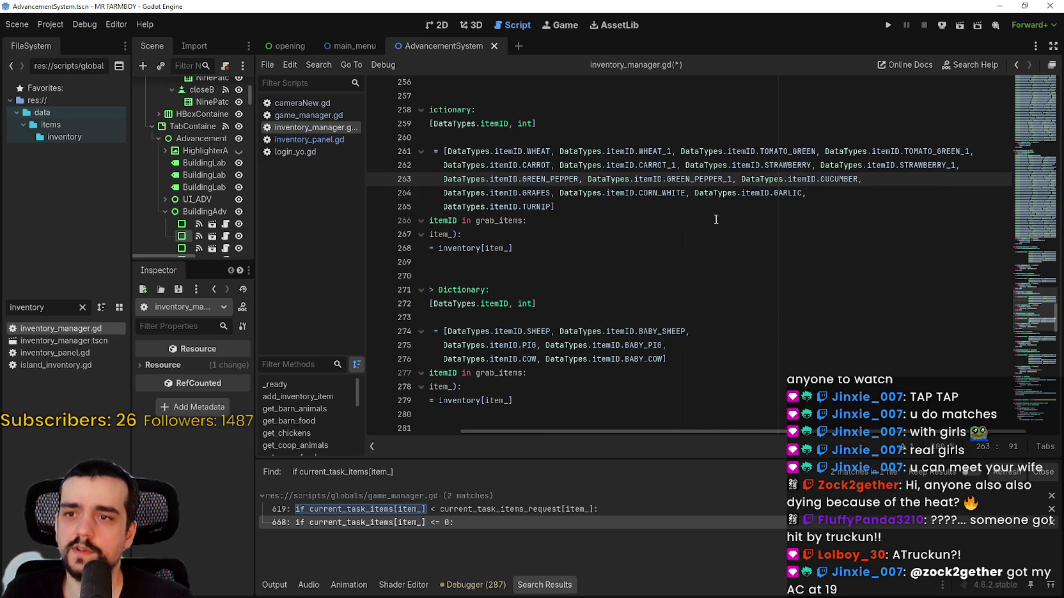
double_click(766, 176)
left_click_drag(765, 175, 849, 179)
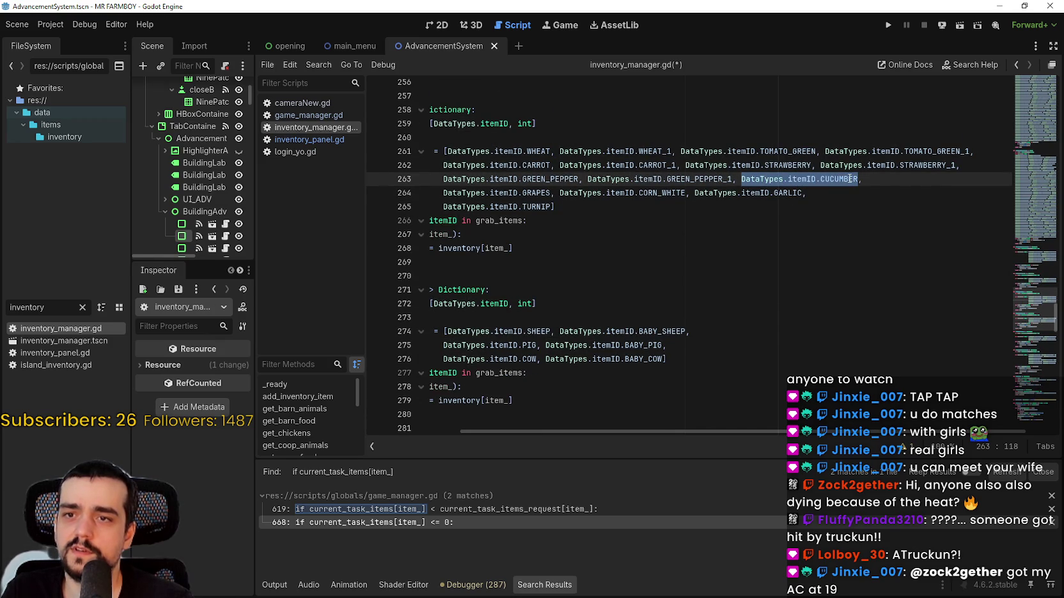
key("End")
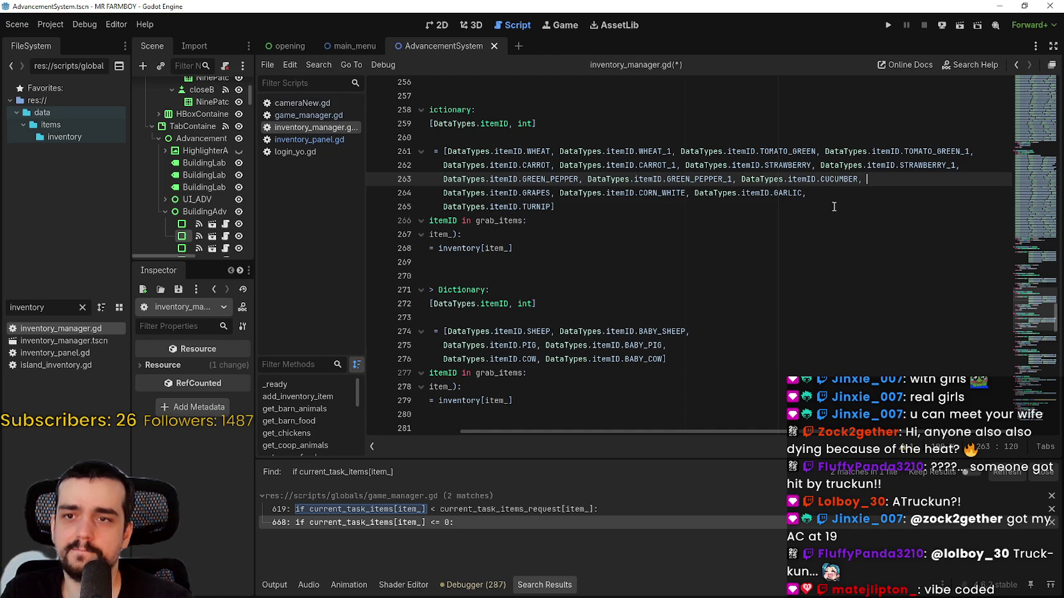
key("ctrl+v")
type("_")
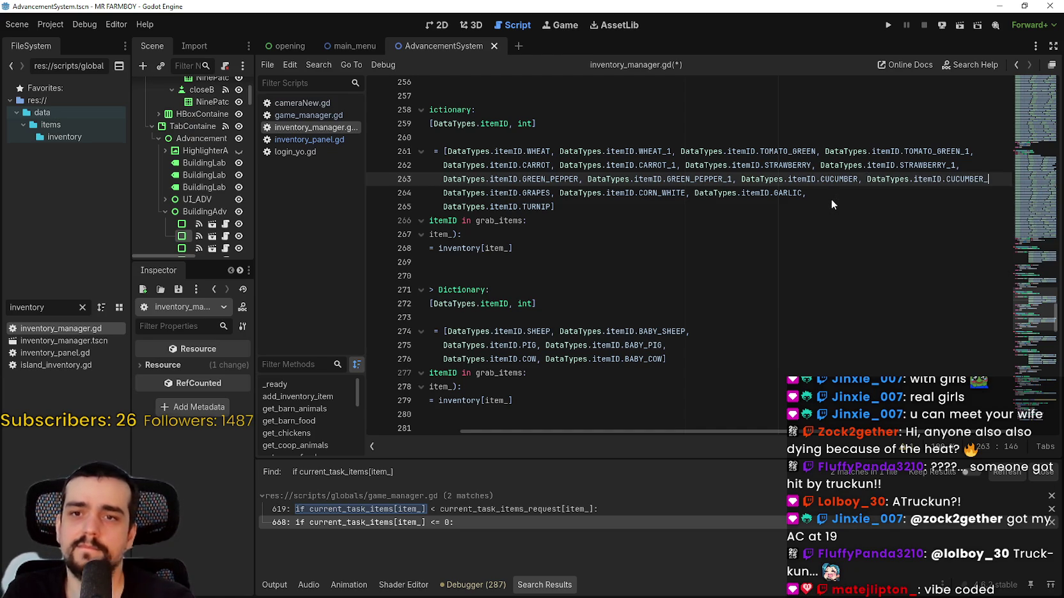
type("1,")
Step: Type ', DataTypes.itemID.GRAPES_1' right after GRAPES on line 264
key("ctrl+space")
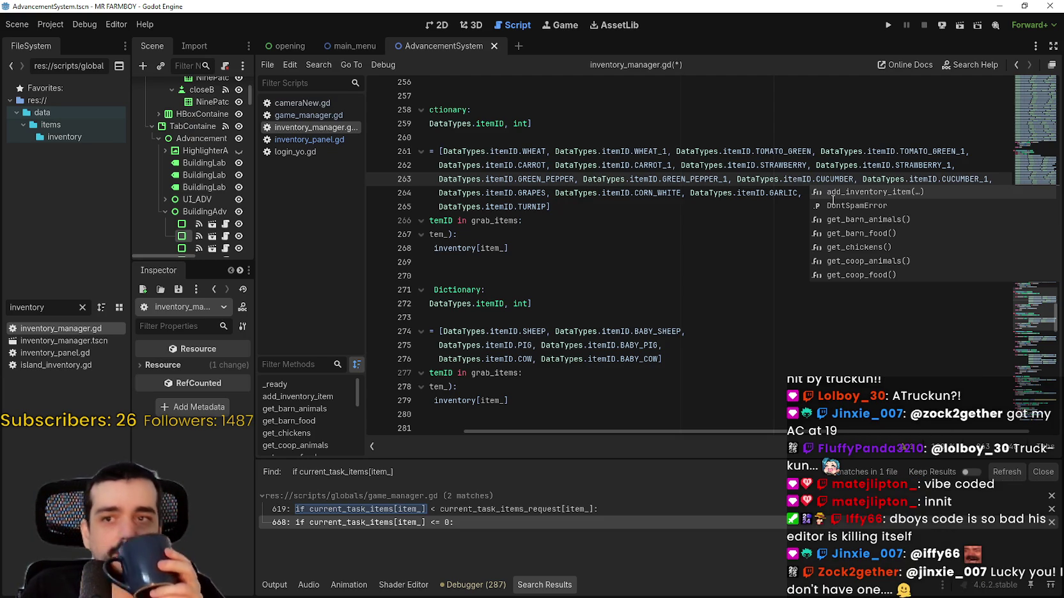
left_click(772, 180)
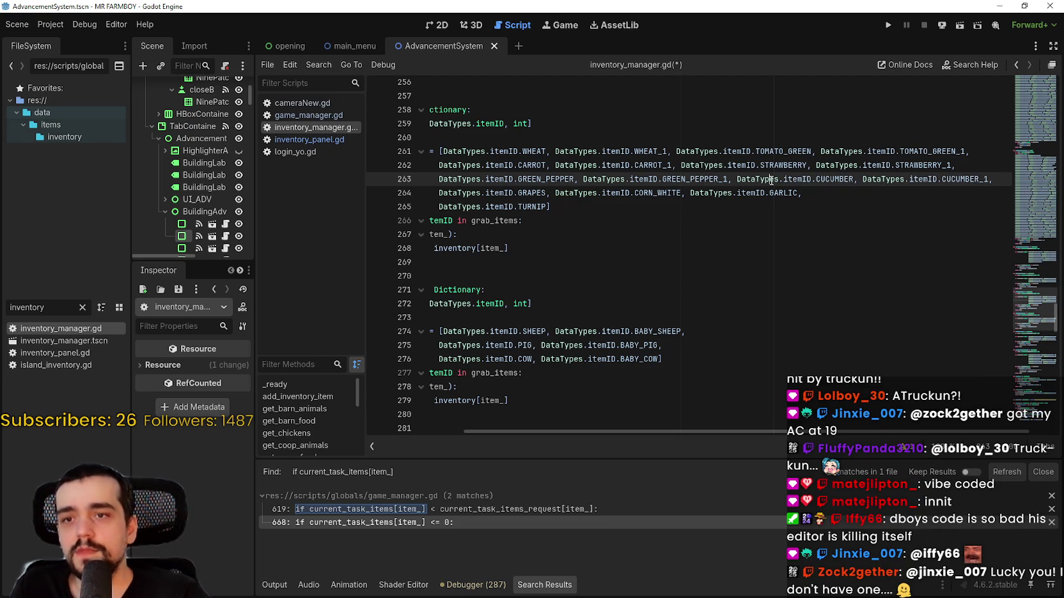
left_click(871, 188)
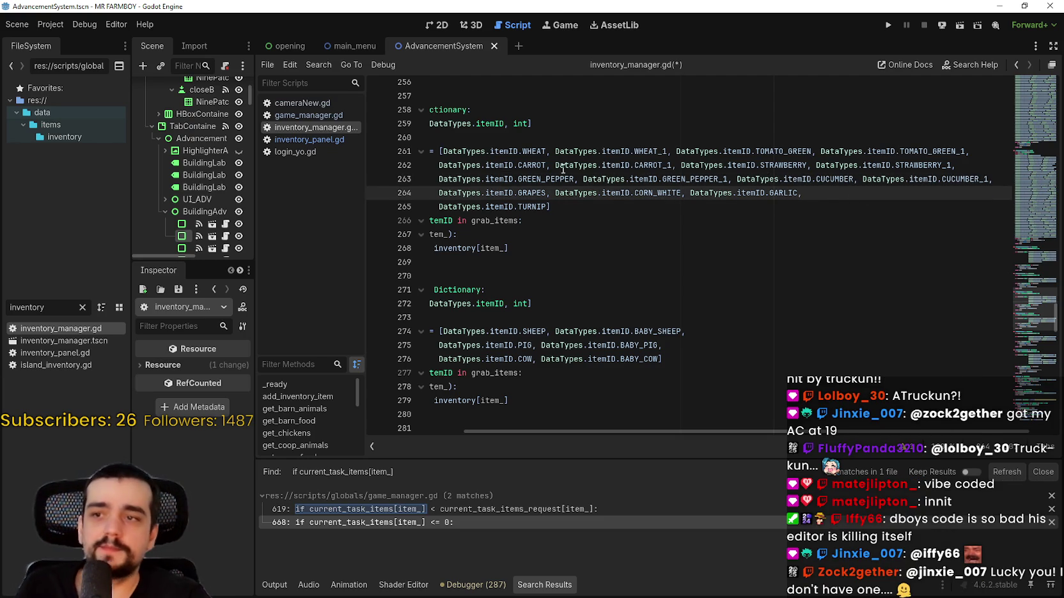
type(", DataTypes.itemID.GRAPES")
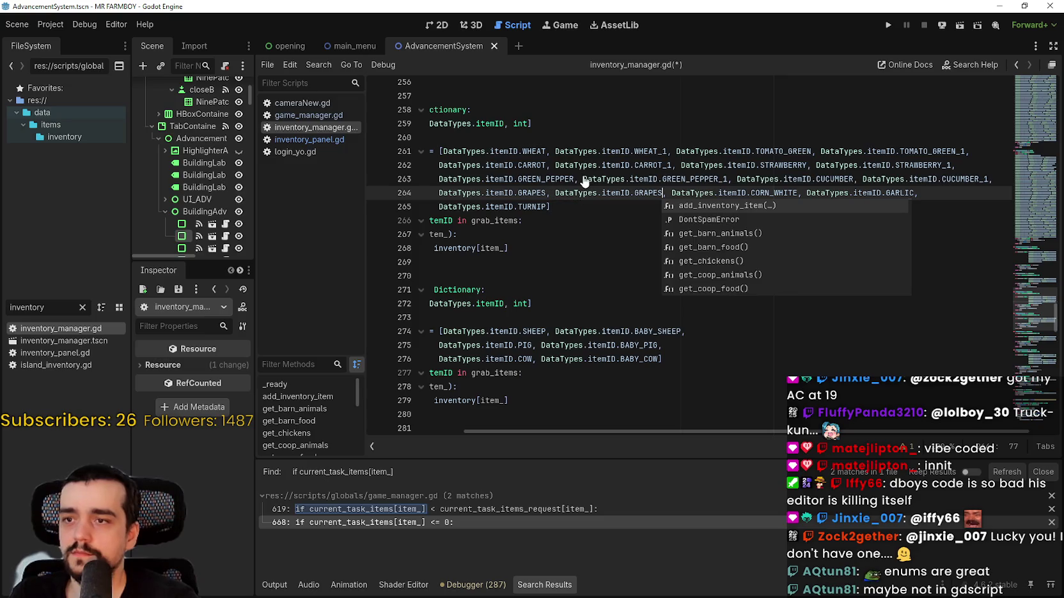
type("_")
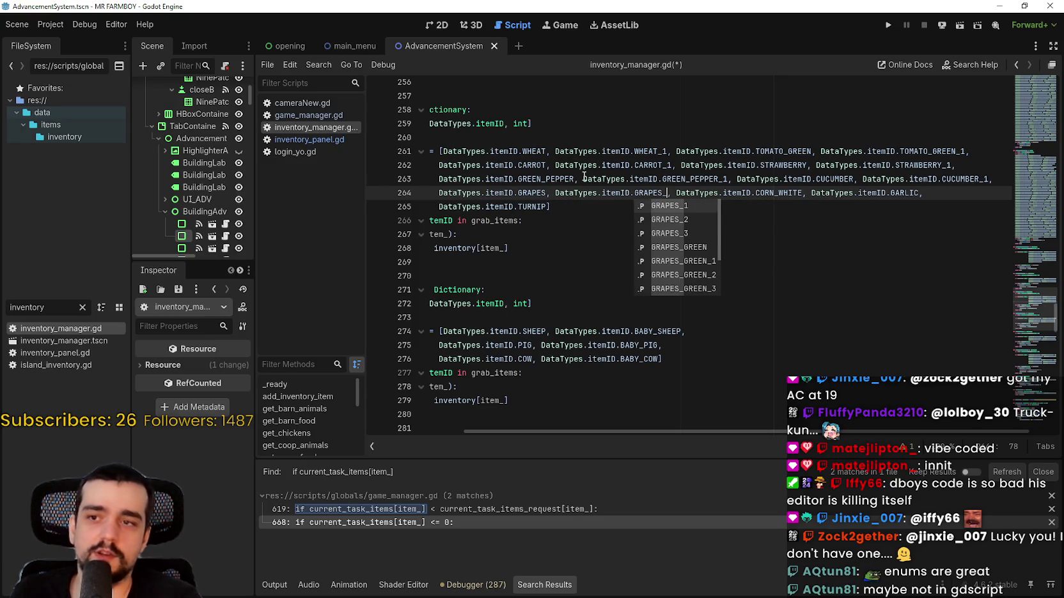
type("1")
Step: Insert an empty ', ,' slot after CORN_WHITE on line 264, undoing a stray line duplicate
left_click(583, 179)
left_click(721, 193)
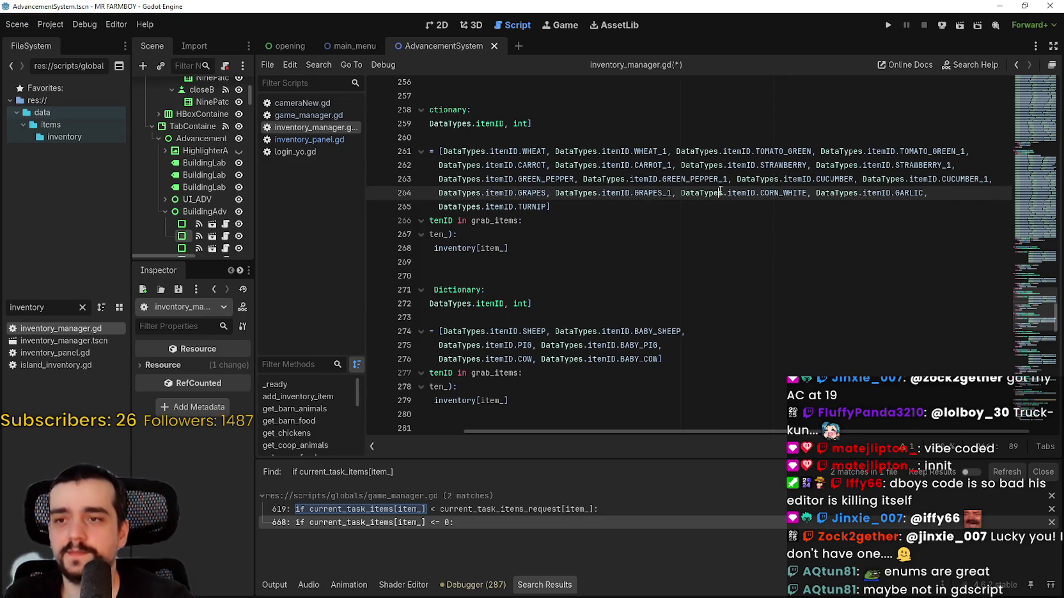
left_click_drag(805, 192, 680, 193)
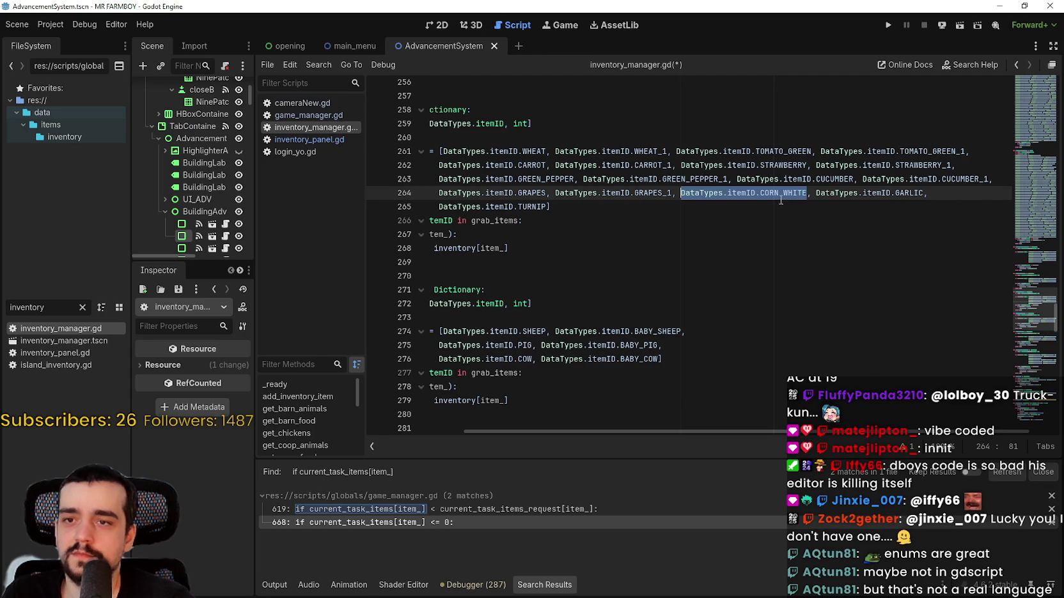
key("Right")
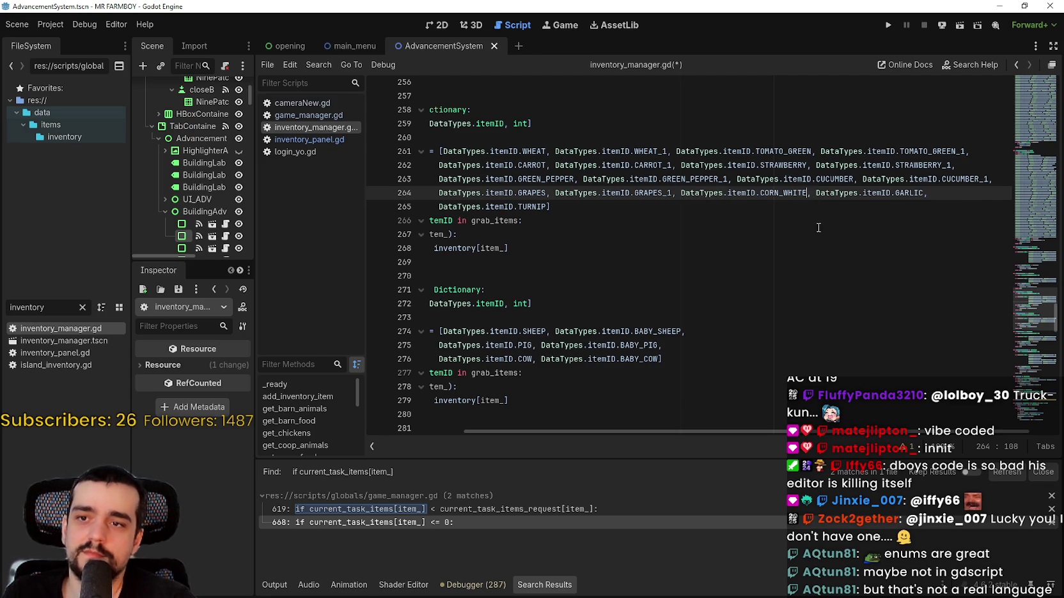
type(", ,")
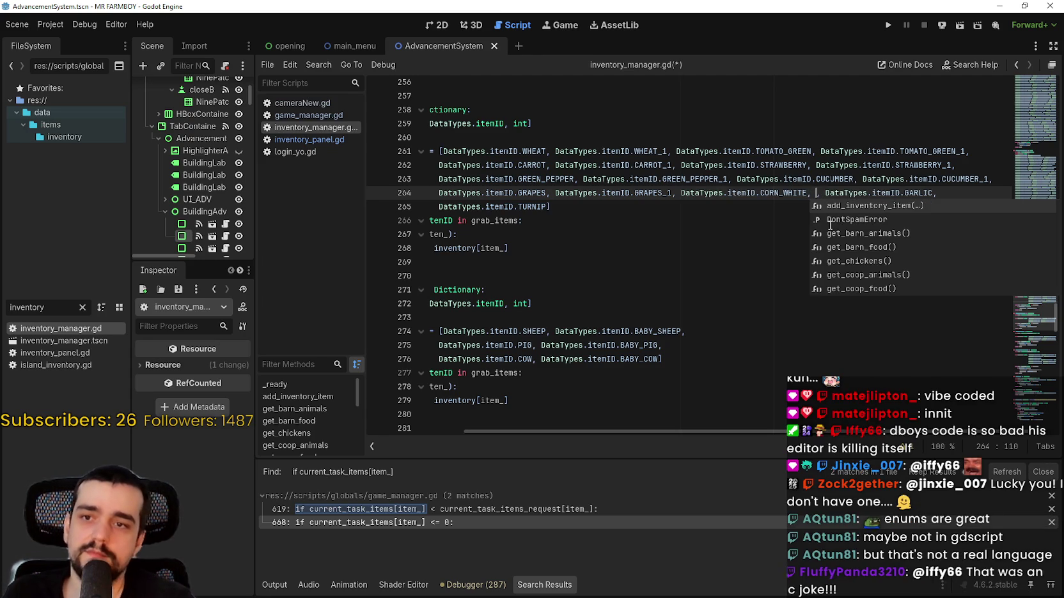
key("ctrl+shift+d")
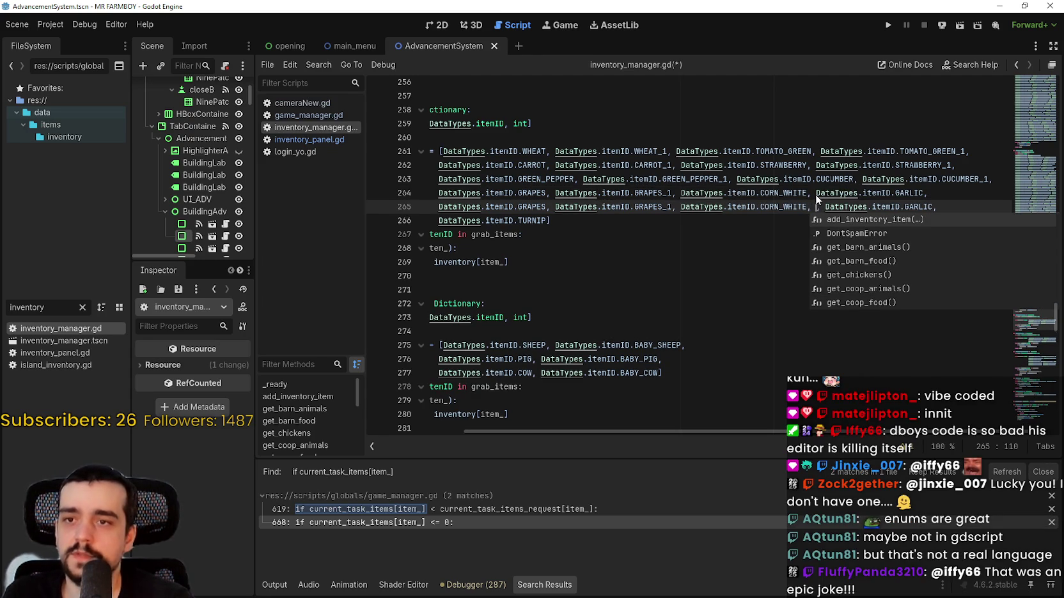
key("ctrl+z")
key("ctrl+z")
key("ctrl+z")
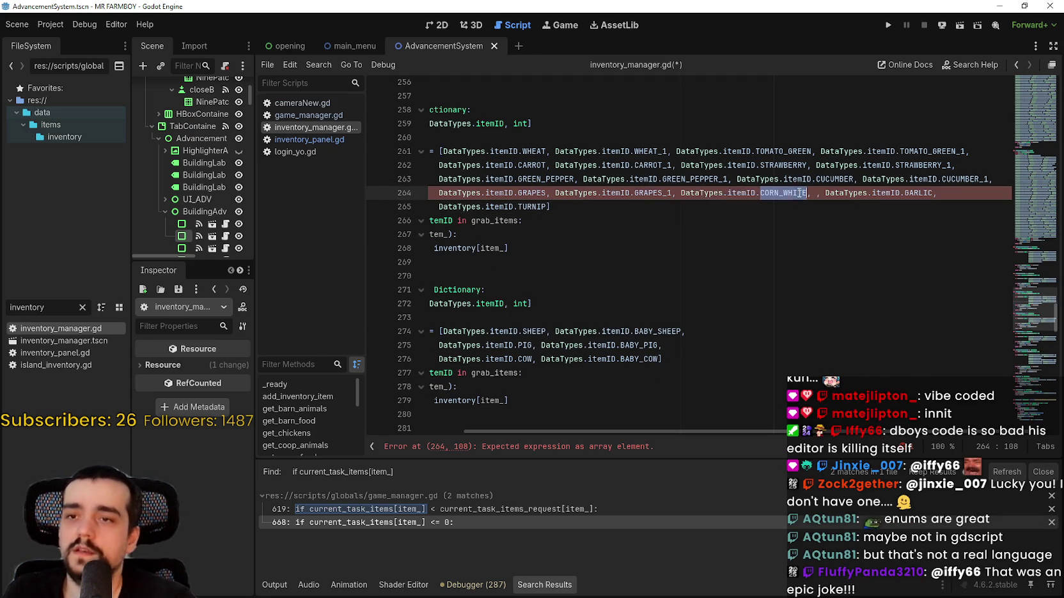
Step: Copy the DataTypes.itemID.CORN_WHITE reference, undoing another accidental duplicated line
right_click(775, 186)
left_click(820, 258)
left_click(843, 186)
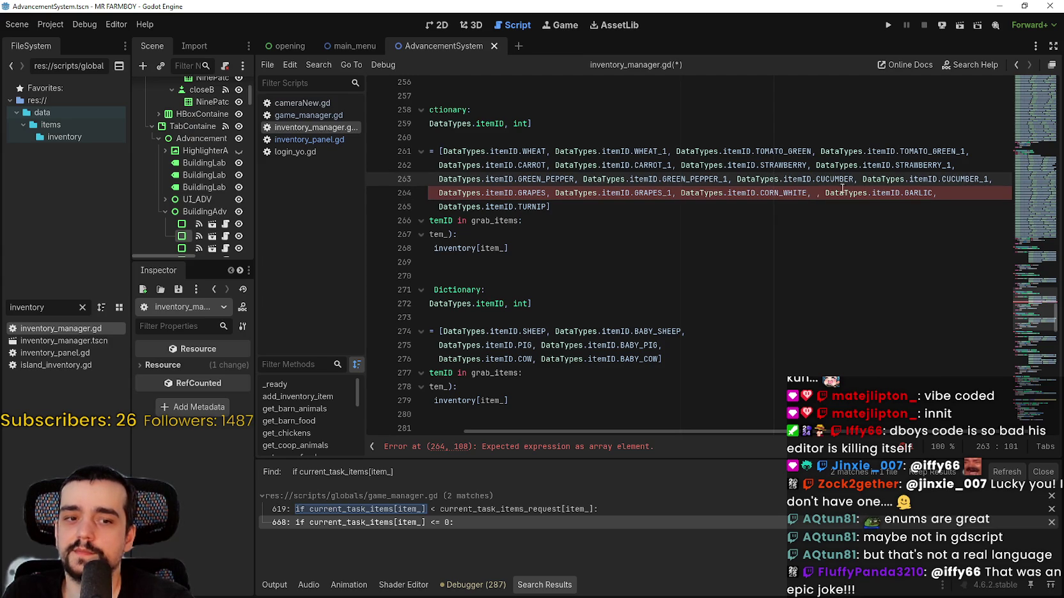
key("ctrl+shift+d")
left_click(816, 206)
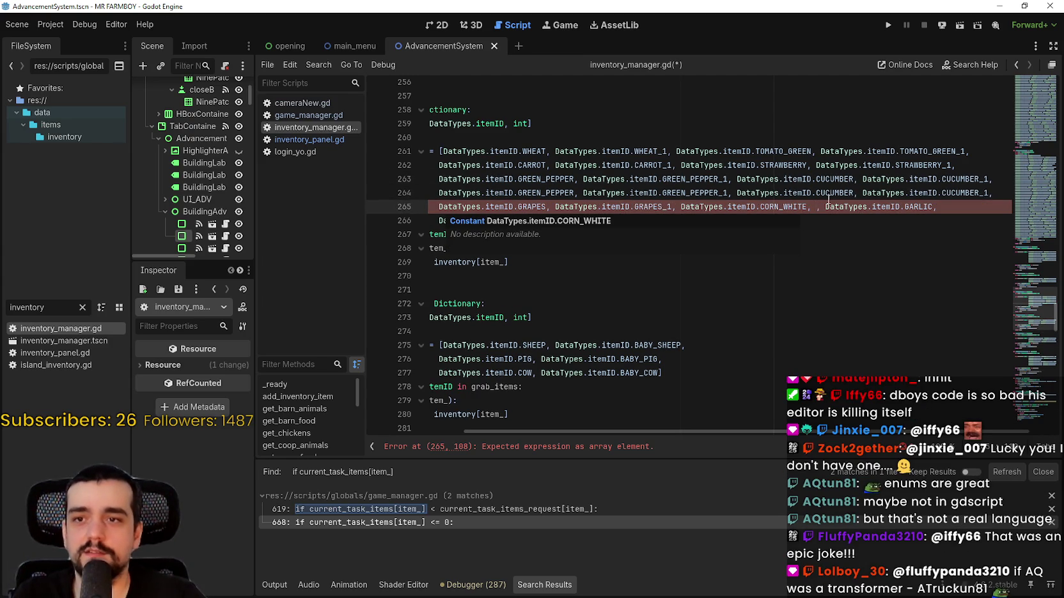
key("ctrl+z")
left_click_drag(807, 193, 681, 193)
right_click(704, 197)
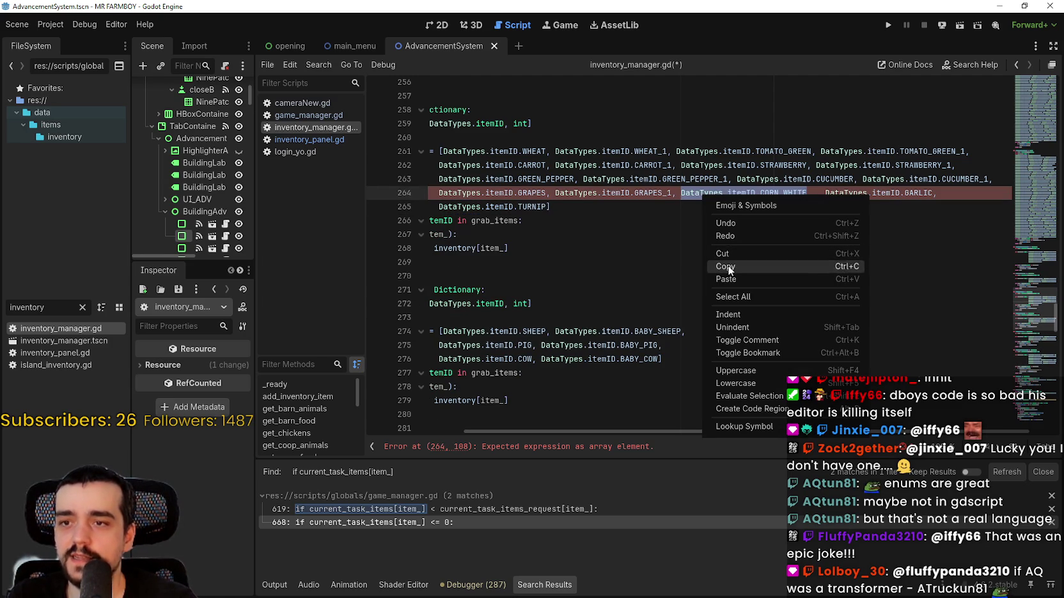
Step: Paste CORN_WHITE into the empty slot and rename it CORN_WHITE_1
left_click(728, 267)
left_click(815, 193)
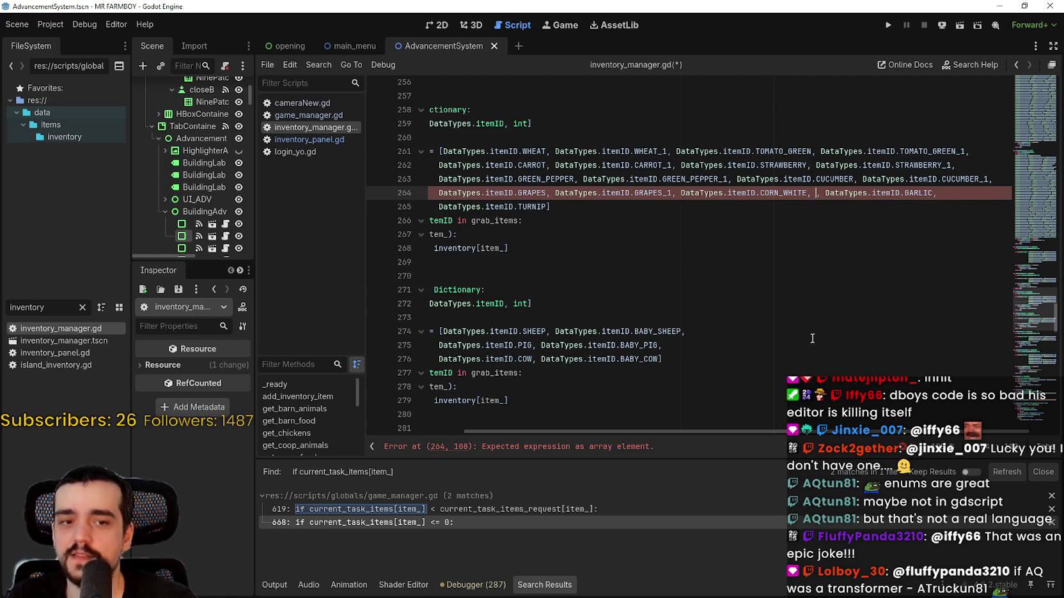
key("ctrl+v")
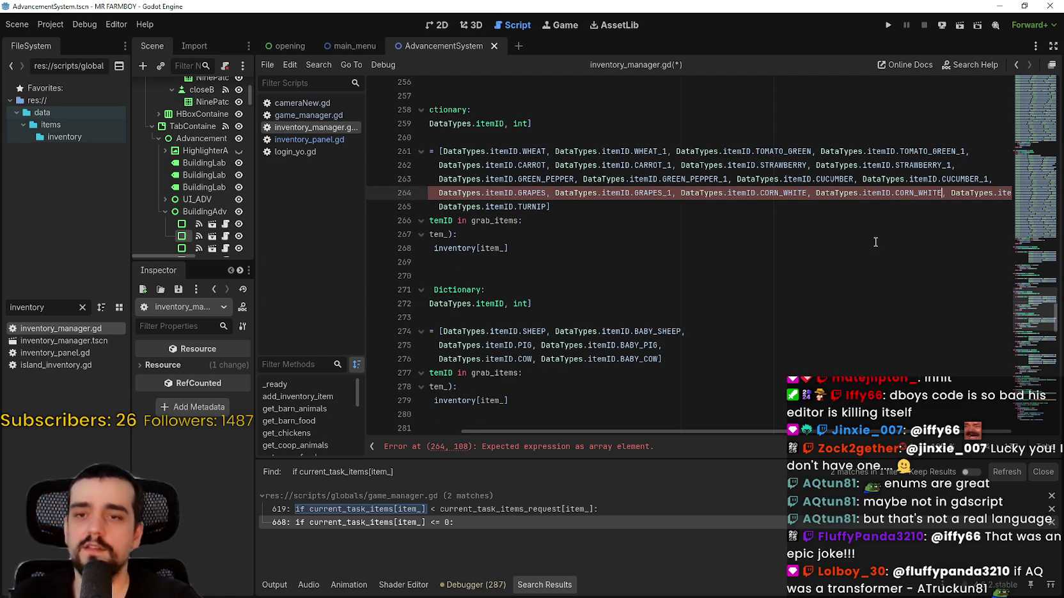
type("_1")
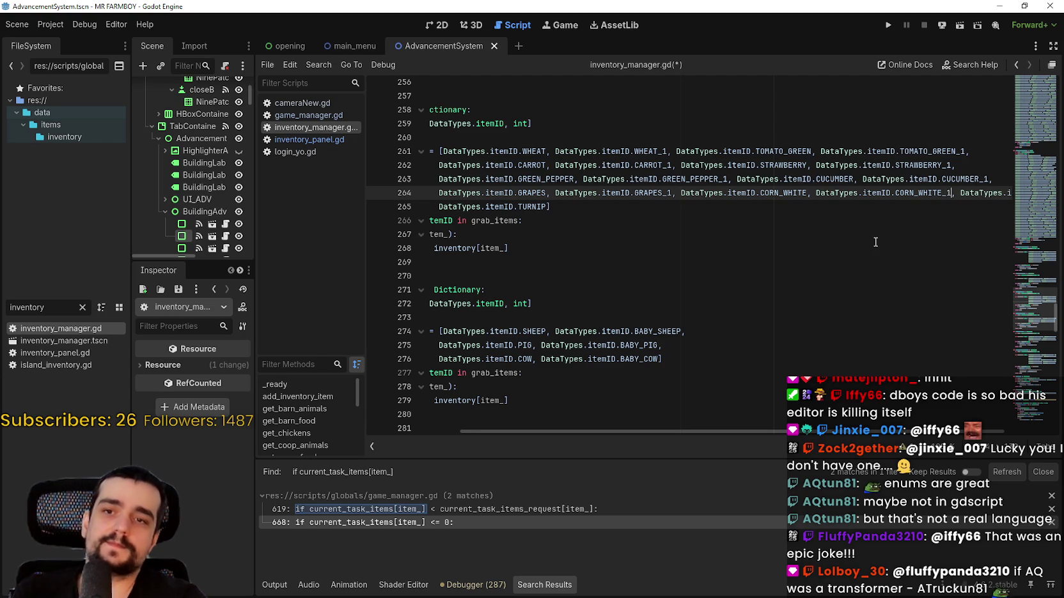
left_click(930, 179)
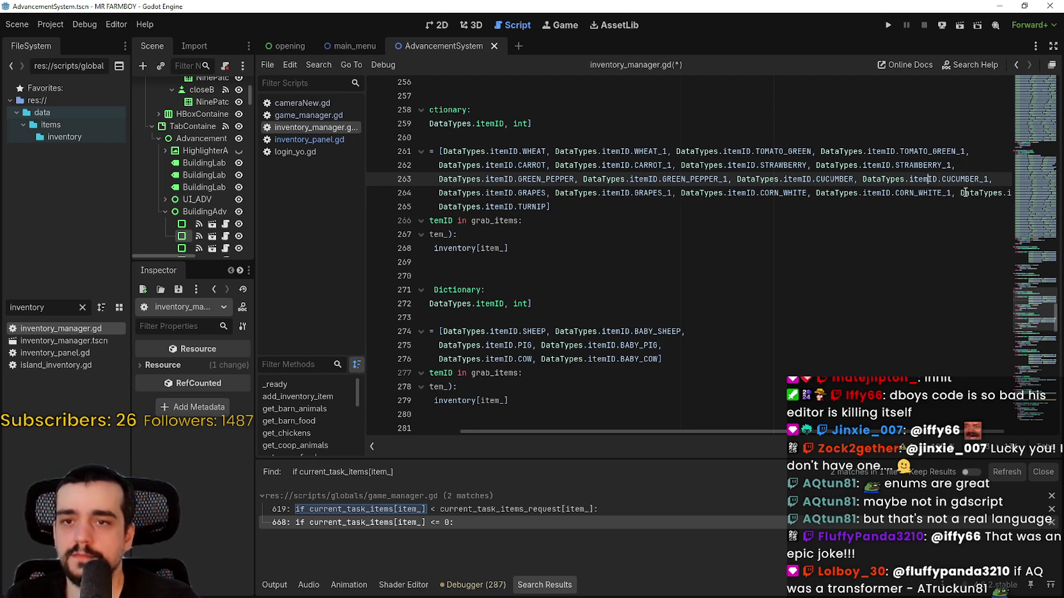
Step: Move GARLIC onto its own line and remove indentation from the TURNIP line
left_click(958, 193)
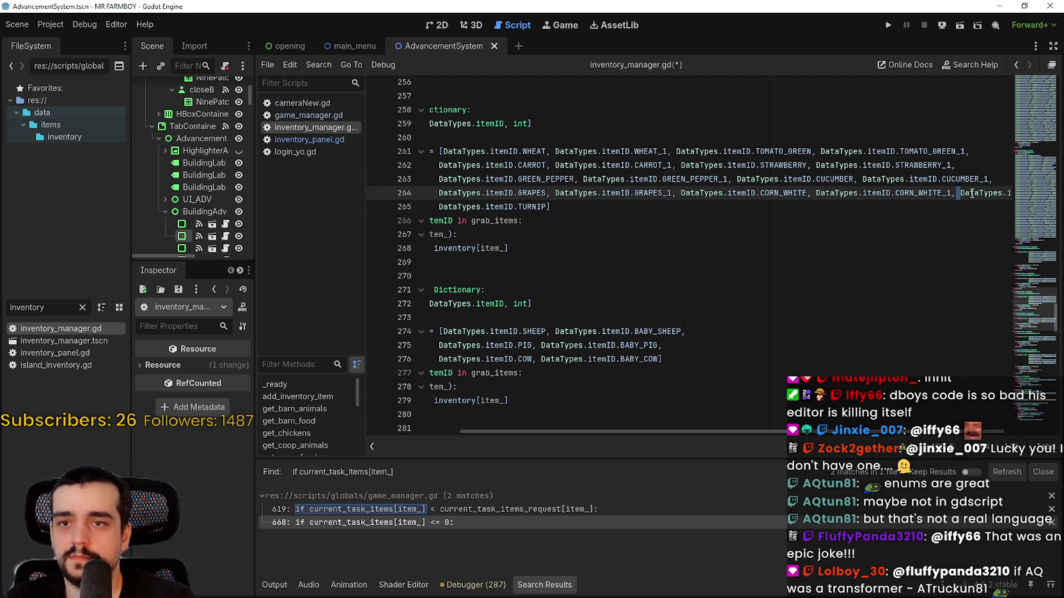
key("Return")
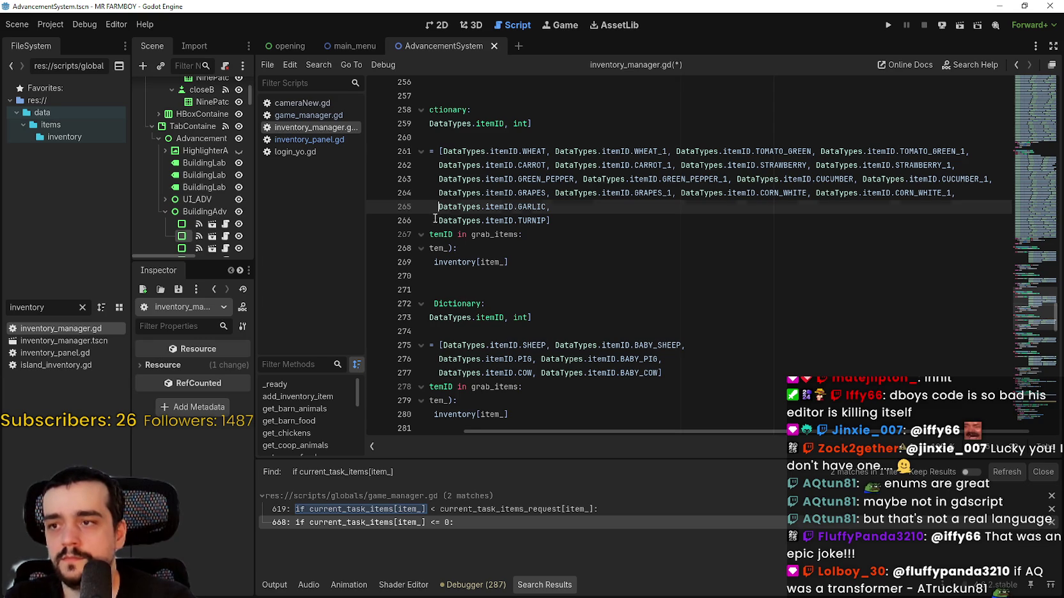
key("Down")
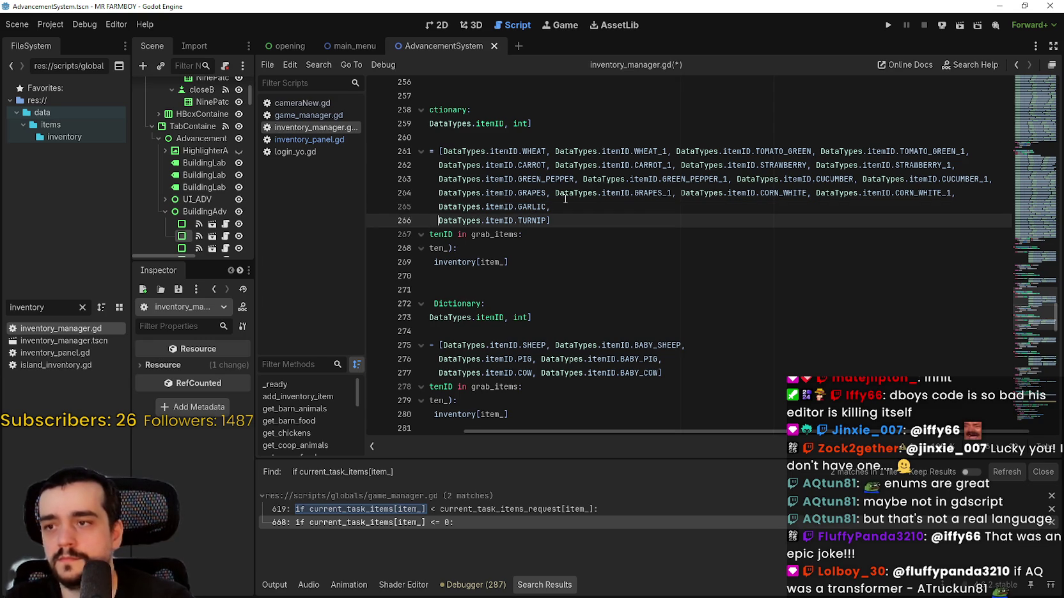
key("BackSpace")
key("BackSpace")
key("BackSpace")
key("BackSpace")
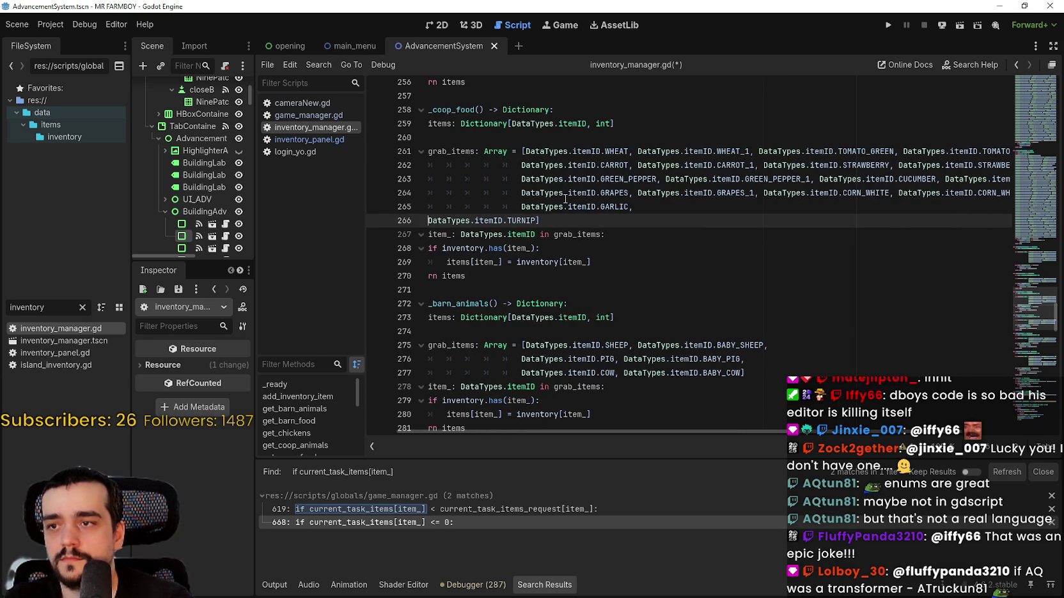
Step: Join TURNIP onto the GARLIC line with a space and save inventory_manager.gd
key("BackSpace")
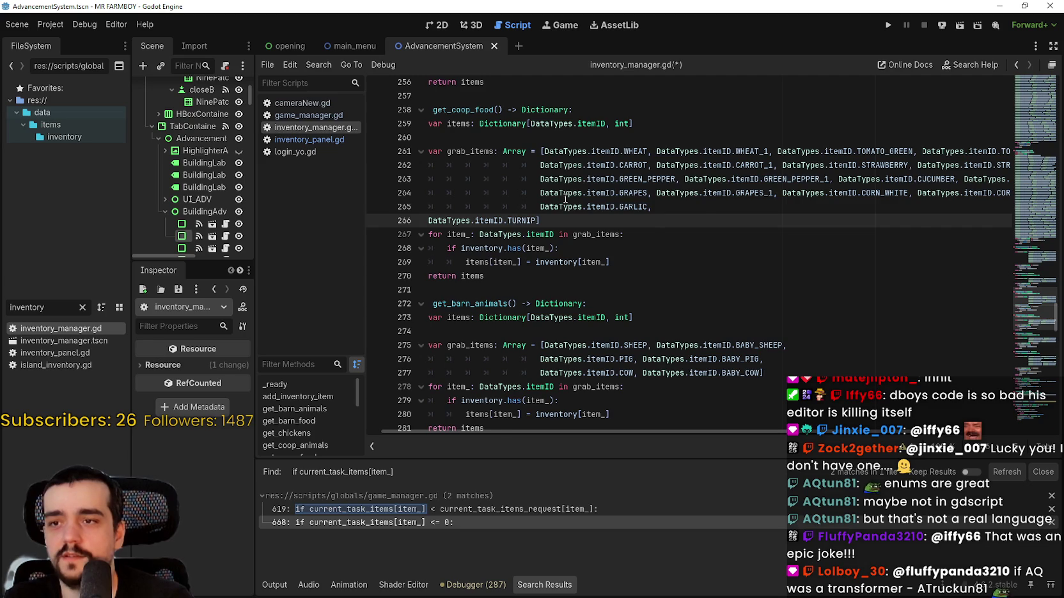
key("BackSpace")
key("BackSpace")
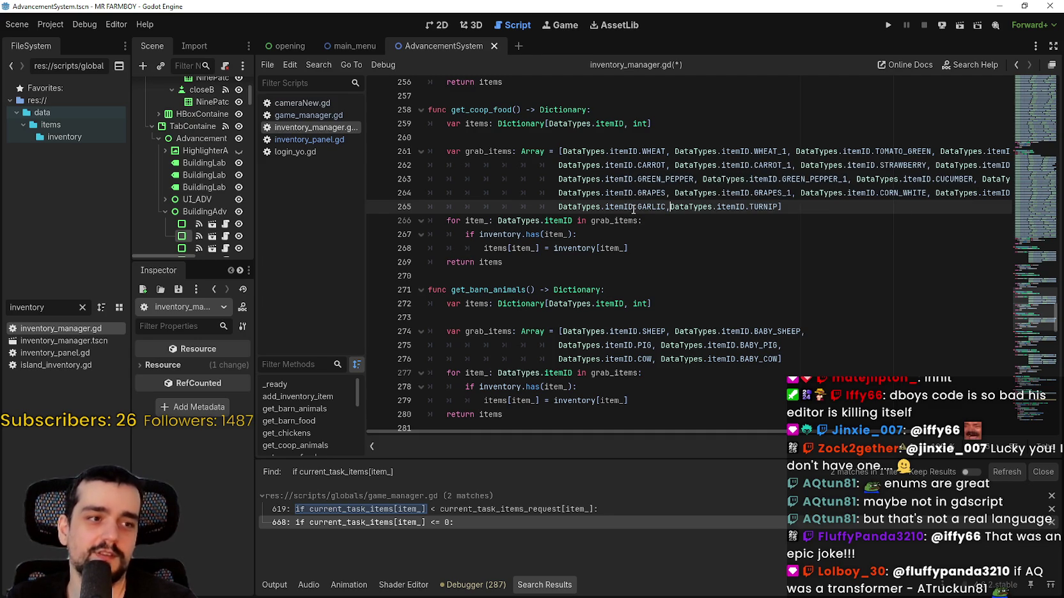
key("Down")
left_click(670, 207)
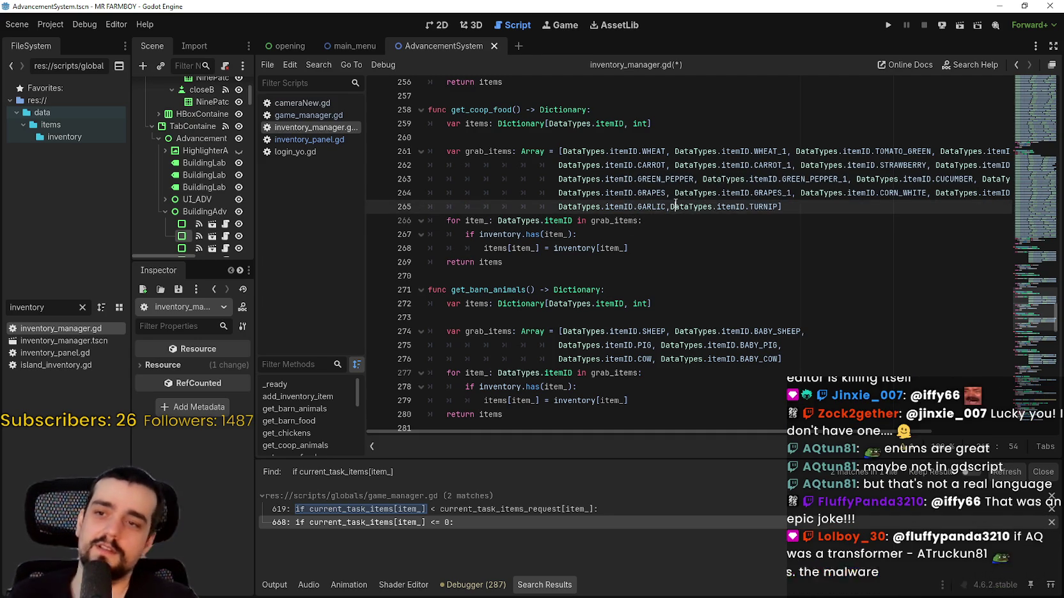
left_click(648, 164)
key("ctrl+s")
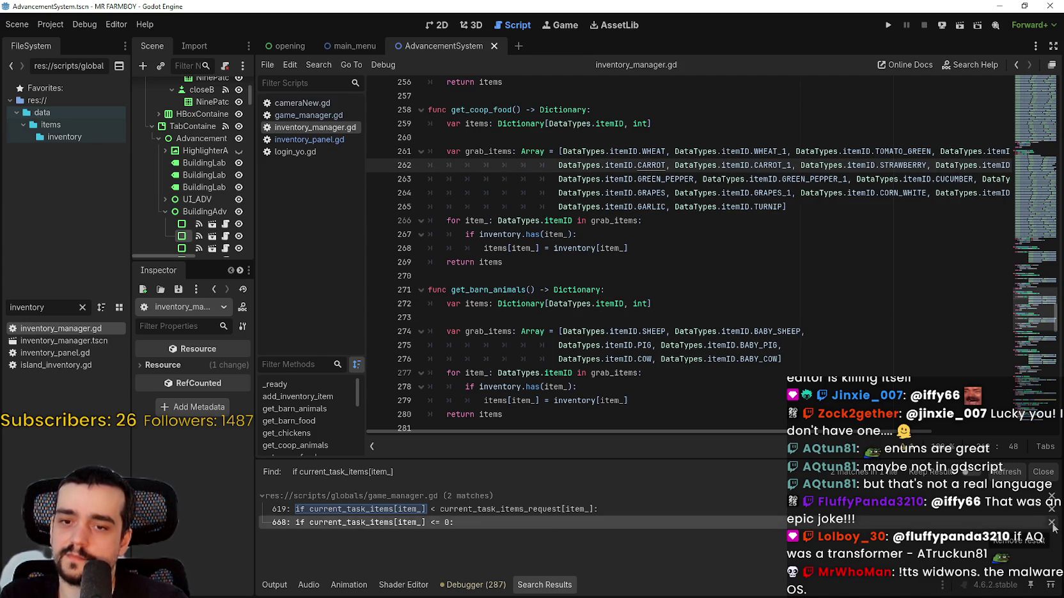
Step: Place the caret at the end of the GARLIC line 265
left_click(1052, 522)
left_click(1051, 509)
left_click(672, 207)
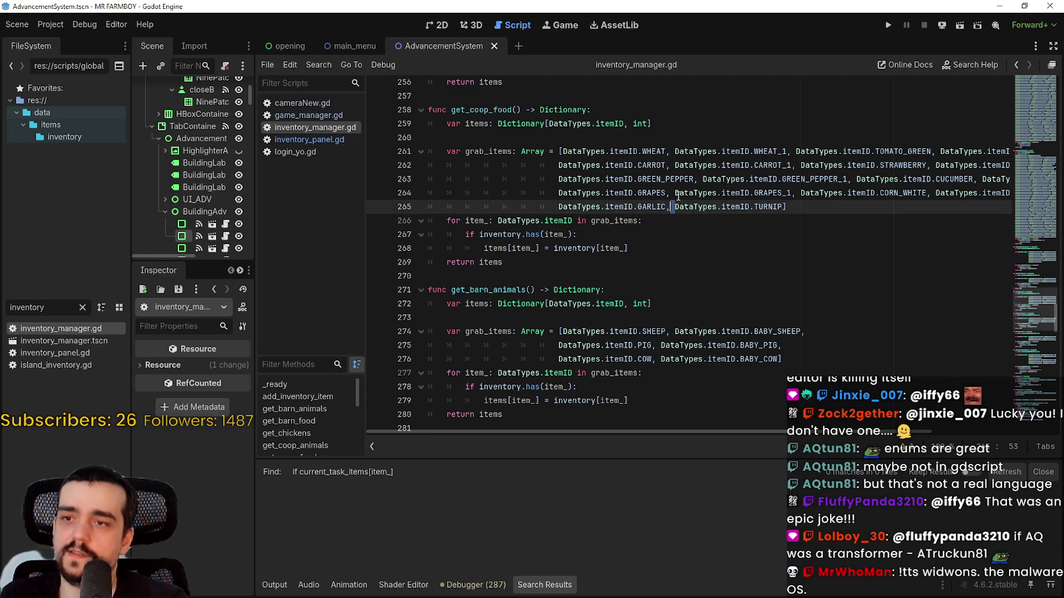
left_click(670, 199)
left_click(711, 206)
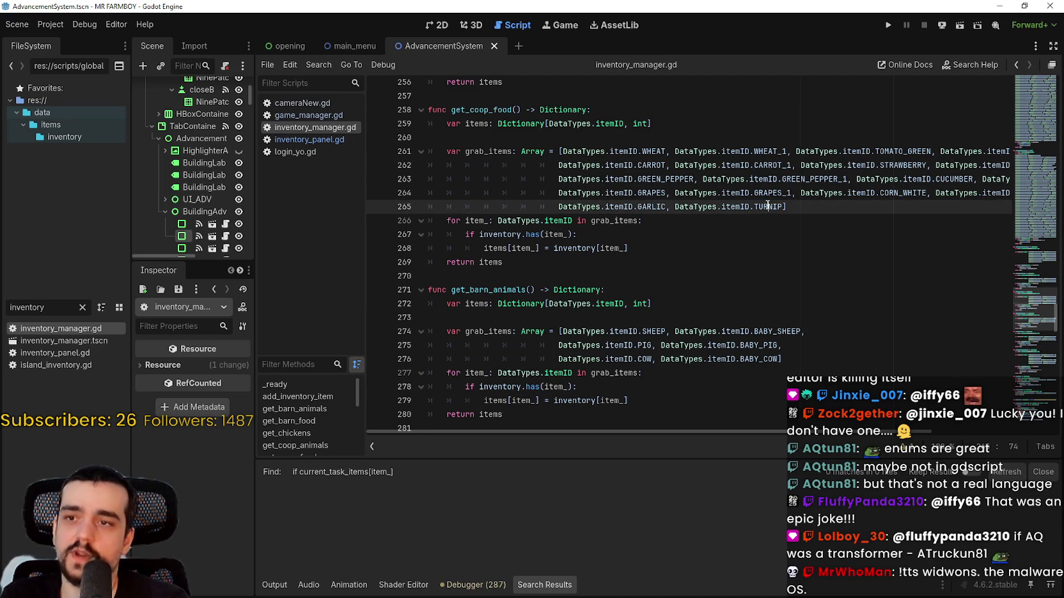
Step: Paste DataTypes.itemID.GARLIC after GARLIC with a comma and rename it GARLIC_1
double_click(639, 206)
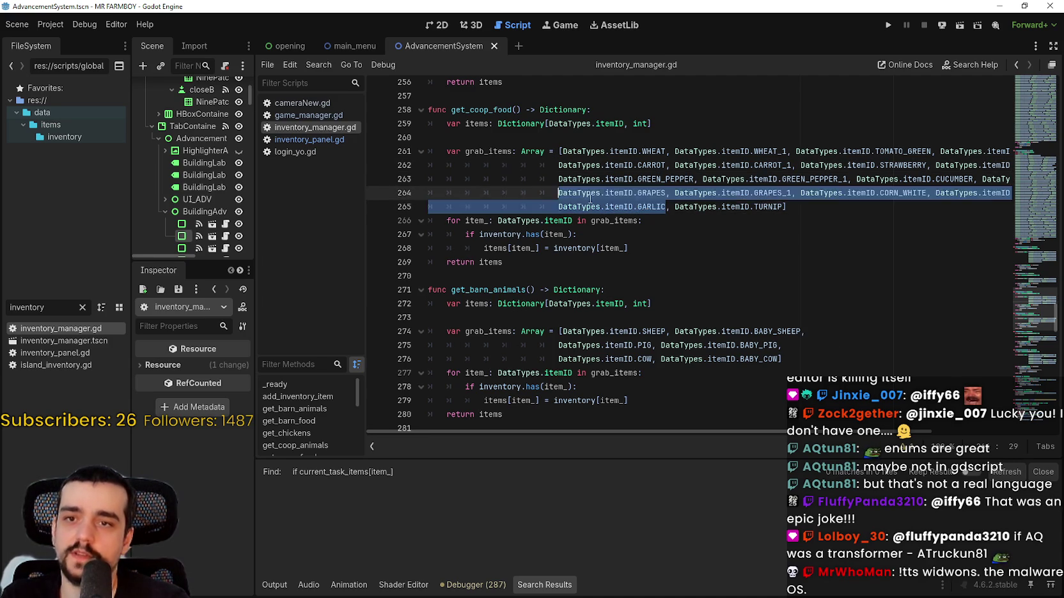
left_click(667, 207)
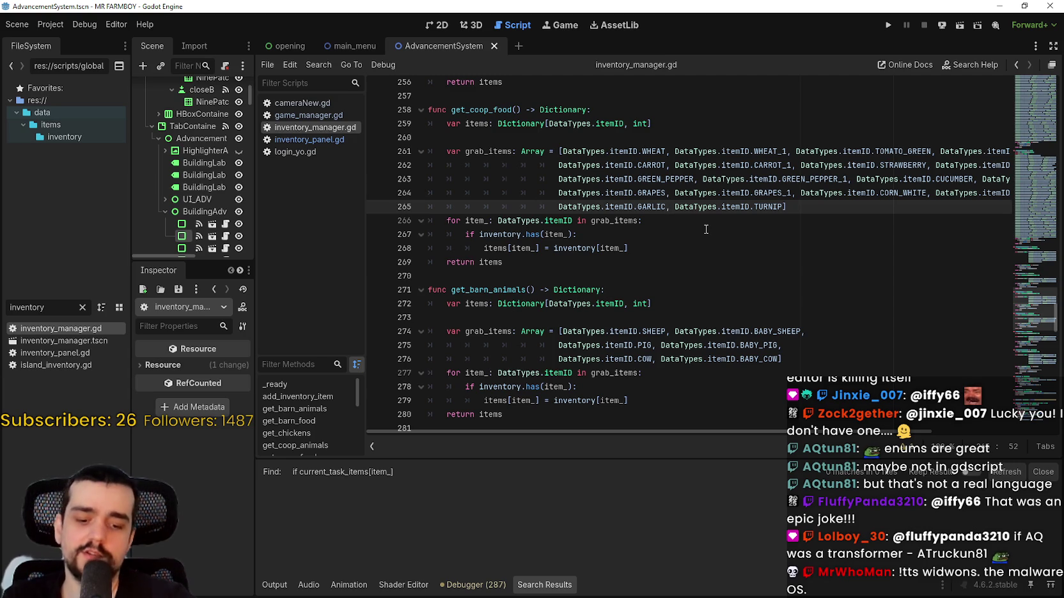
type(",")
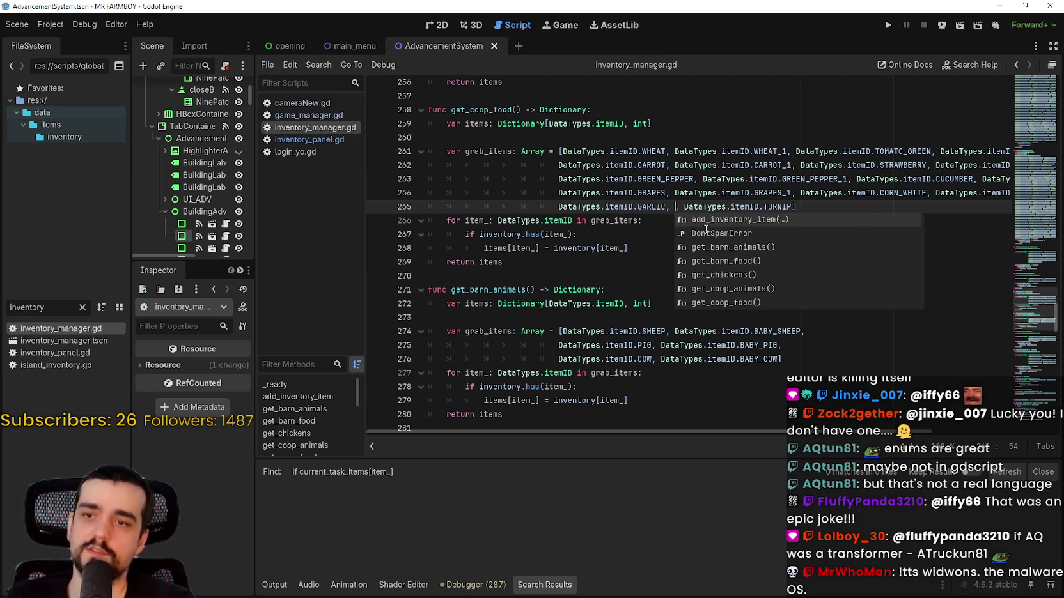
key("ctrl+v")
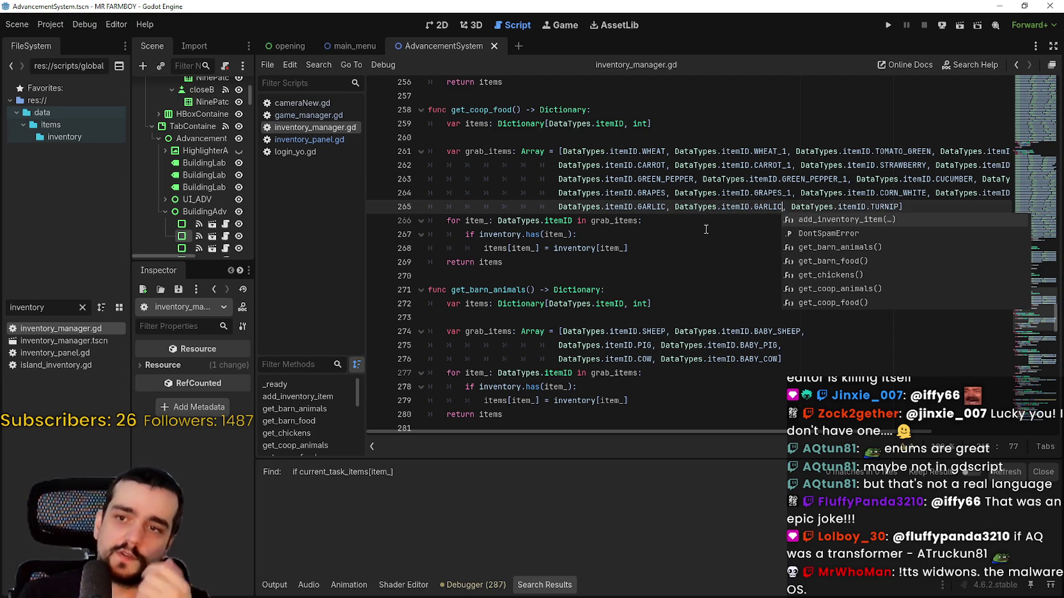
type("_1")
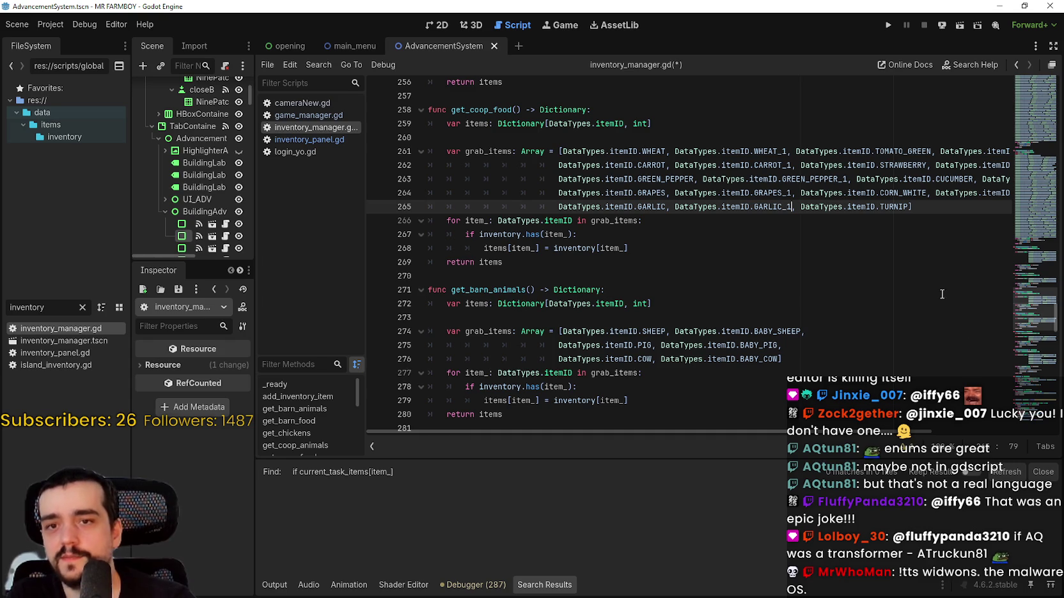
mouse_move(1026, 253)
left_mouse_down()
mouse_move(1035, 212)
mouse_move(1054, 247)
left_mouse_up()
scroll(1053, 247, "down", 10)
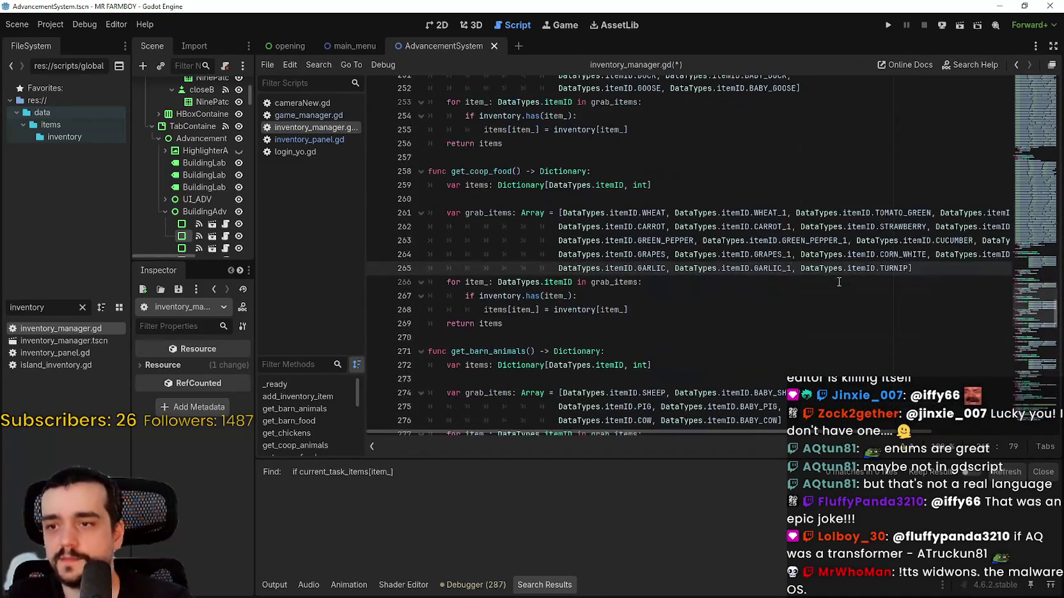
left_click(835, 268)
Step: Copy DataTypes.itemID.TURNIP, paste it after TURNIP as TURNIP_1, and save inventory_manager.gd
double_click(882, 268)
key("ctrl+shift+Left")
key("ctrl+shift+Left")
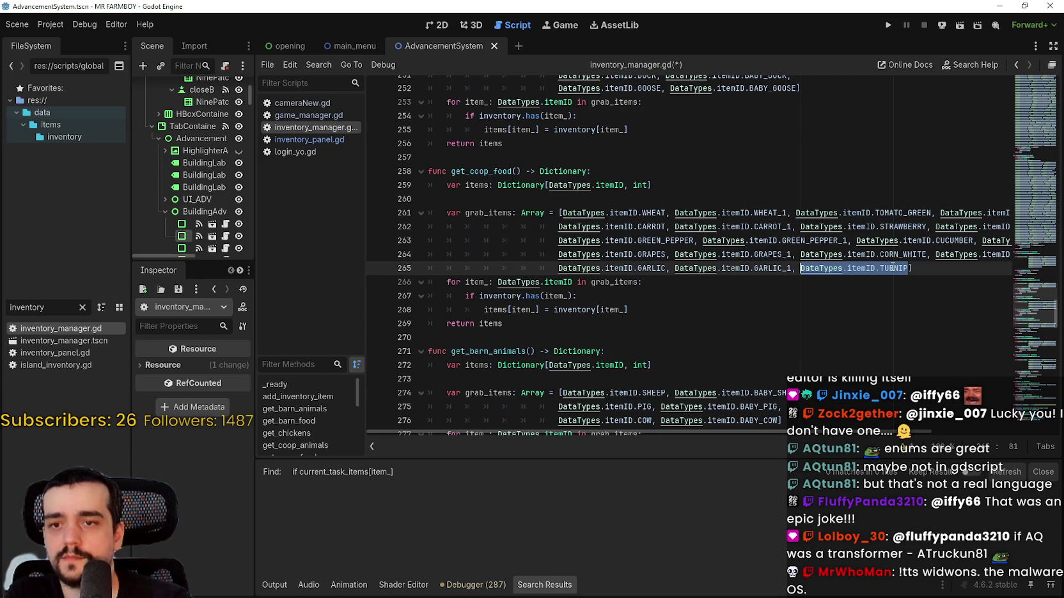
right_click(894, 269)
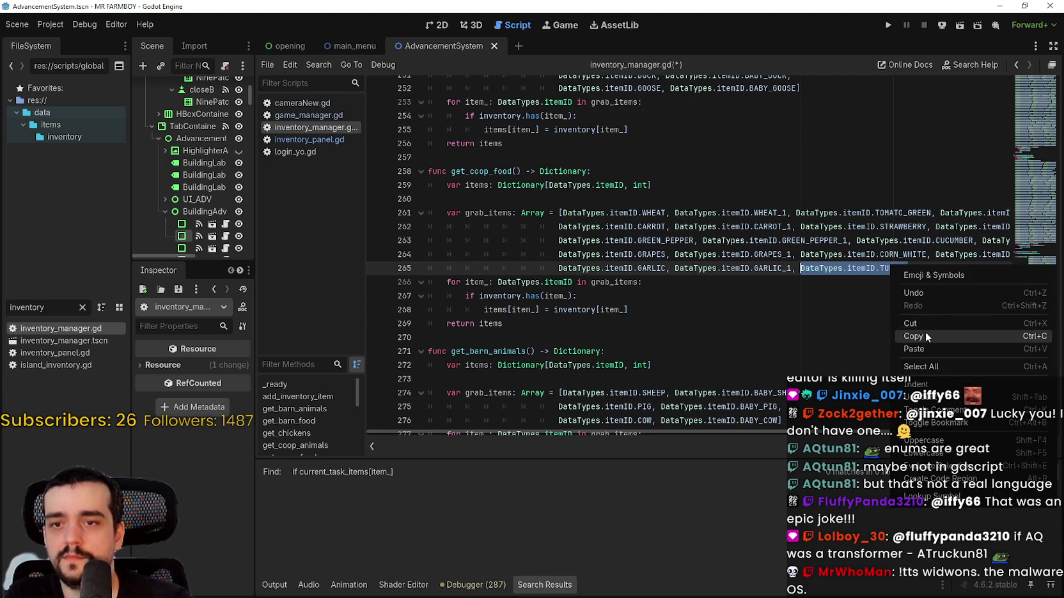
left_click(926, 335)
left_click(909, 270)
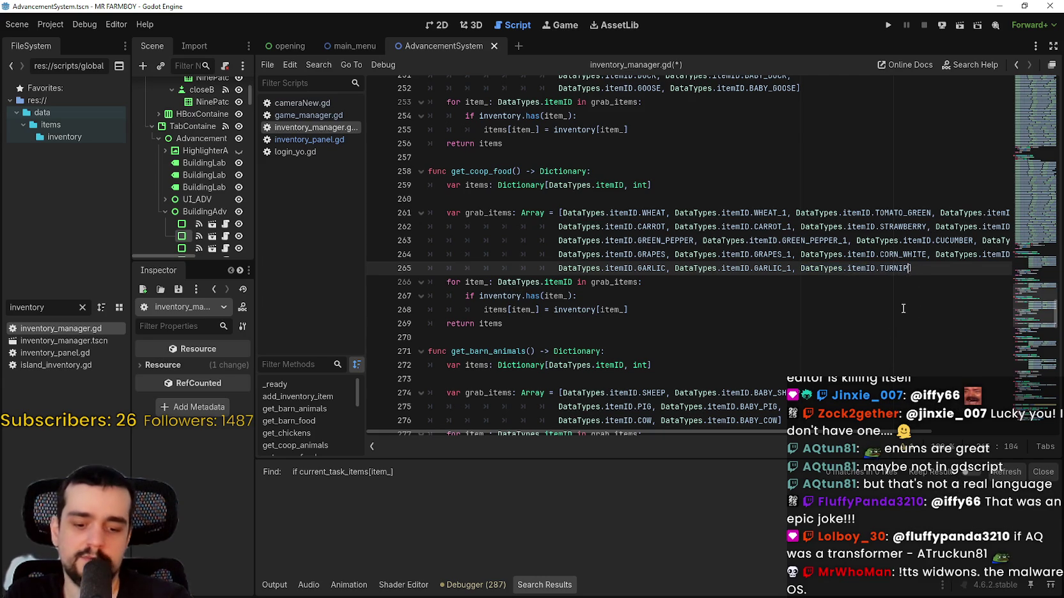
type(",")
key("ctrl+v")
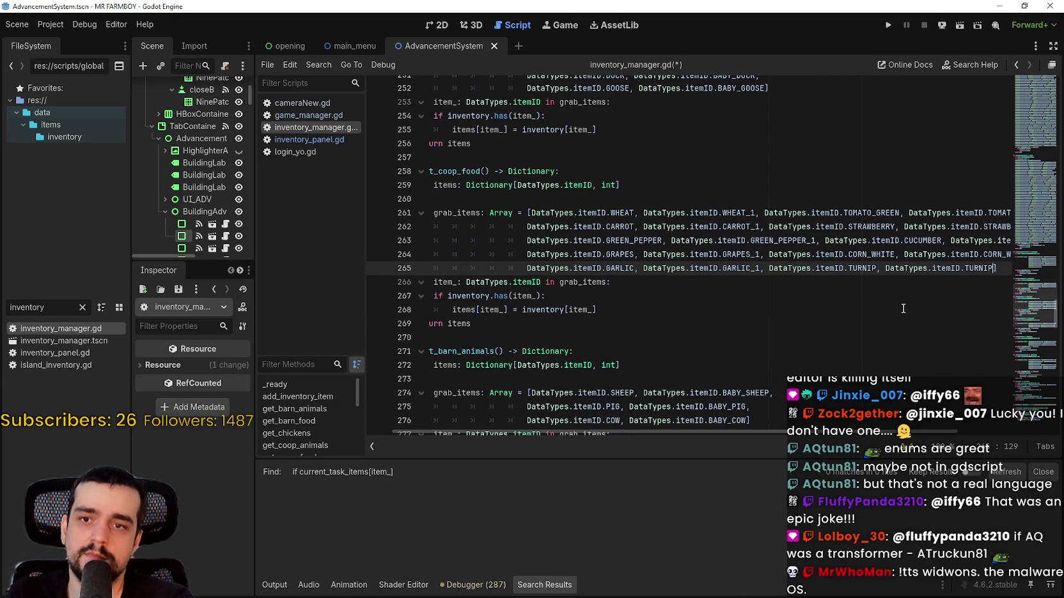
type("_")
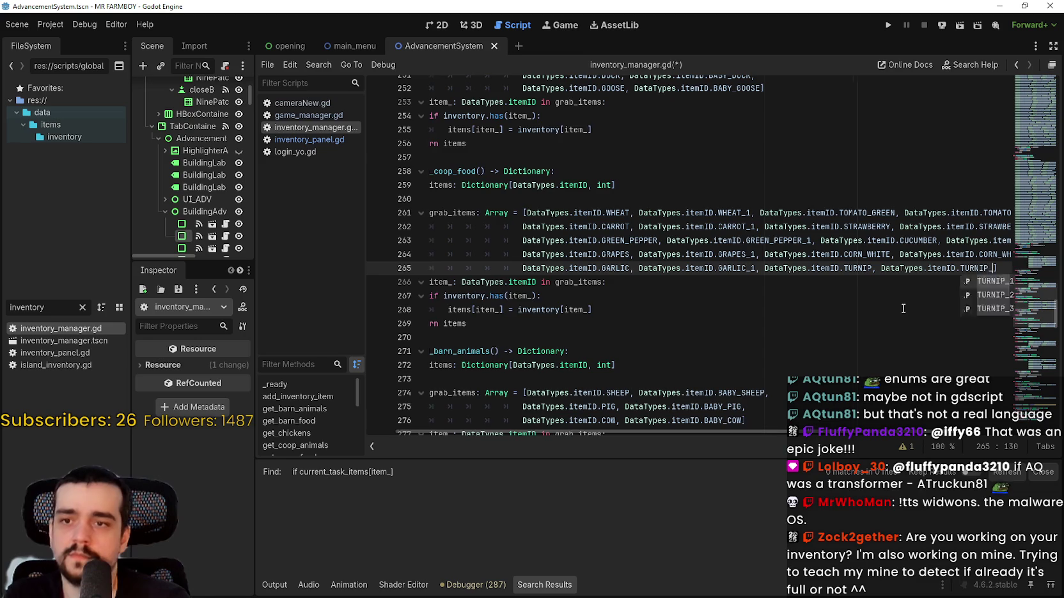
type("1")
key("ctrl+s")
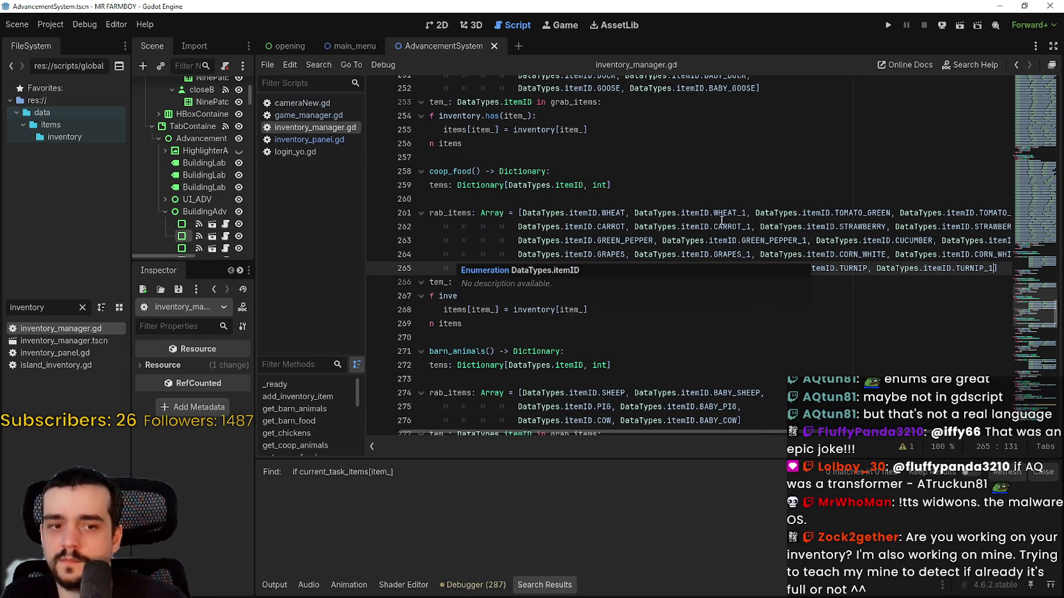
left_click(746, 214)
left_click(697, 296)
scroll(686, 330, "down", 2)
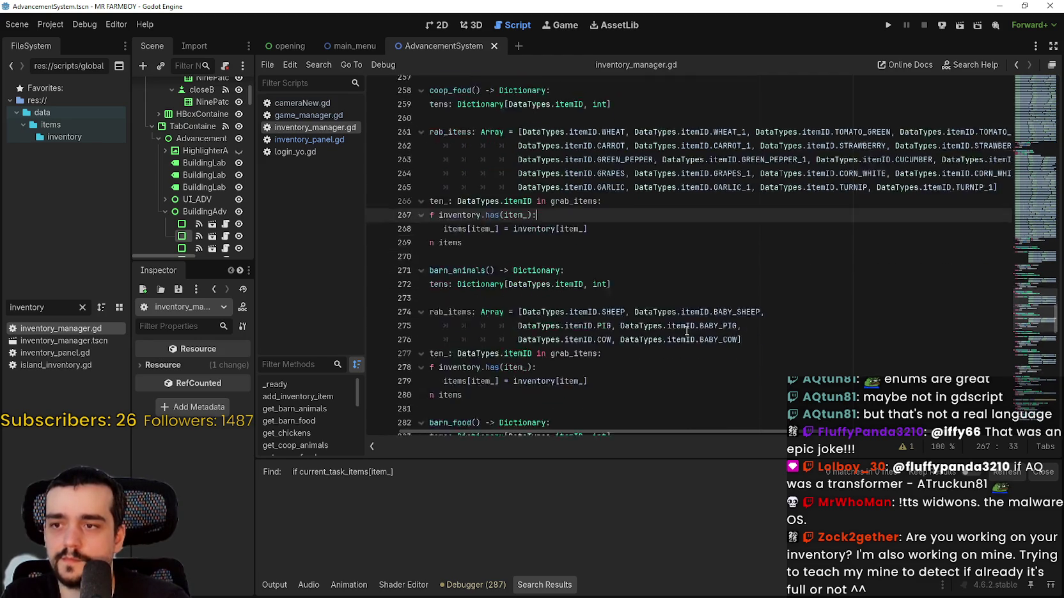
Step: Move CORN_WHITE onto its own line in the barn food list, indented two levels
scroll(726, 382, "left", 1)
scroll(726, 381, "down", 5)
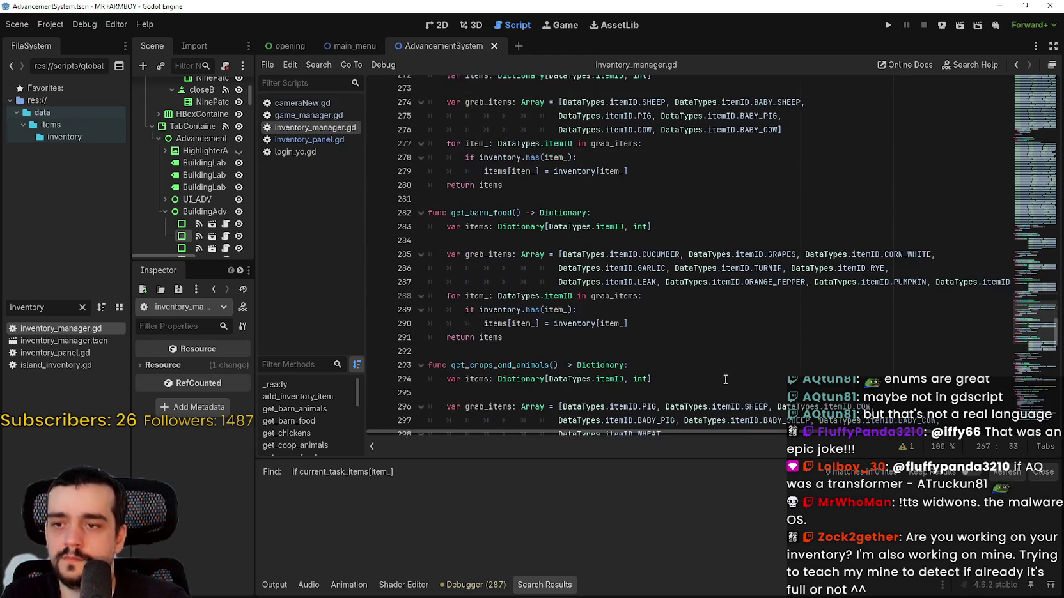
scroll(870, 313, "up", 7)
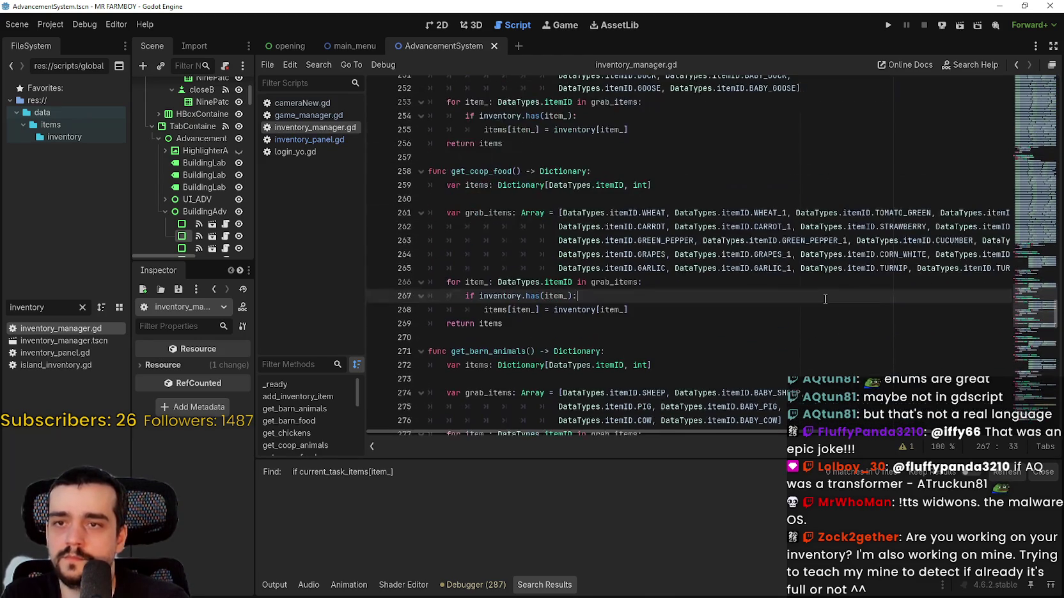
scroll(818, 288, "down", 7)
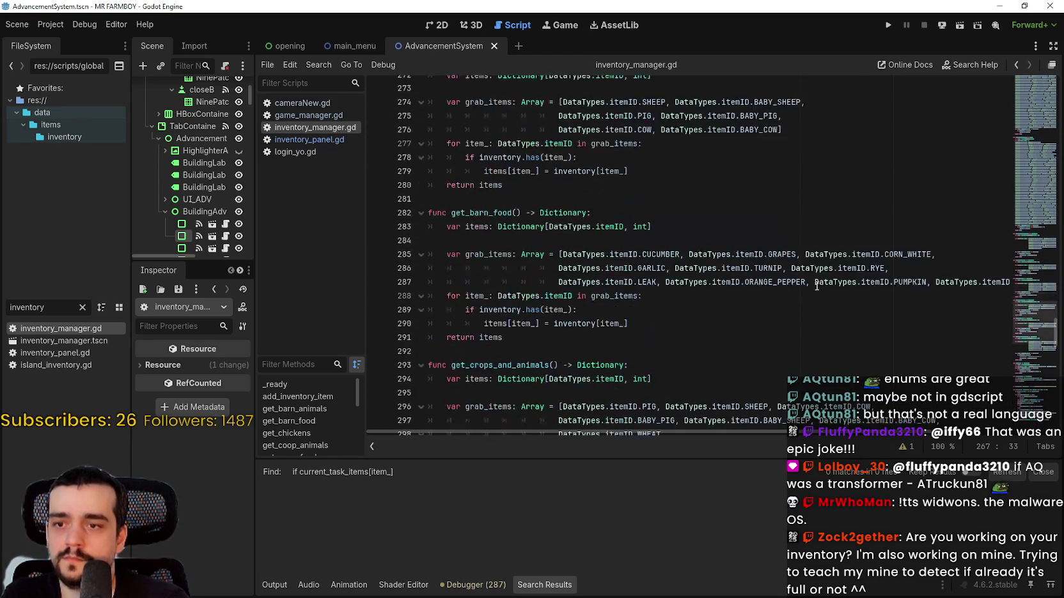
left_click(753, 253)
left_click(804, 254)
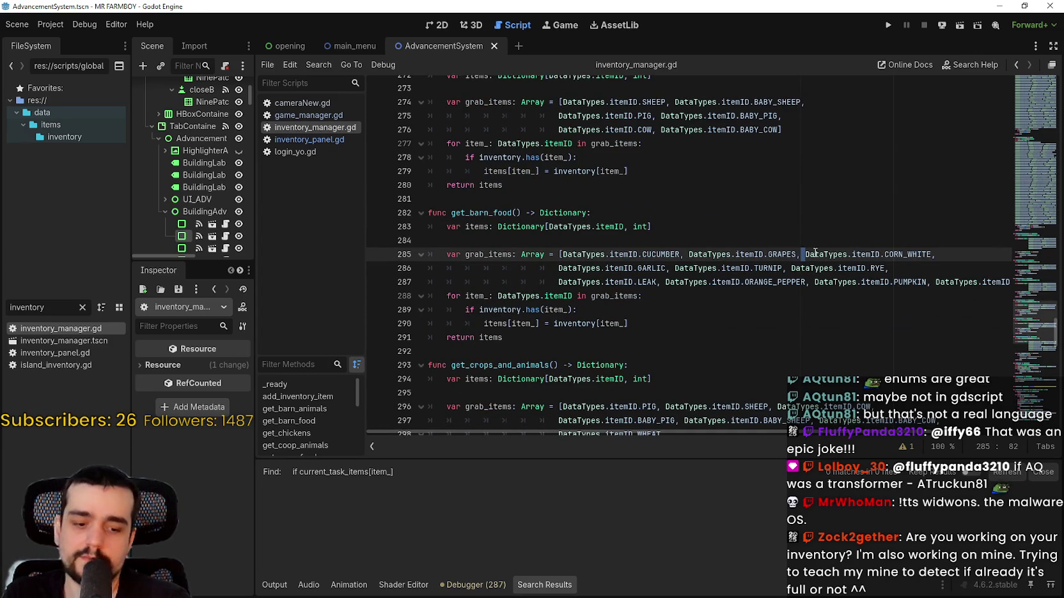
mouse_move(815, 253)
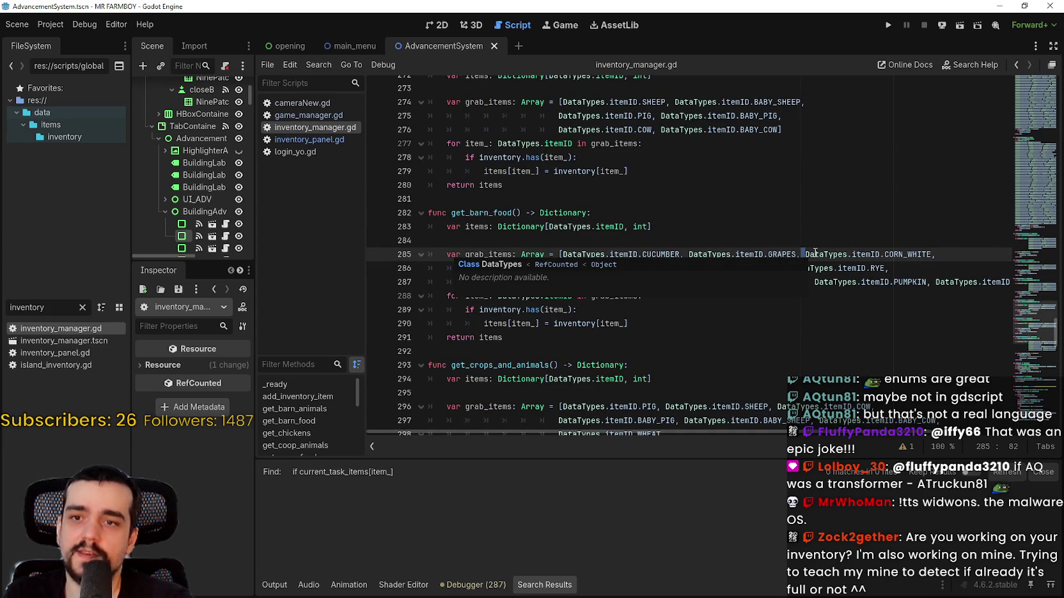
key("Return")
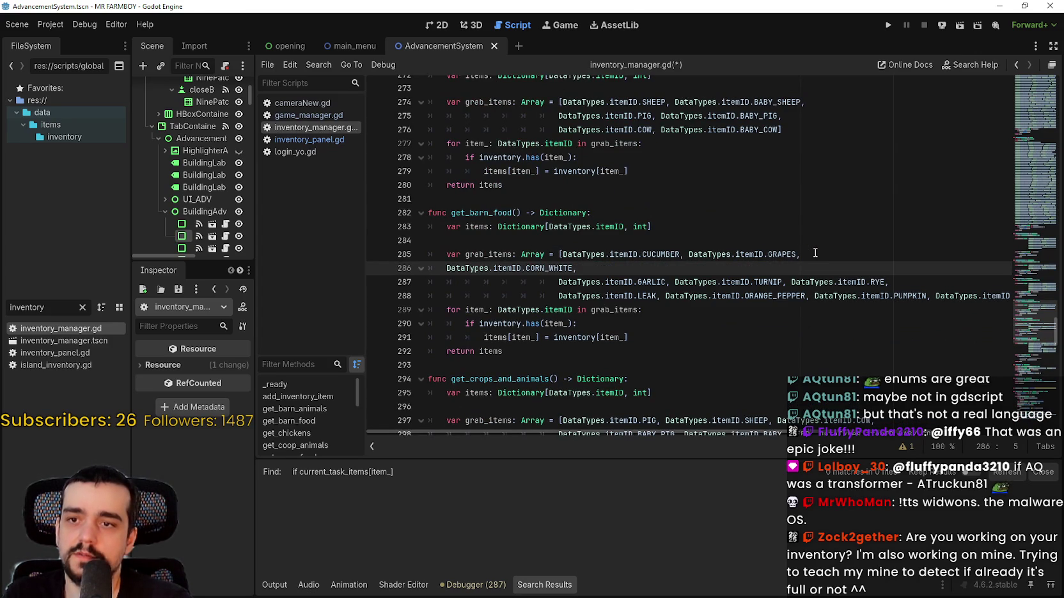
key("Tab")
key("Tab")
key("Tab")
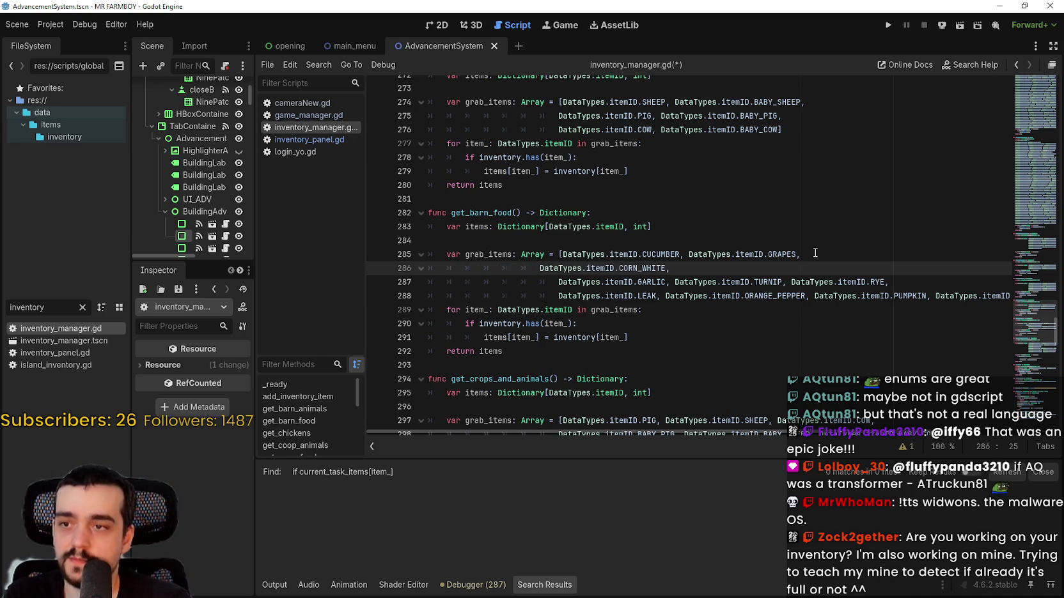
key("Tab")
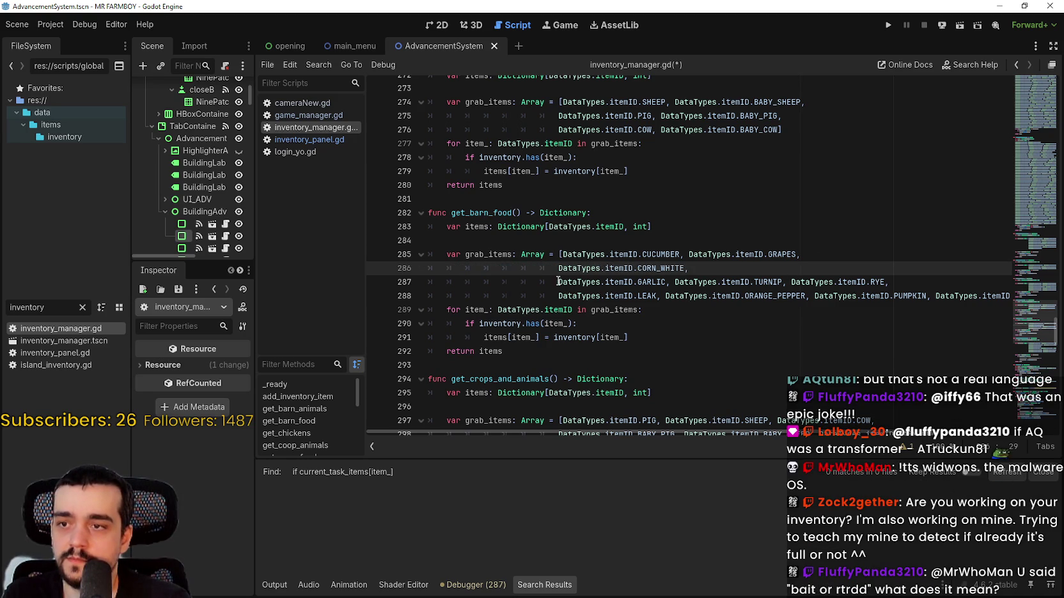
Step: Remove the indentation before GARLIC and the extra space, moving TURNIP and RYE to a new line
left_click(556, 282)
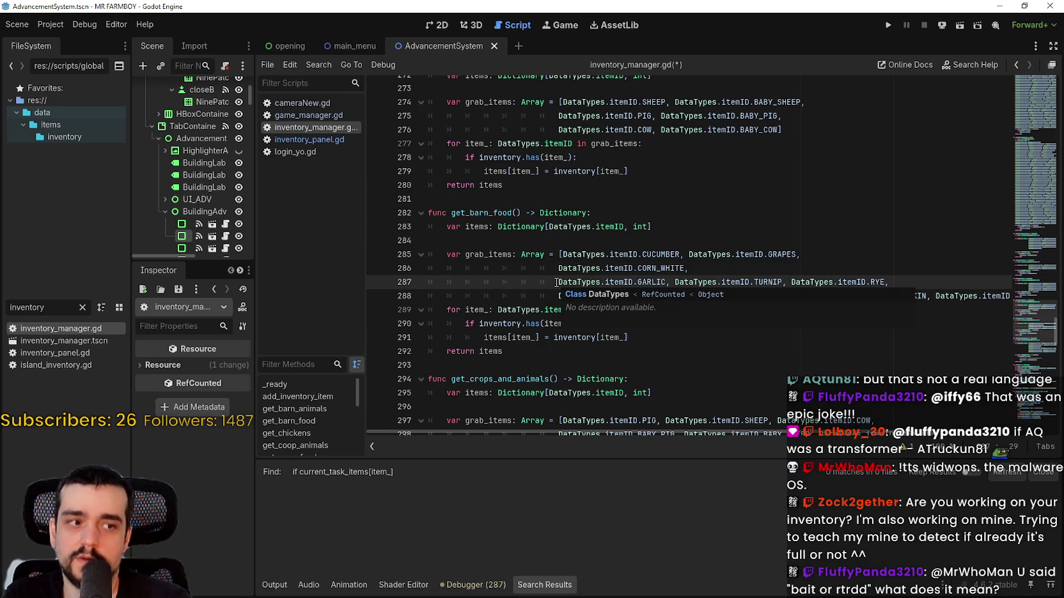
left_click_drag(558, 283, 416, 284)
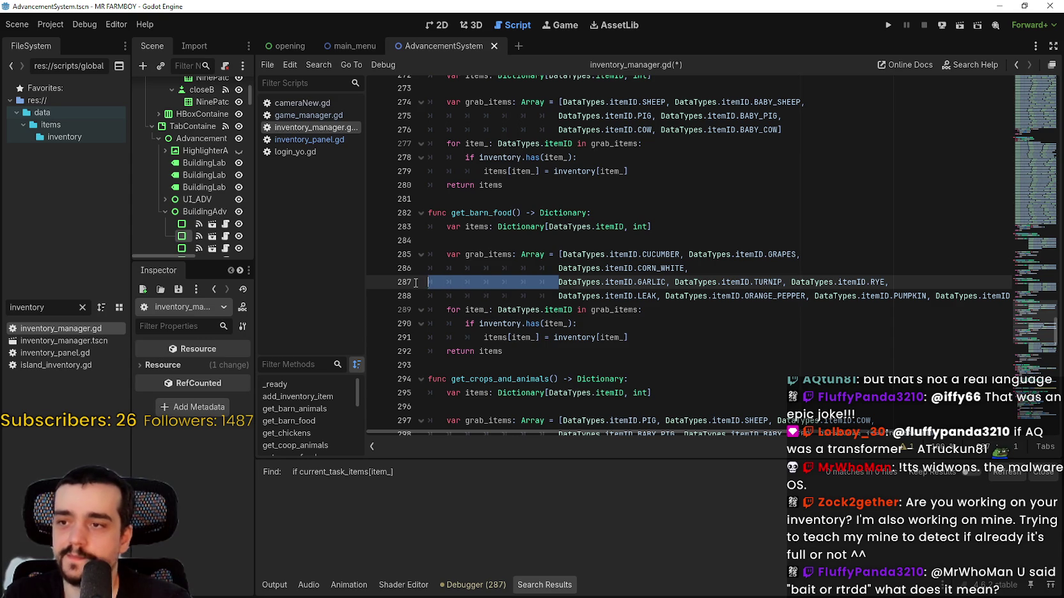
key("BackSpace")
key("BackSpace")
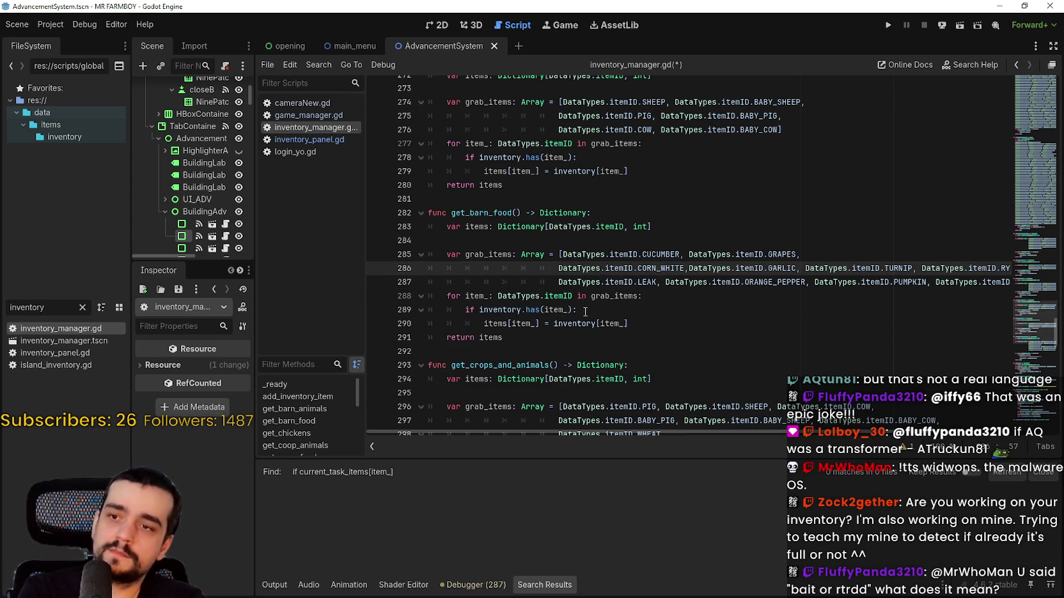
left_click(805, 269)
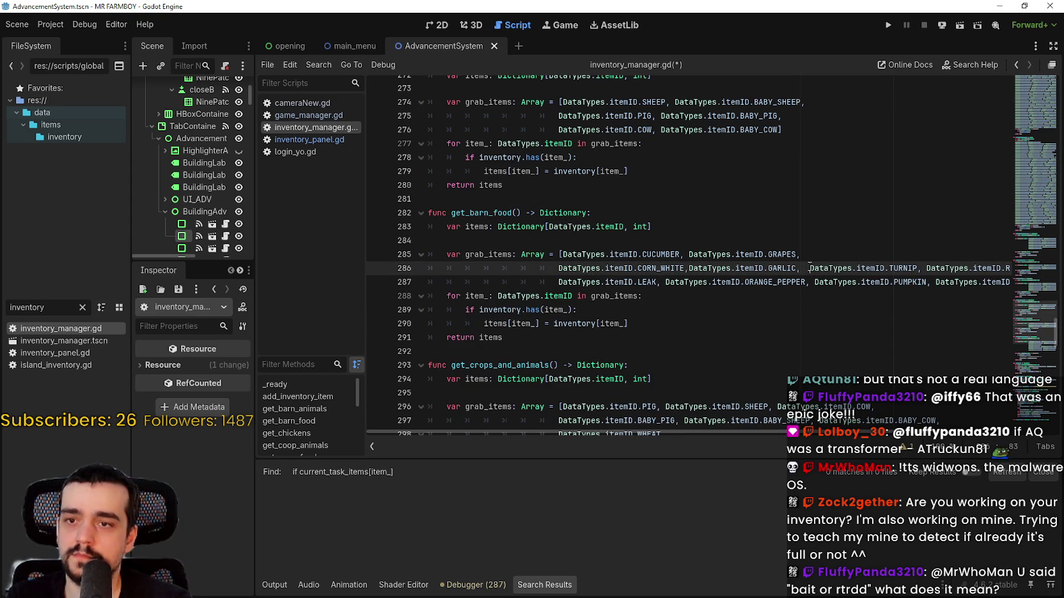
left_click_drag(806, 269, 800, 269)
key("BackSpace")
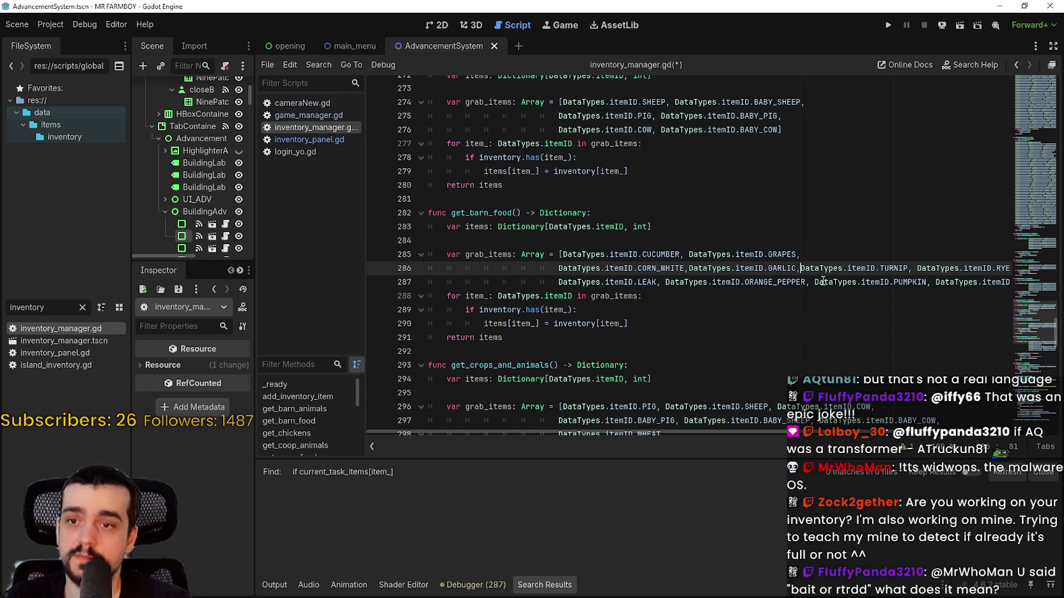
key("Return")
Step: Break the list after ORANGE_PEPPER so PUMPKIN and CHILI_PEPPER_GREEN sit on their own line
left_click(754, 242)
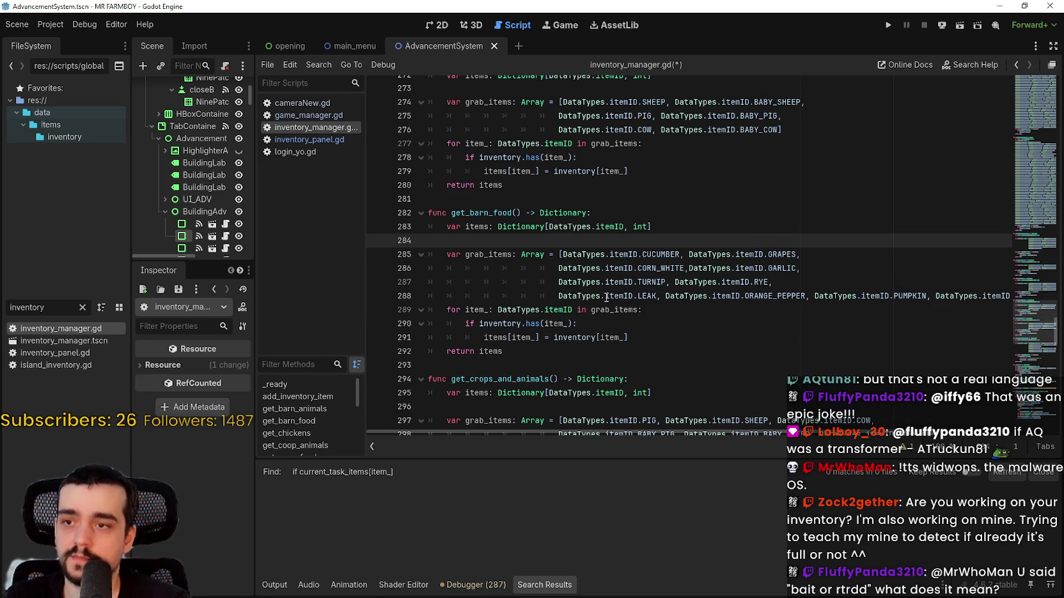
left_click(790, 286)
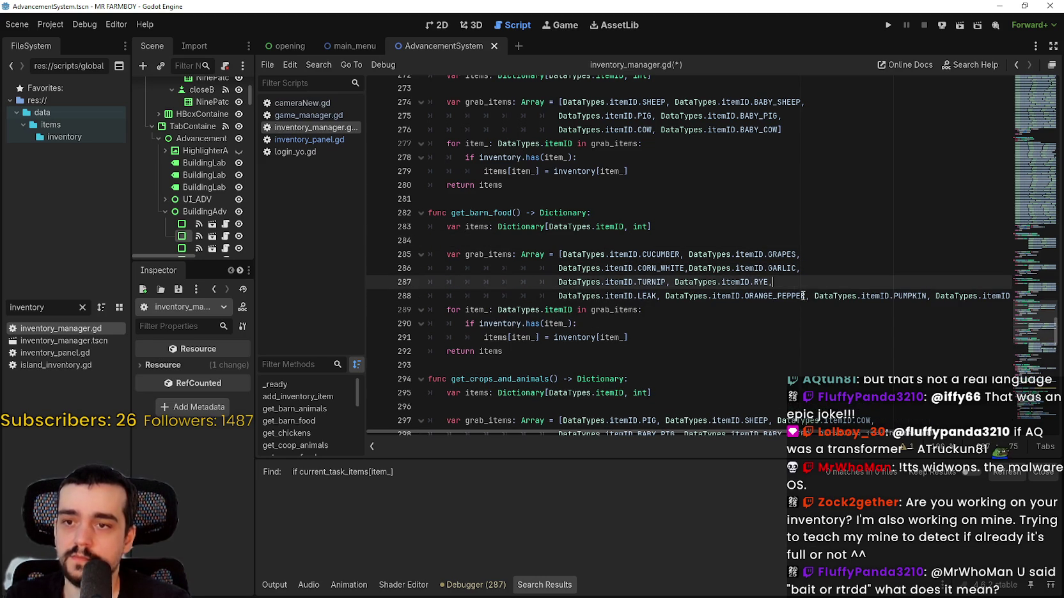
left_click(809, 296)
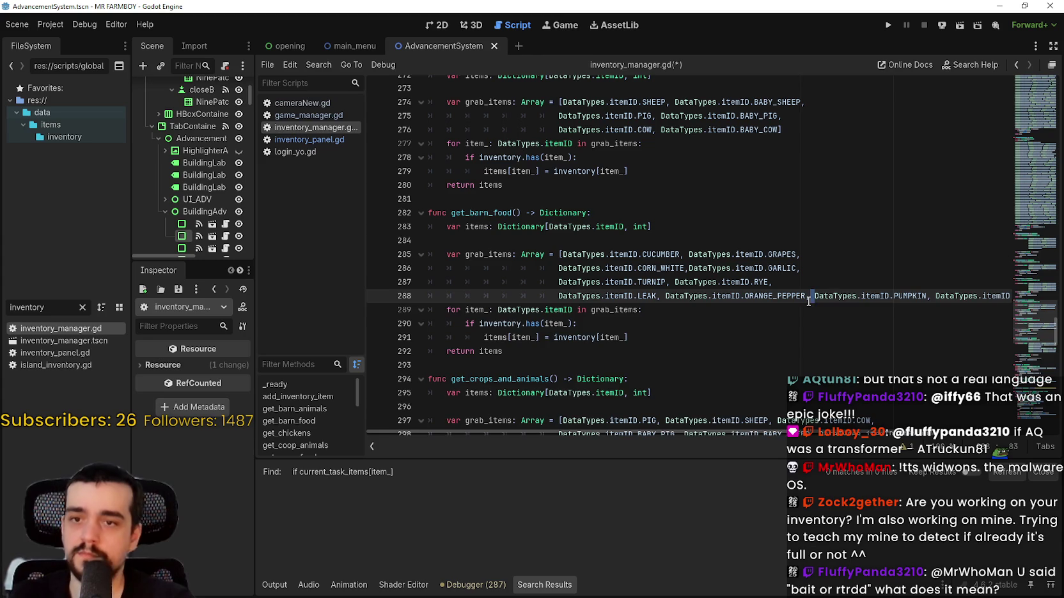
key("Return")
left_click(824, 310)
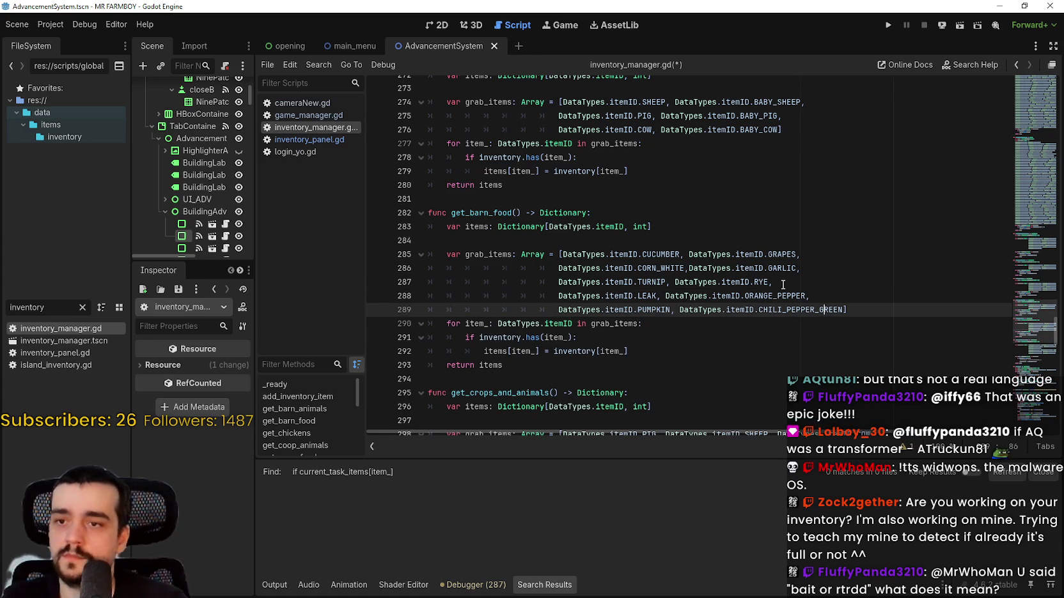
mouse_move(679, 255)
left_mouse_down()
mouse_move(559, 255)
mouse_move(577, 251)
left_mouse_up()
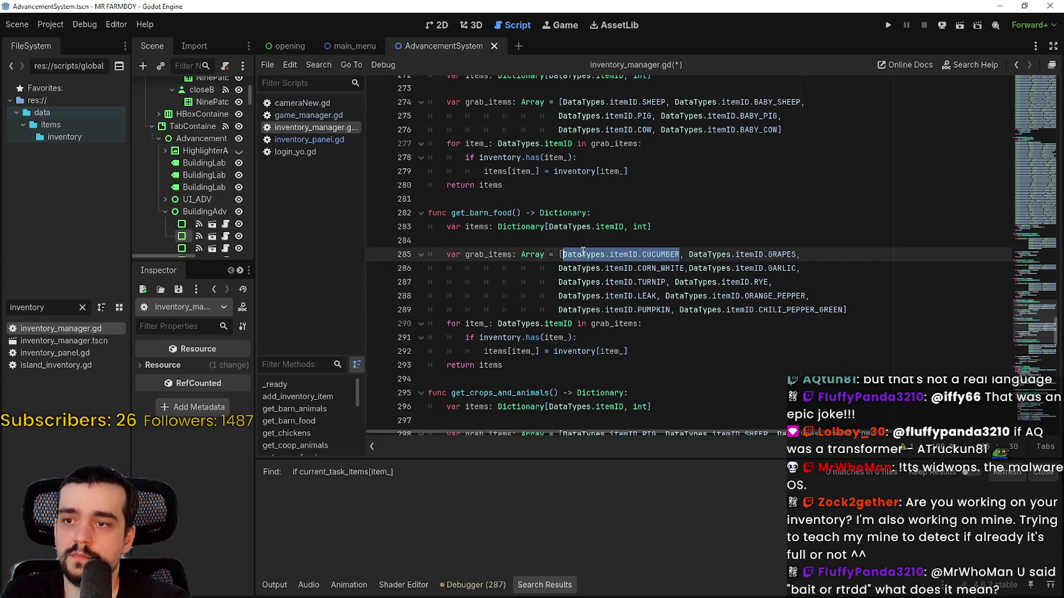
right_click(659, 256)
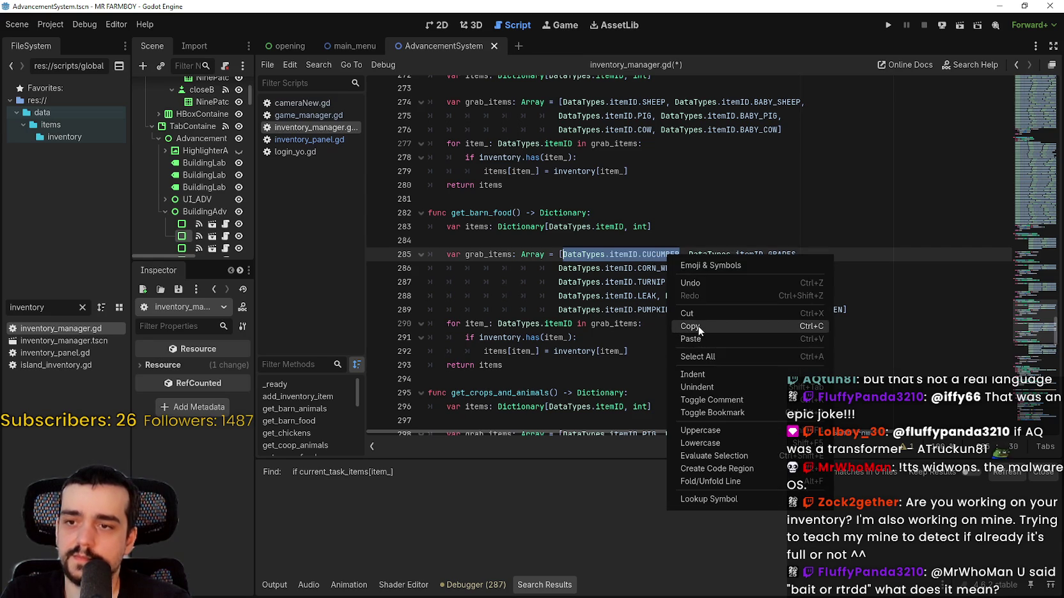
Step: Paste duplicate CUCUMBER and GRAPES entries right after their originals in the list
left_click(698, 326)
left_click(683, 254)
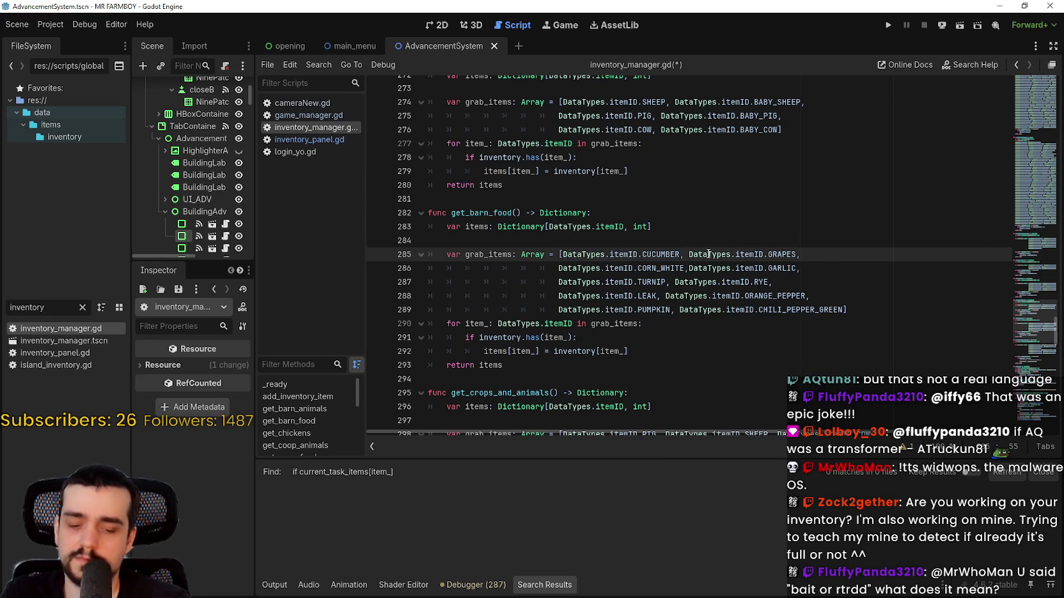
type(",")
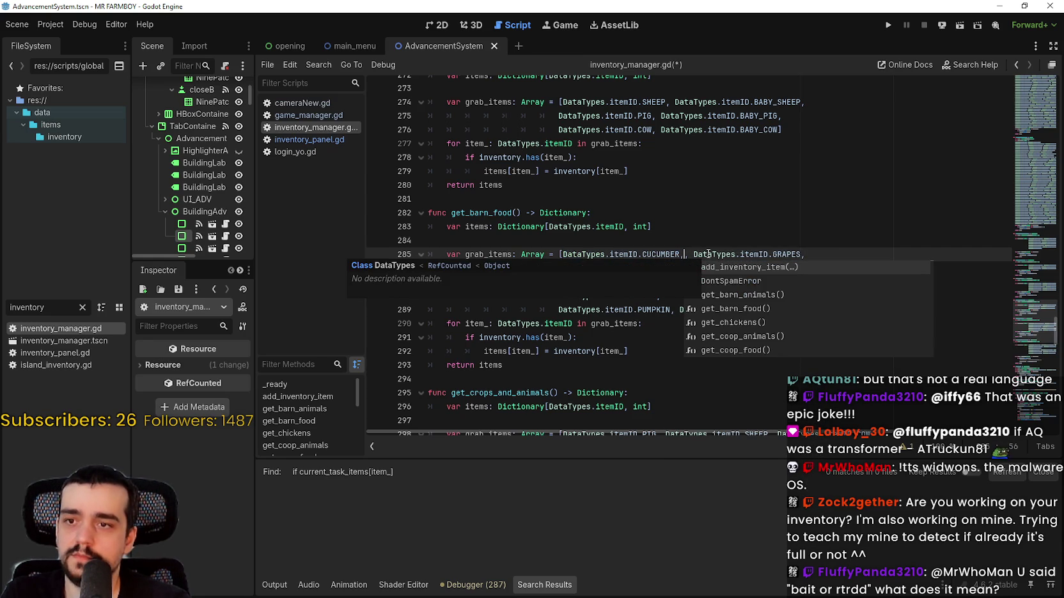
key("ctrl+v")
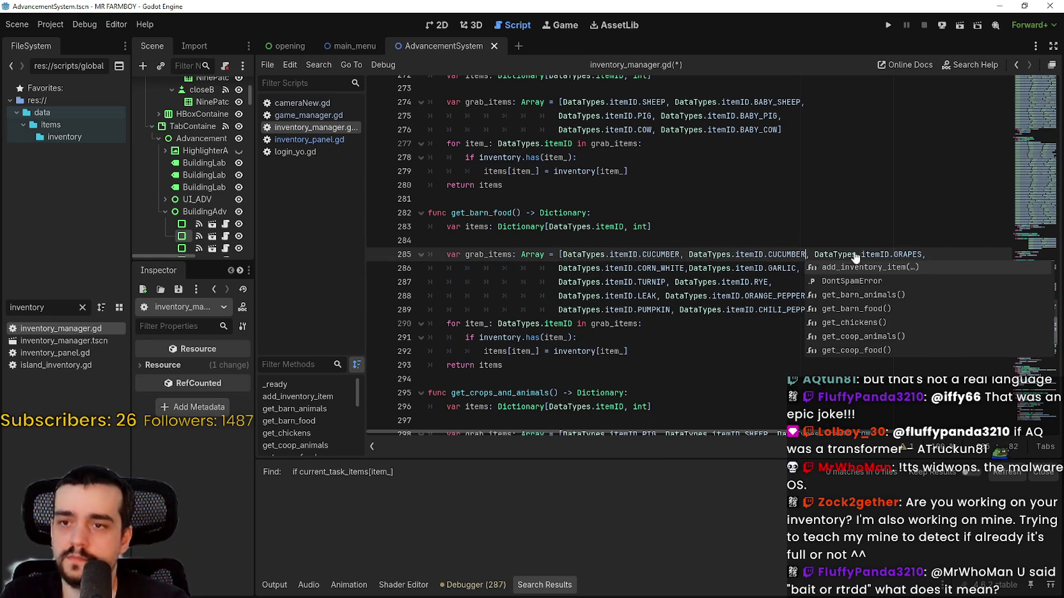
double_click(907, 255)
left_click_drag(902, 252, 832, 255)
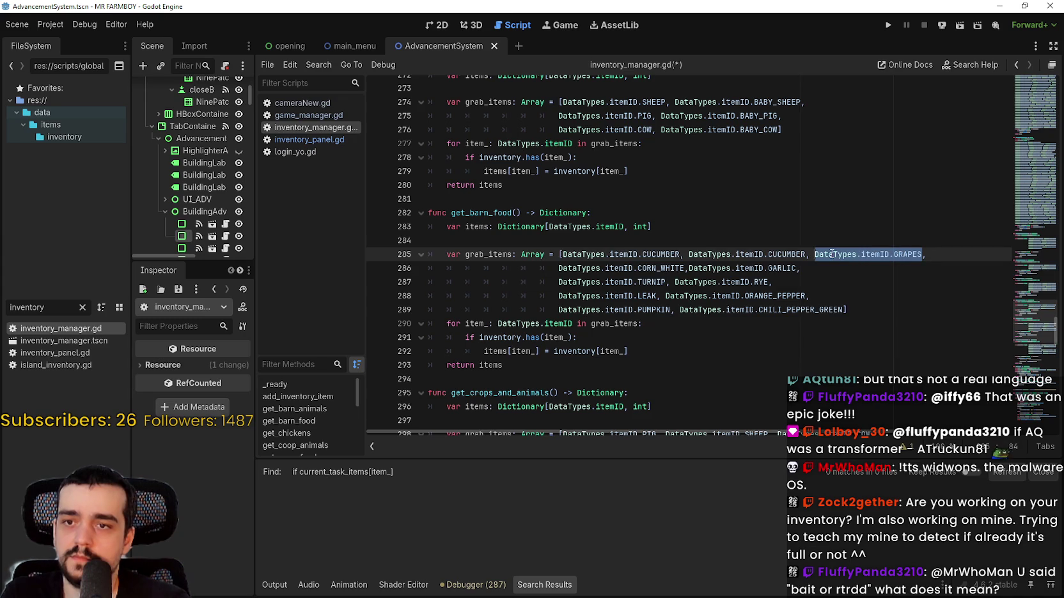
right_click(815, 255)
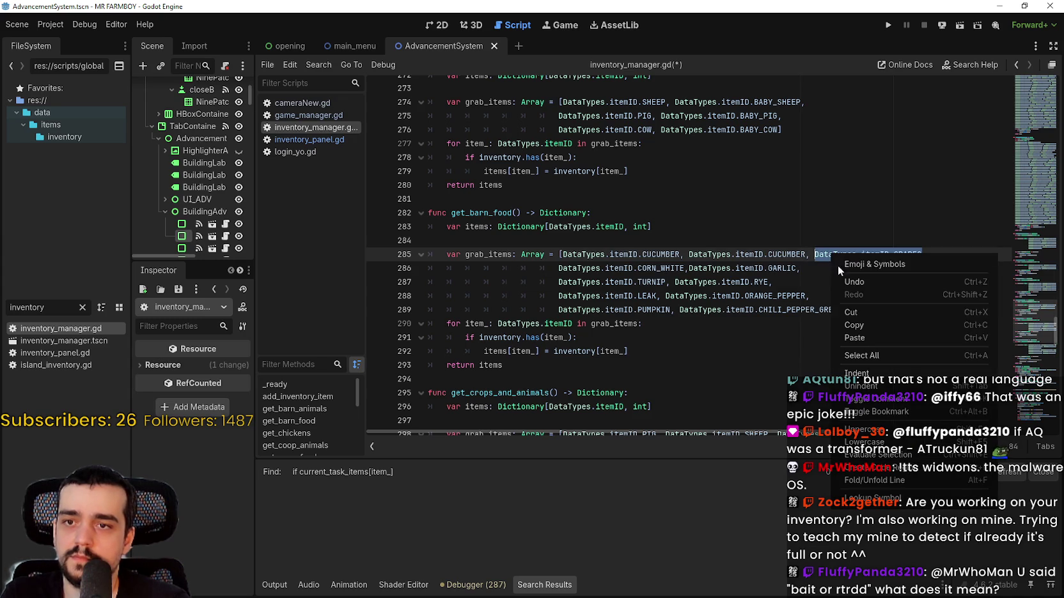
left_click(864, 319)
left_click(928, 254)
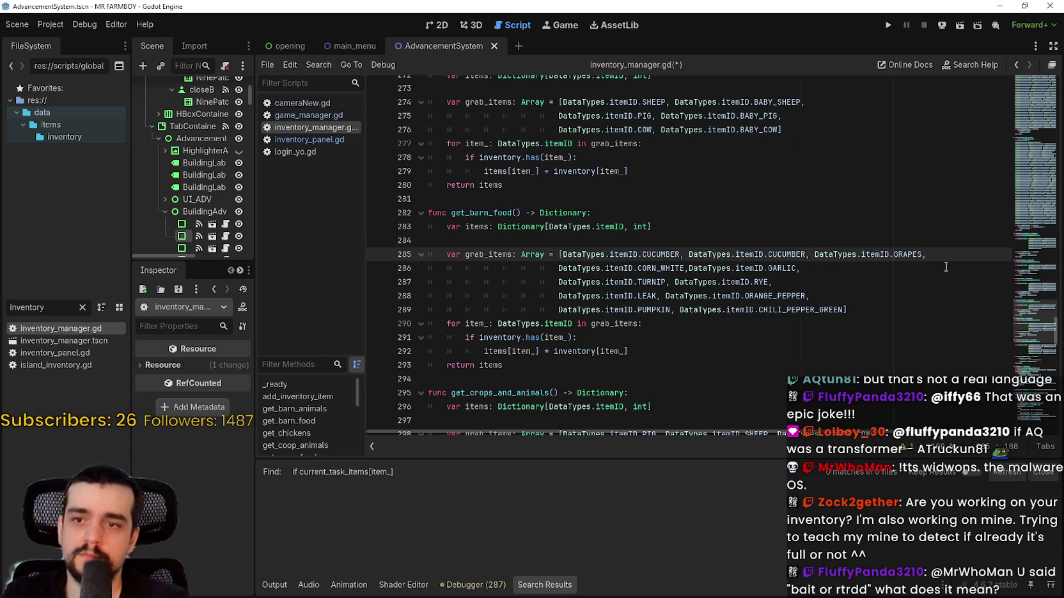
key("ctrl+v")
type(",")
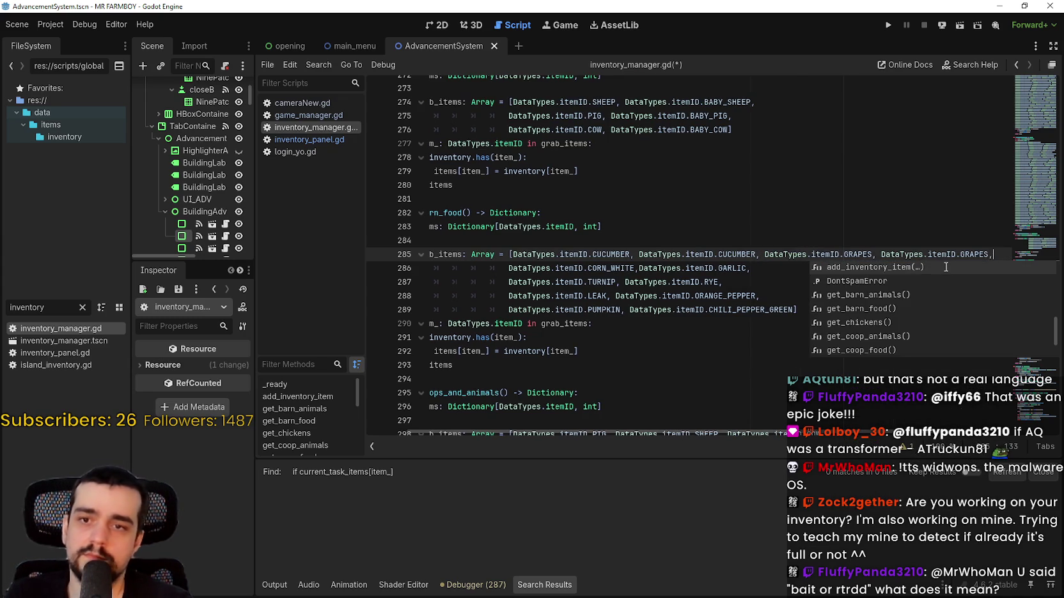
Step: Rename the duplicates to CUCUMBER_1 and GRAPES_1
left_click(755, 250)
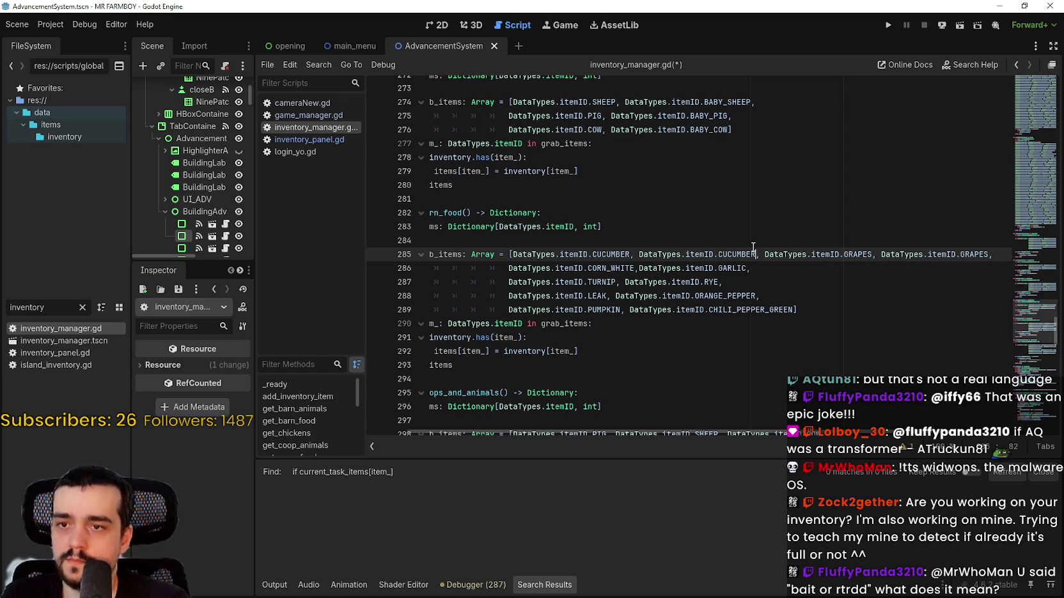
type("_1")
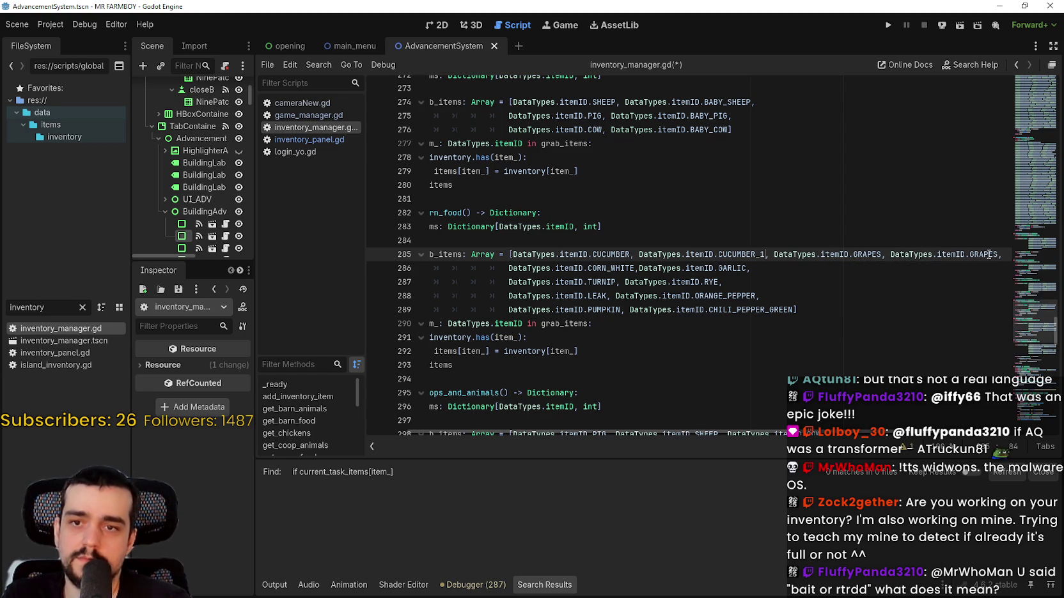
left_click(998, 254)
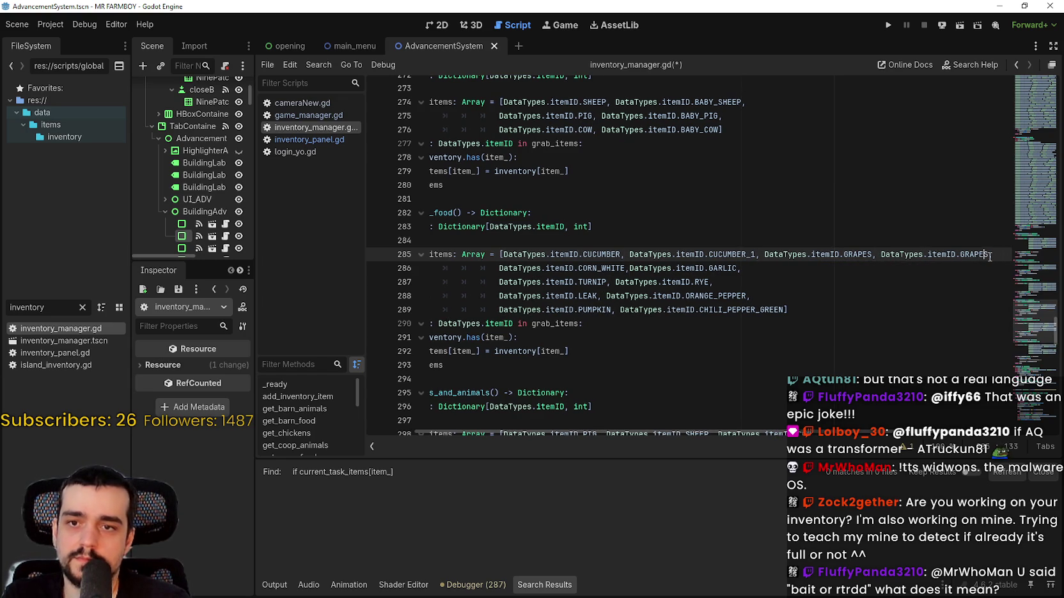
type("S")
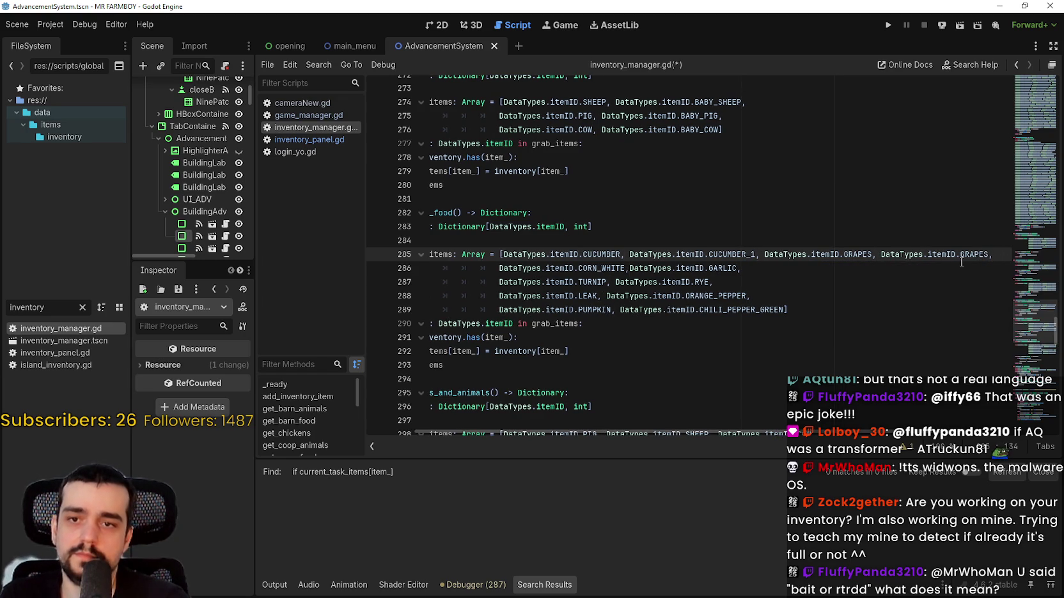
type("_1")
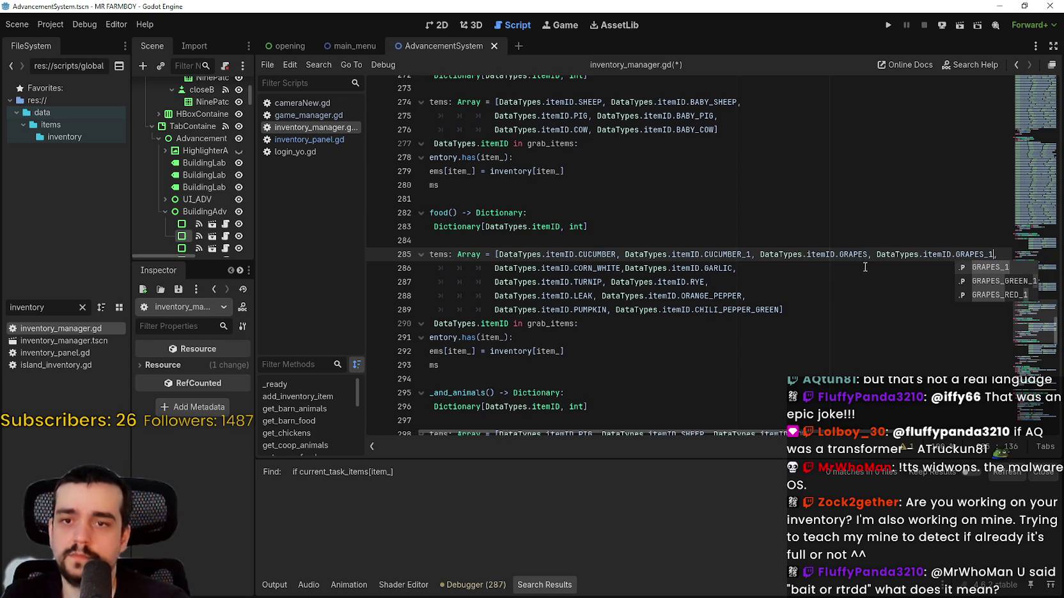
key("Down")
Step: Add a CORN_WHITE_1 entry after CORN_WHITE, before GARLIC
left_click(625, 268)
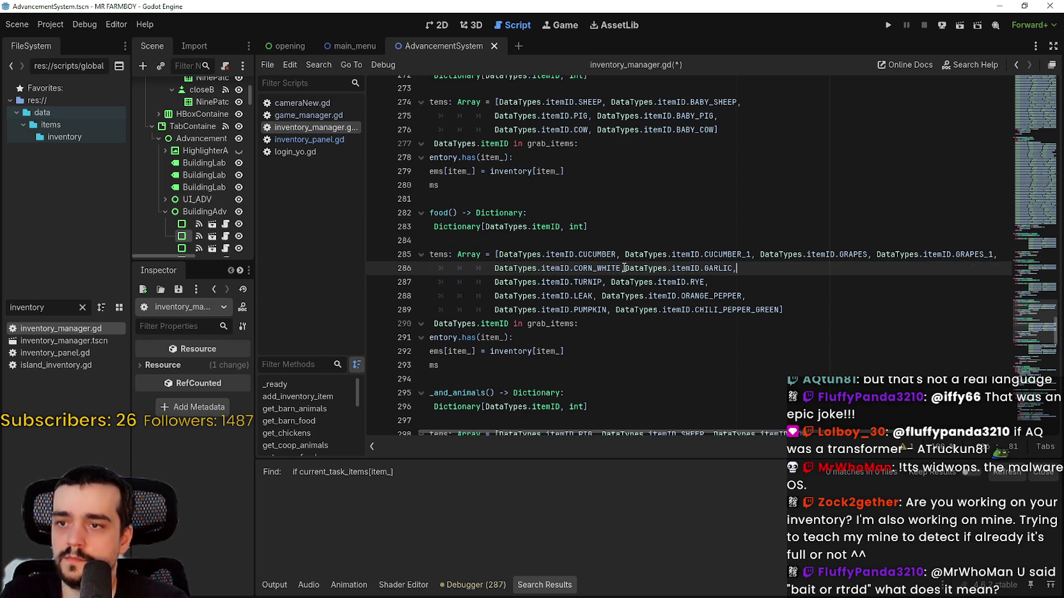
type(",")
double_click(610, 267)
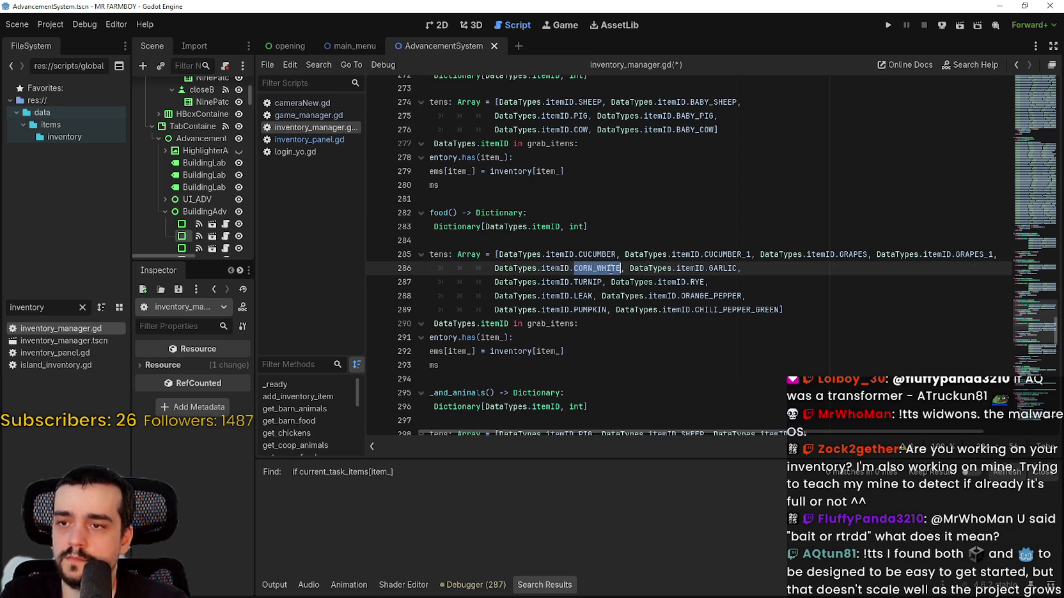
left_click(494, 268, "shift")
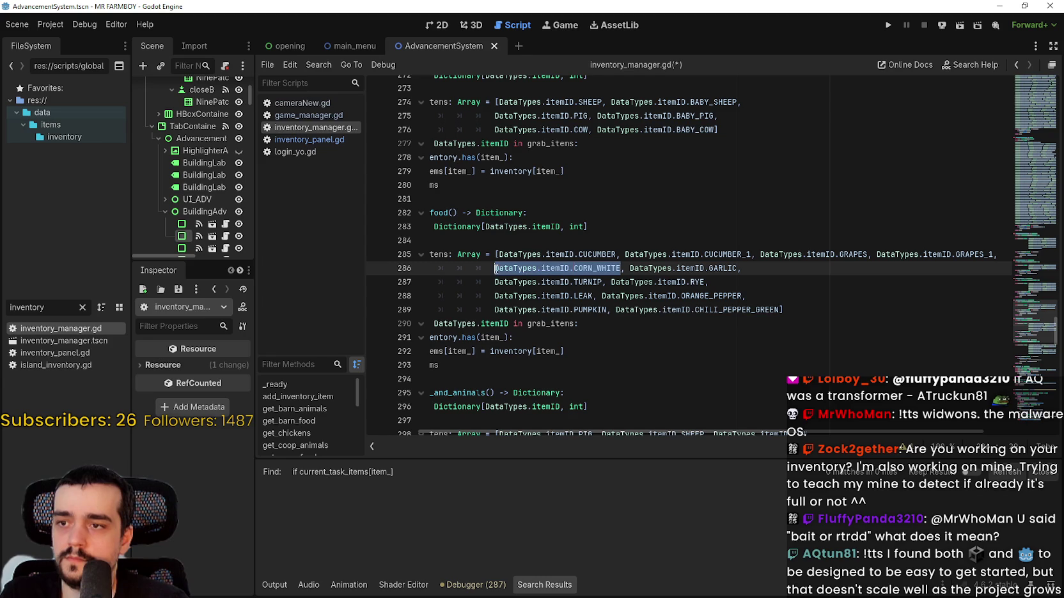
right_click(508, 267)
left_click(576, 313)
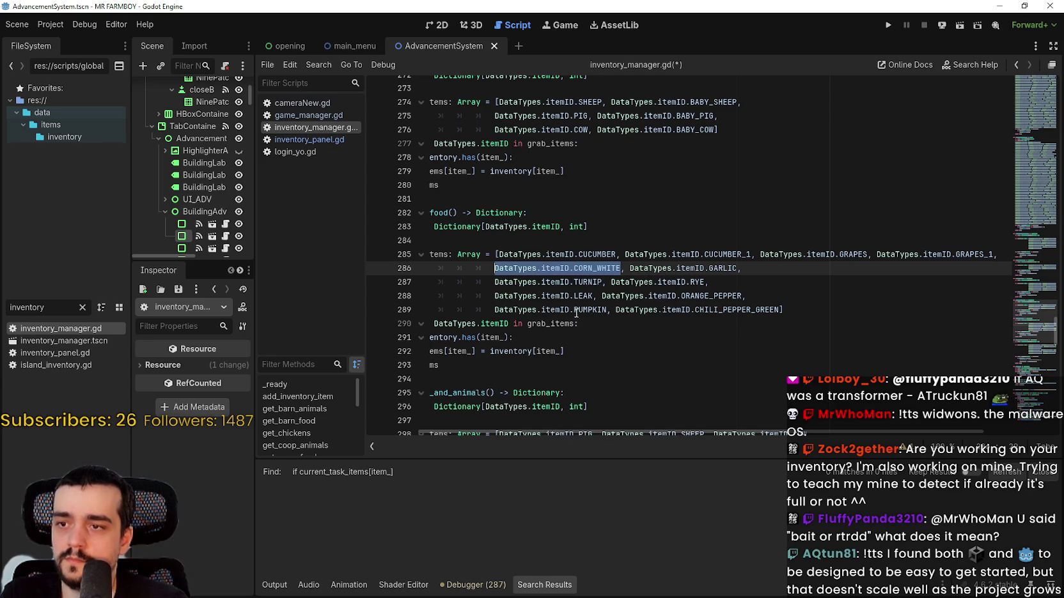
left_click(629, 267)
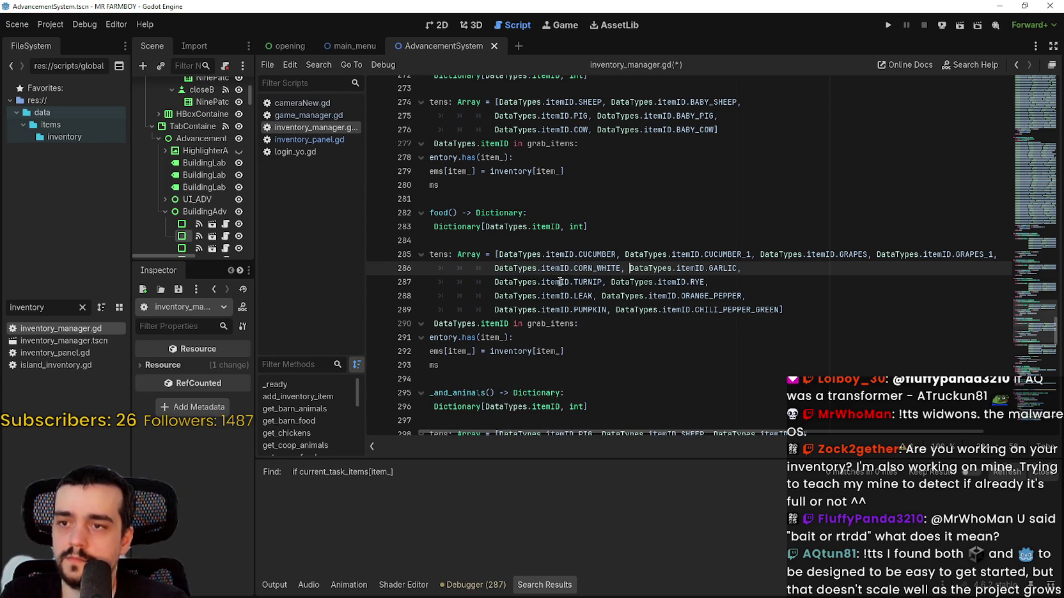
key("ctrl+v")
type(",")
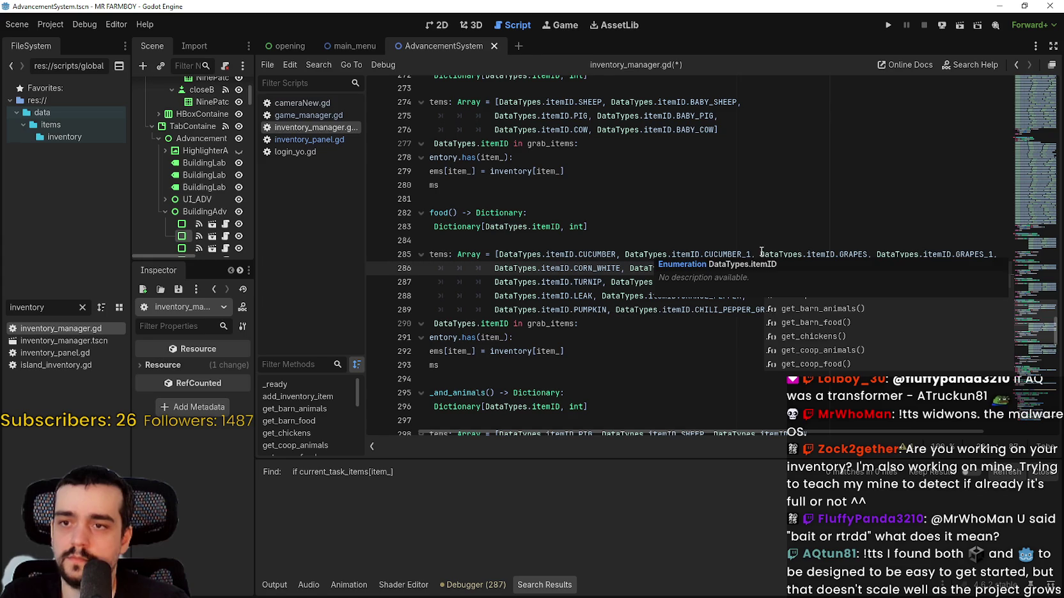
left_click(762, 253)
left_click(767, 262)
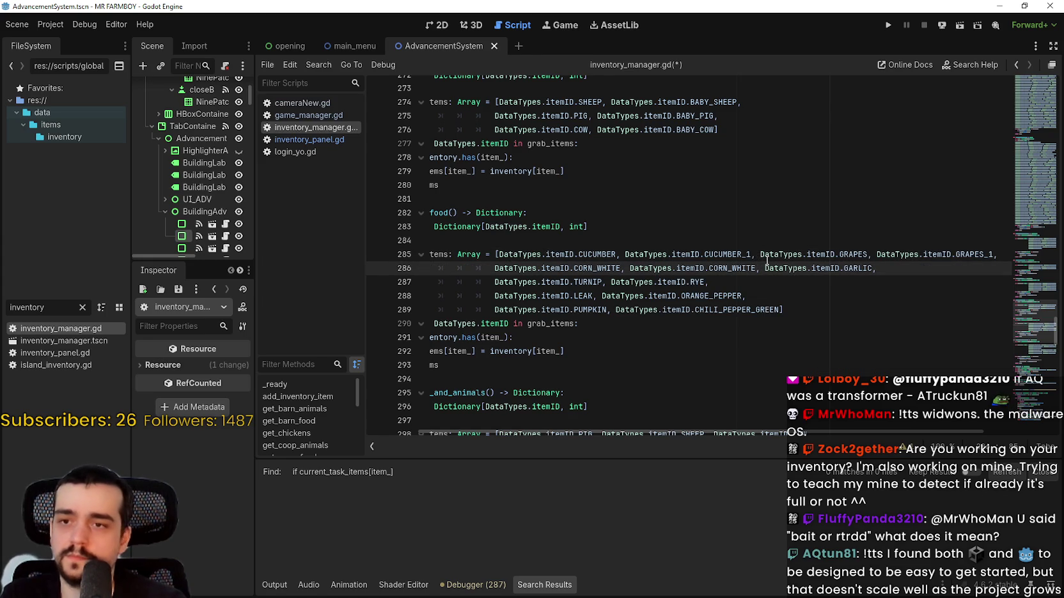
type("_1")
Step: Select and copy the GARLIC entry on line 286
left_click_drag(883, 268, 773, 269)
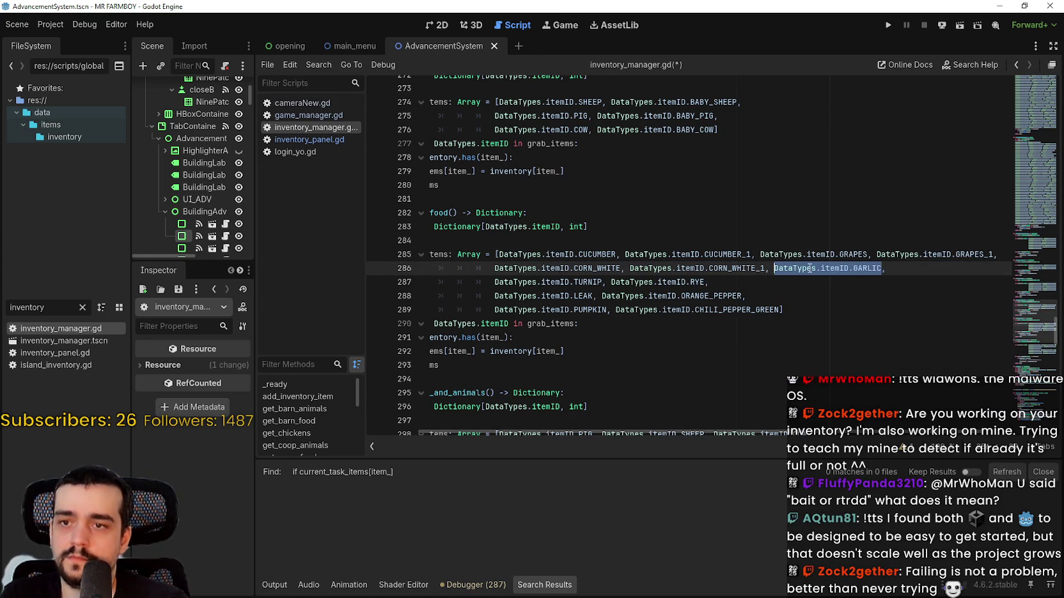
right_click(878, 283)
left_click(908, 336)
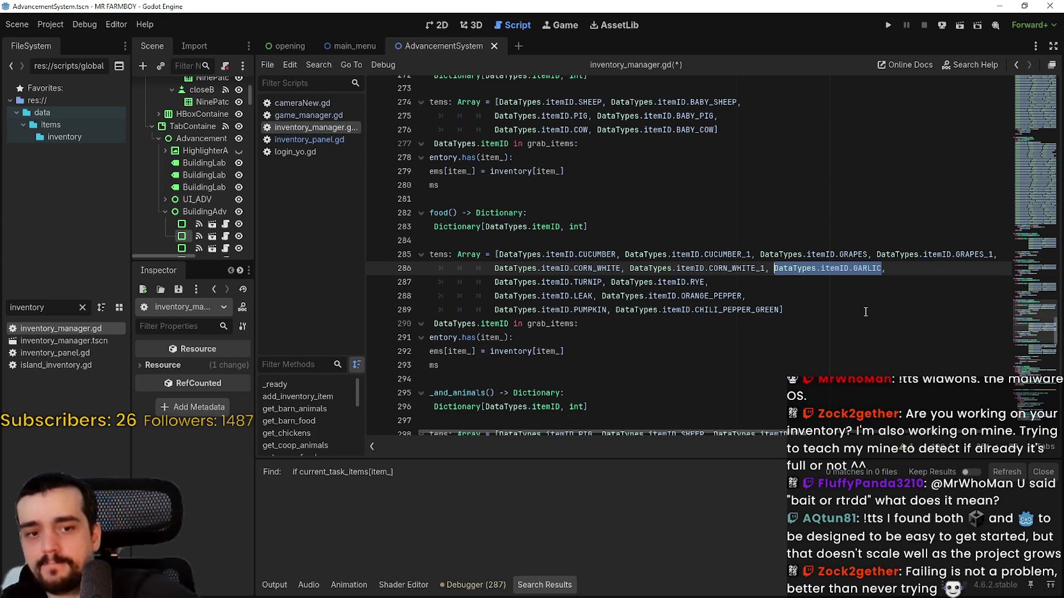
right_click(844, 271)
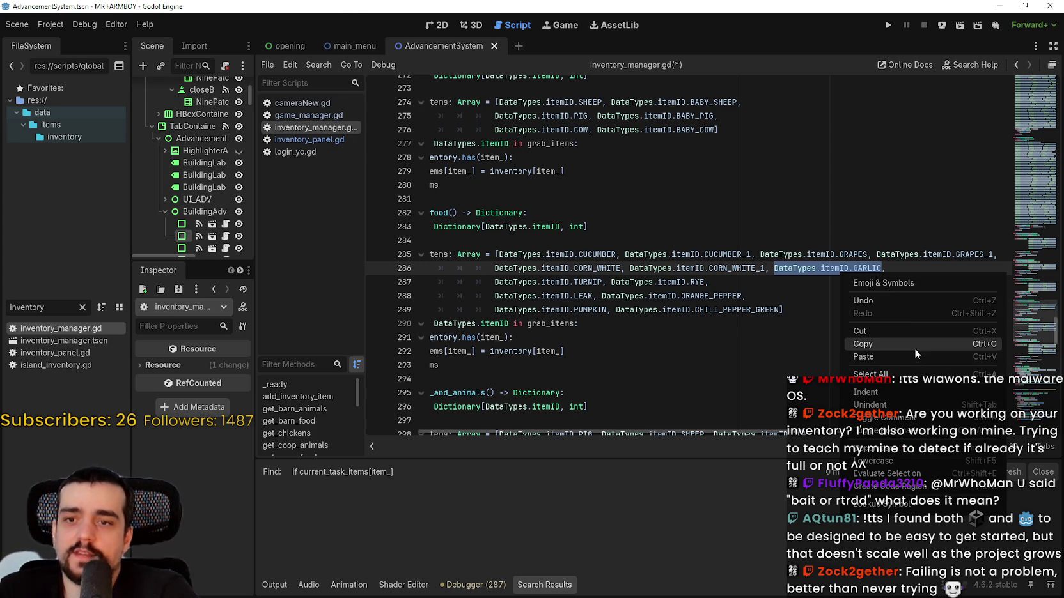
Step: Paste a GARLIC_1 entry after GARLIC
left_click(915, 347)
left_click(882, 268)
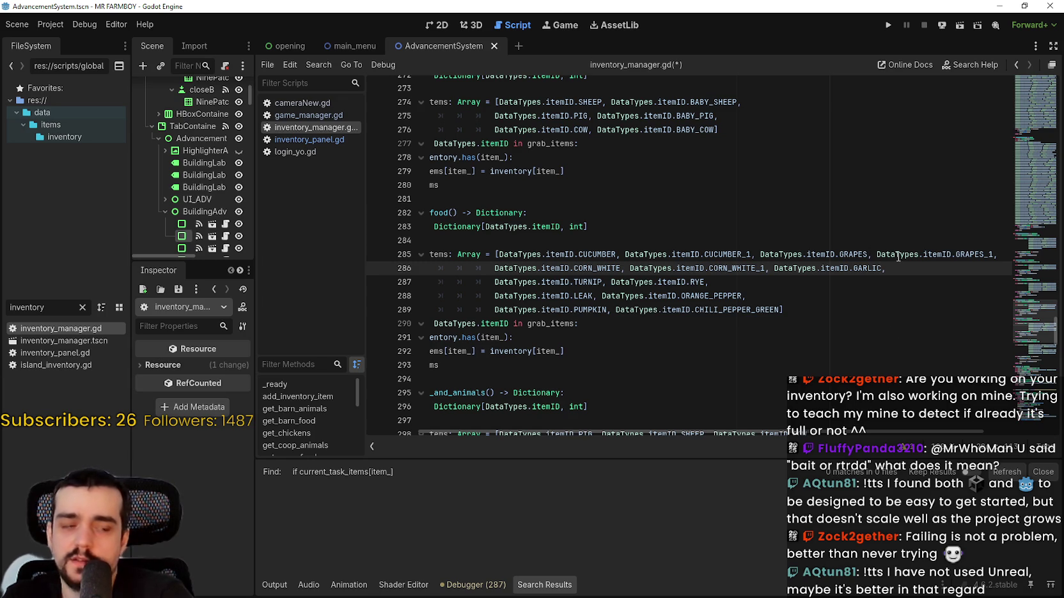
mouse_move(898, 256)
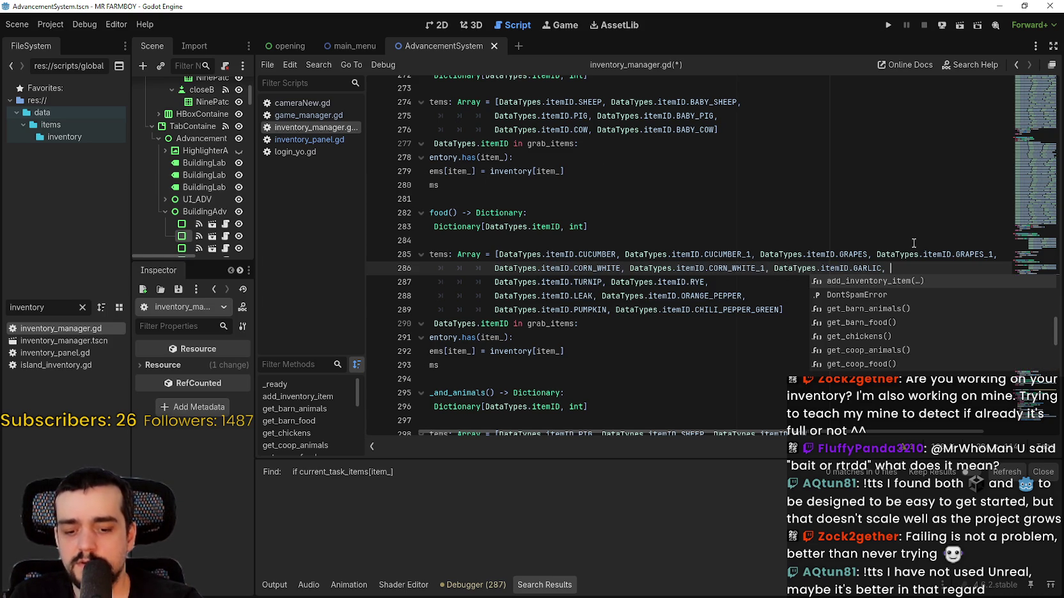
key("ctrl+v")
type("_1,")
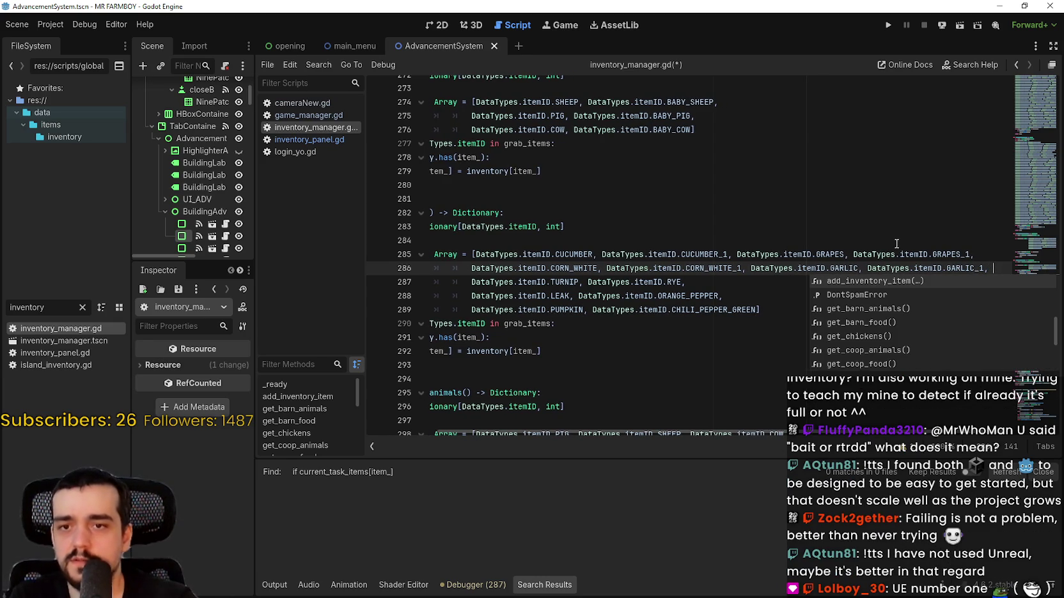
Step: Add a TURNIP_1 entry right after DataTypes.itemID.TURNIP
left_click(736, 283)
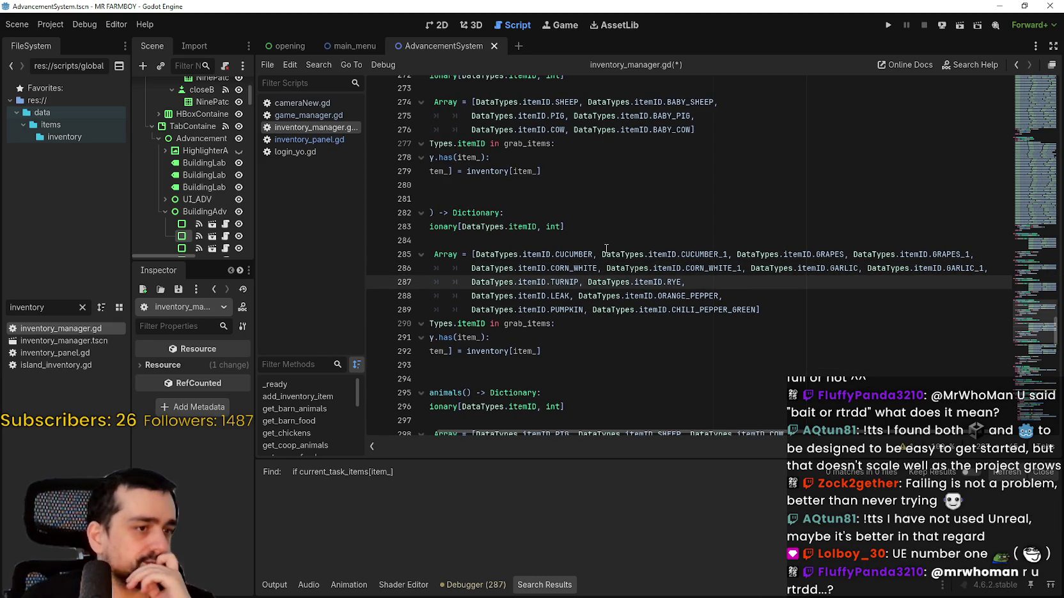
mouse_move(606, 248)
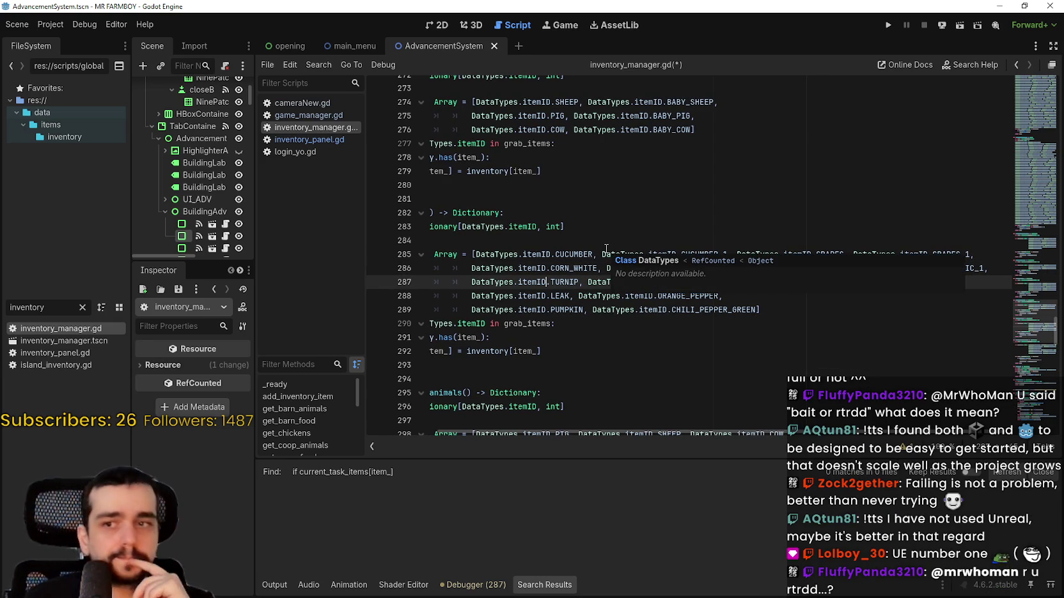
left_click(565, 311)
left_click(618, 271)
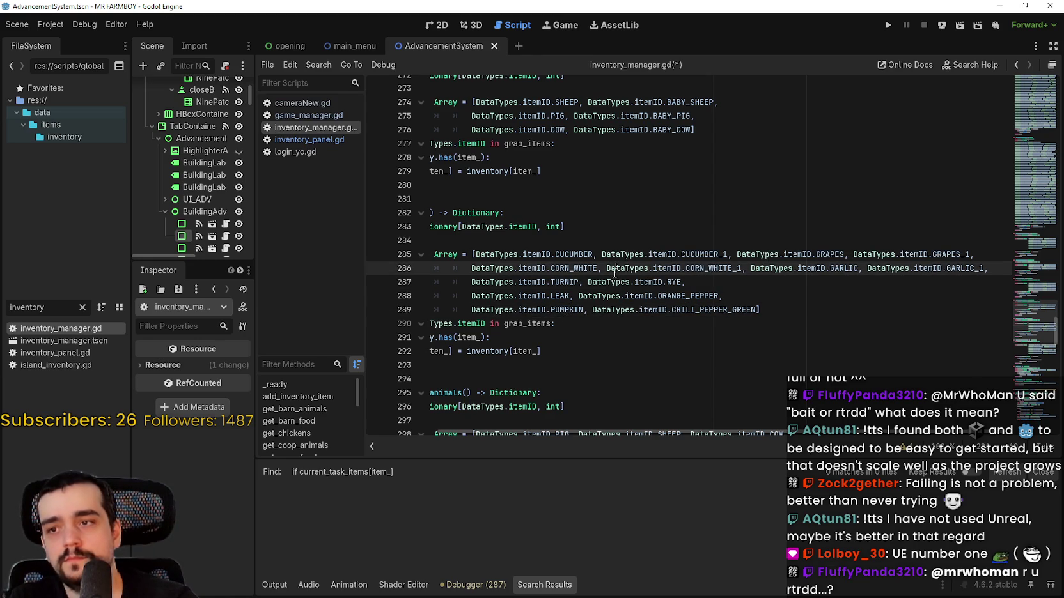
left_click(576, 282)
left_click_drag(567, 281, 491, 285)
right_click(491, 287)
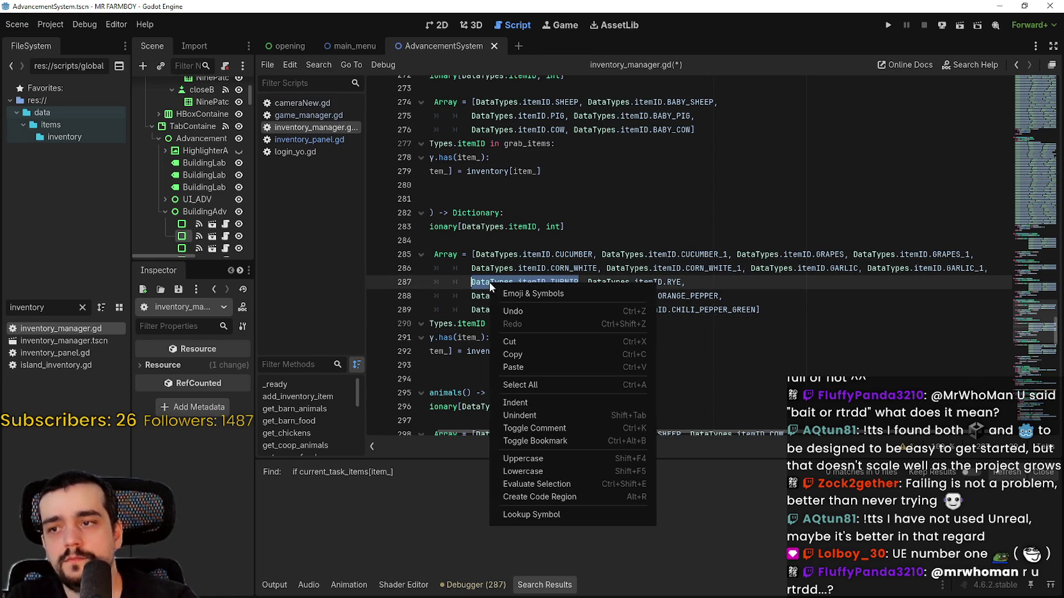
left_click(515, 354)
key("Right")
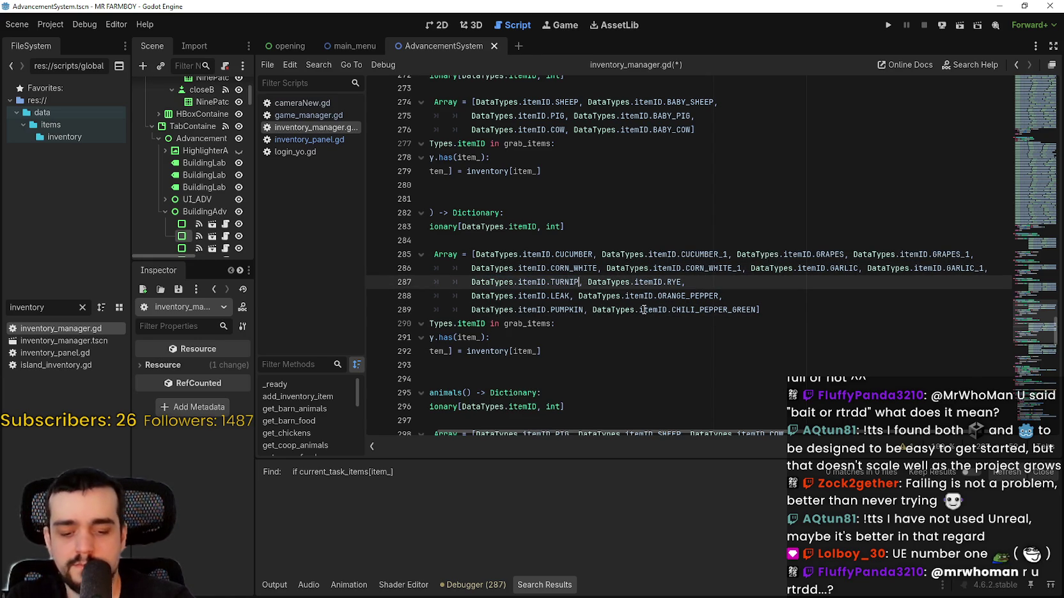
type(",")
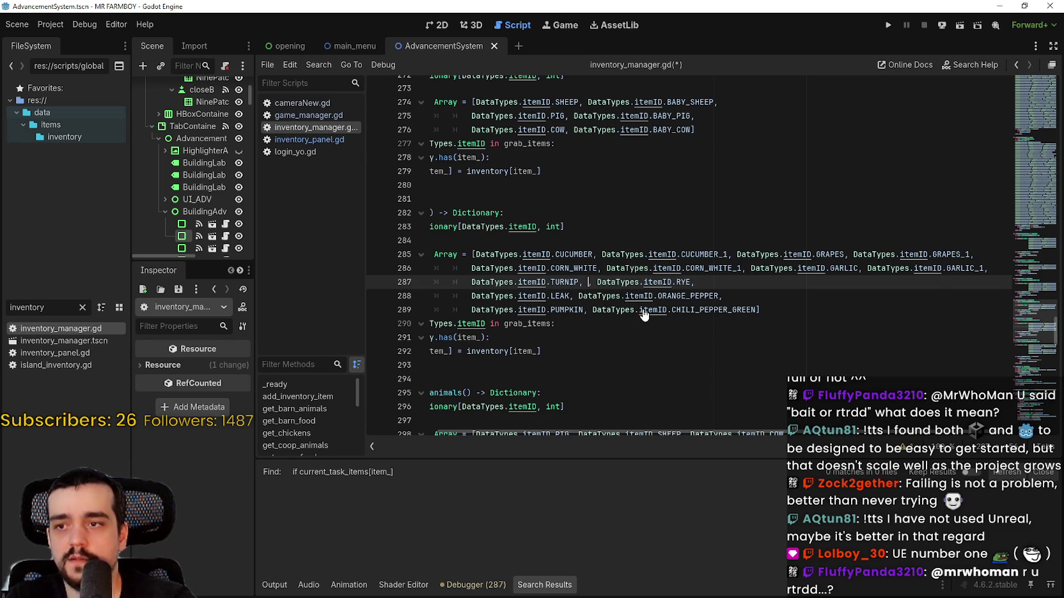
key("ctrl+v")
type("_")
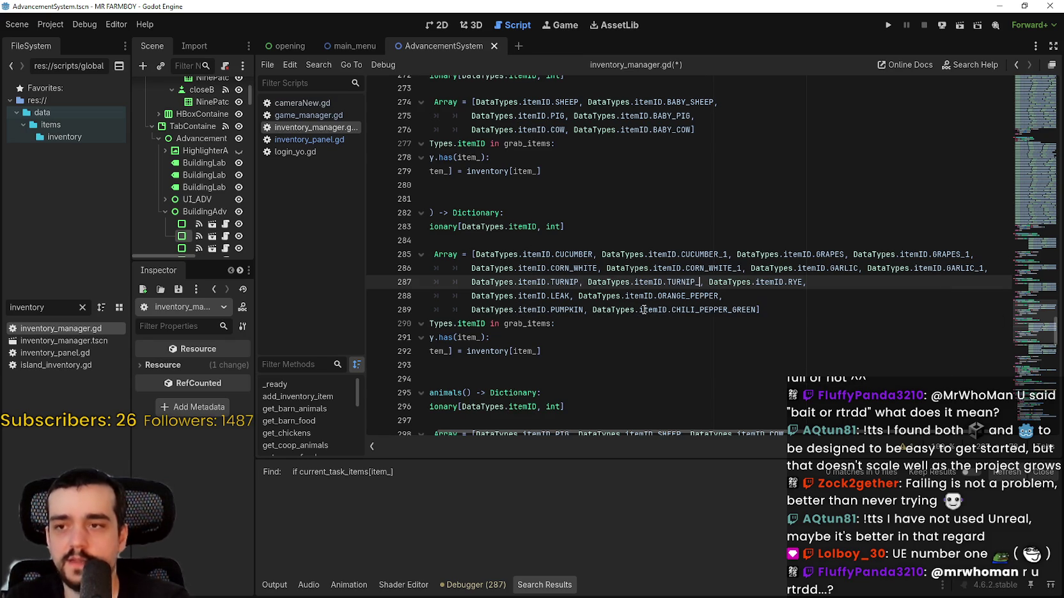
type("1")
Step: Add a RYE_1 entry at the end of the RYE line
left_click_drag(798, 282, 728, 282)
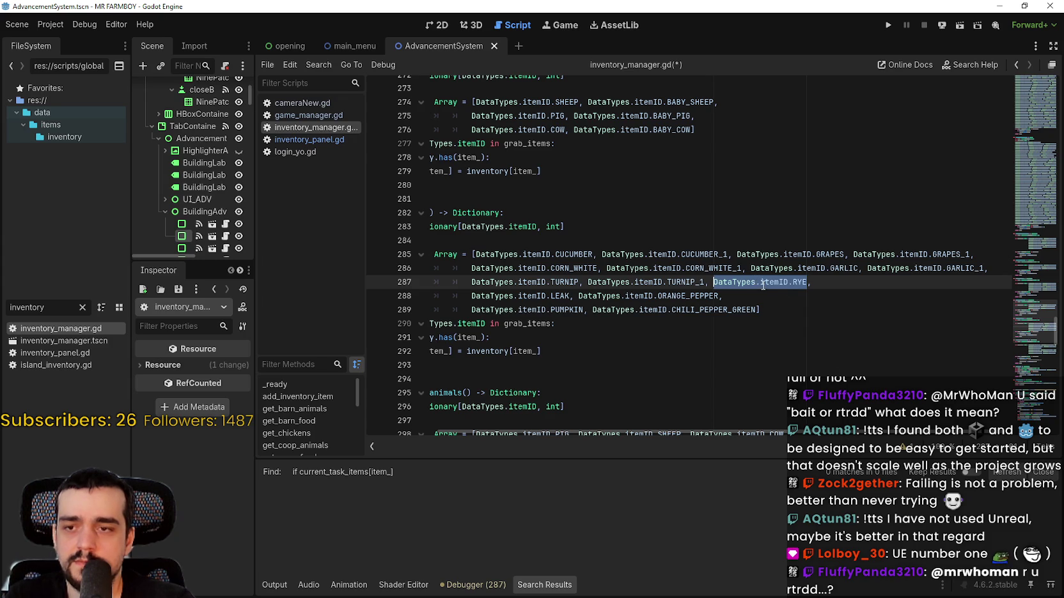
right_click(784, 282)
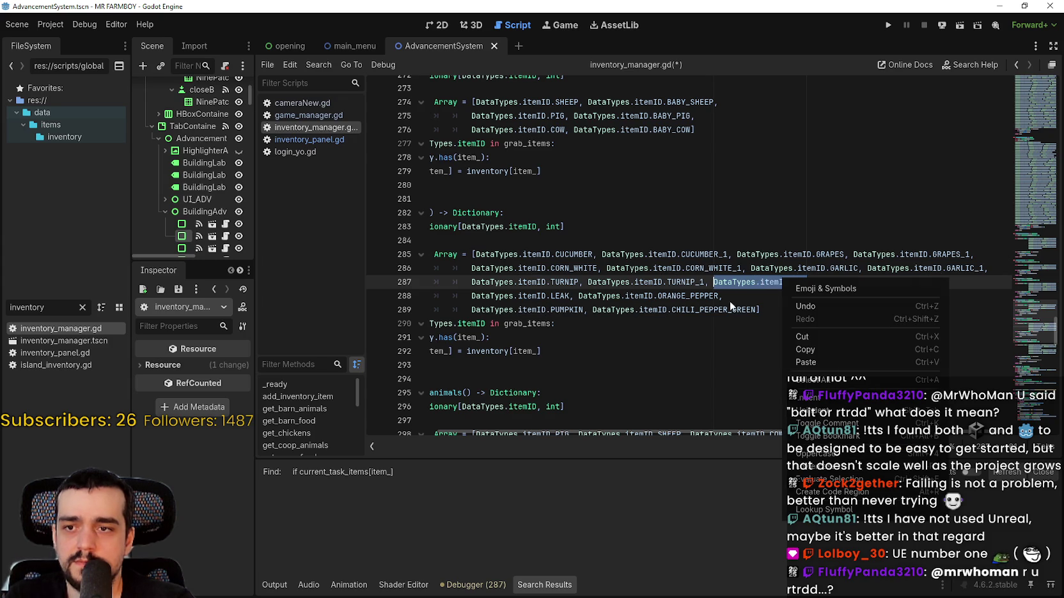
left_click(809, 350)
left_click(809, 284)
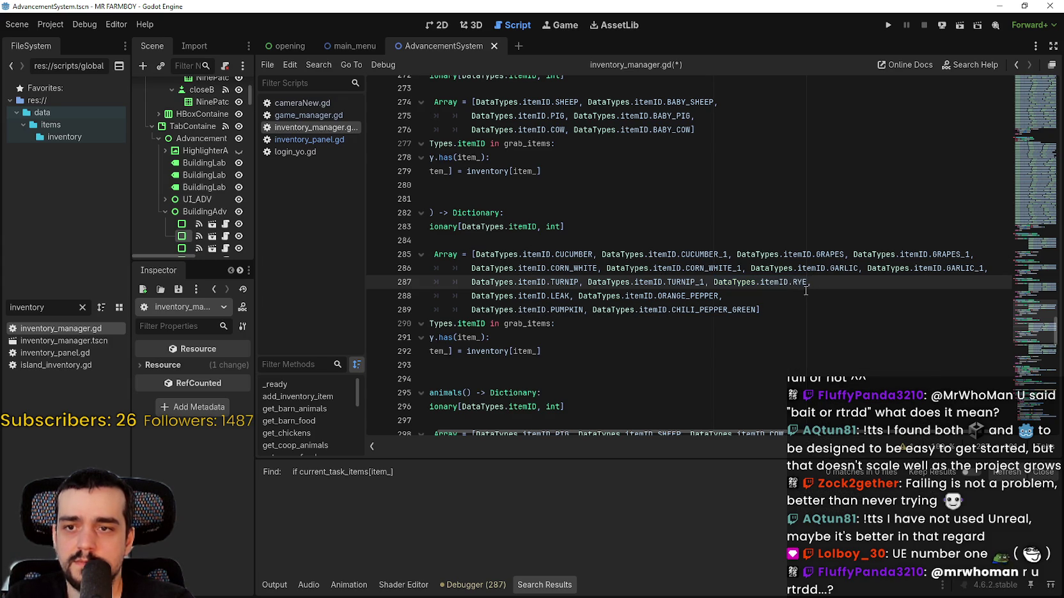
key("ctrl+v")
type("_1,")
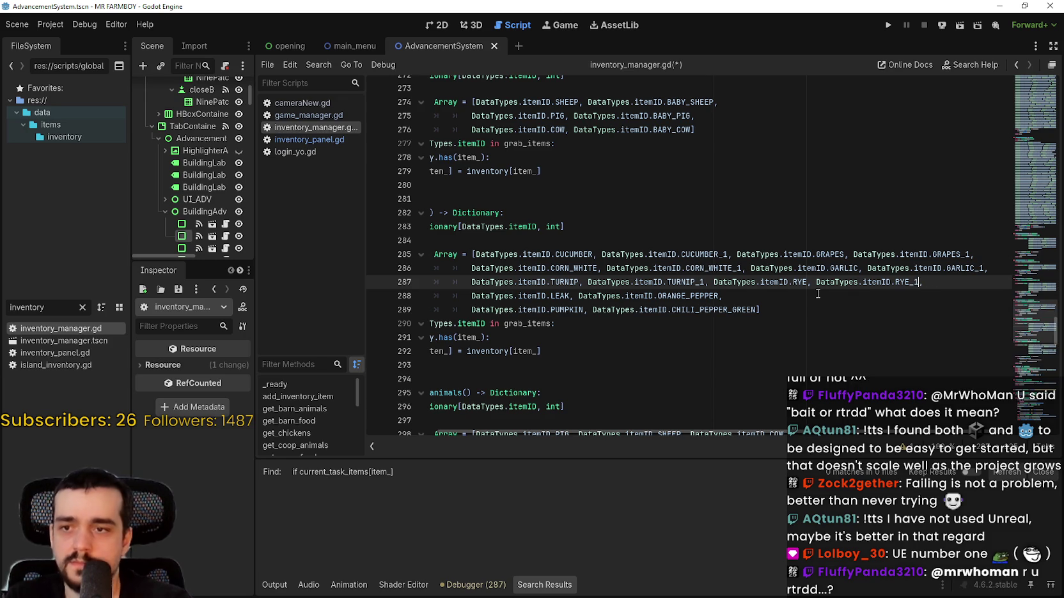
Step: Add a LEAK_1 entry right after LEAK
double_click(558, 296)
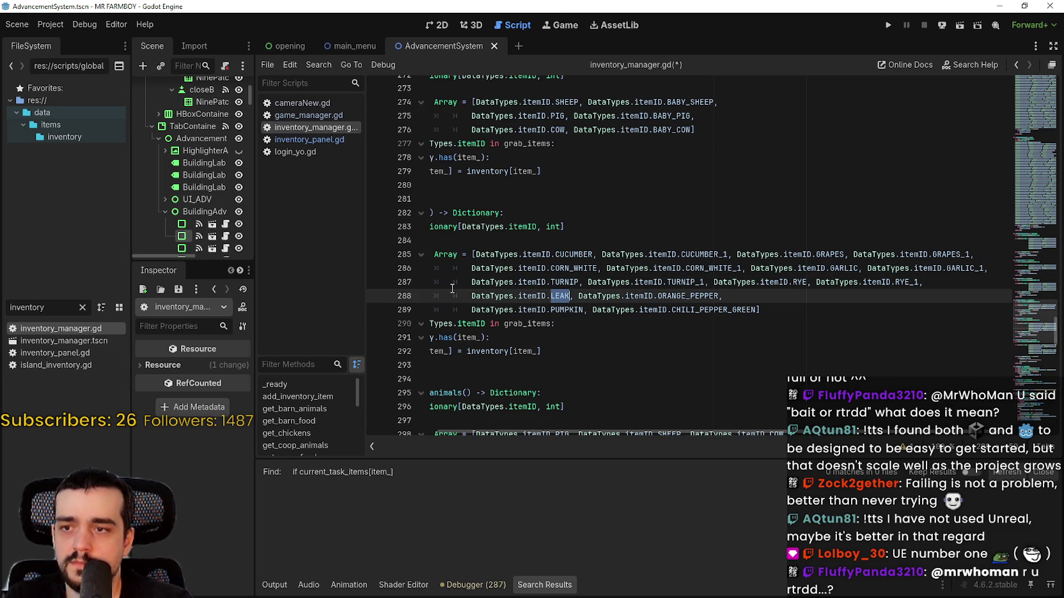
left_click(473, 296, "shift")
right_click(478, 298)
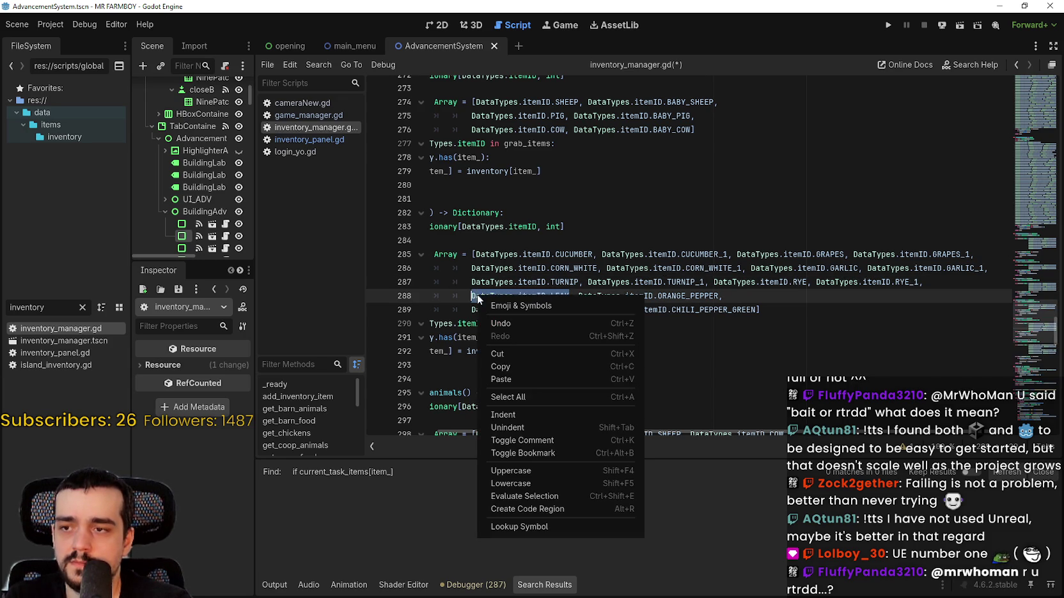
left_click(506, 367)
left_click(569, 296)
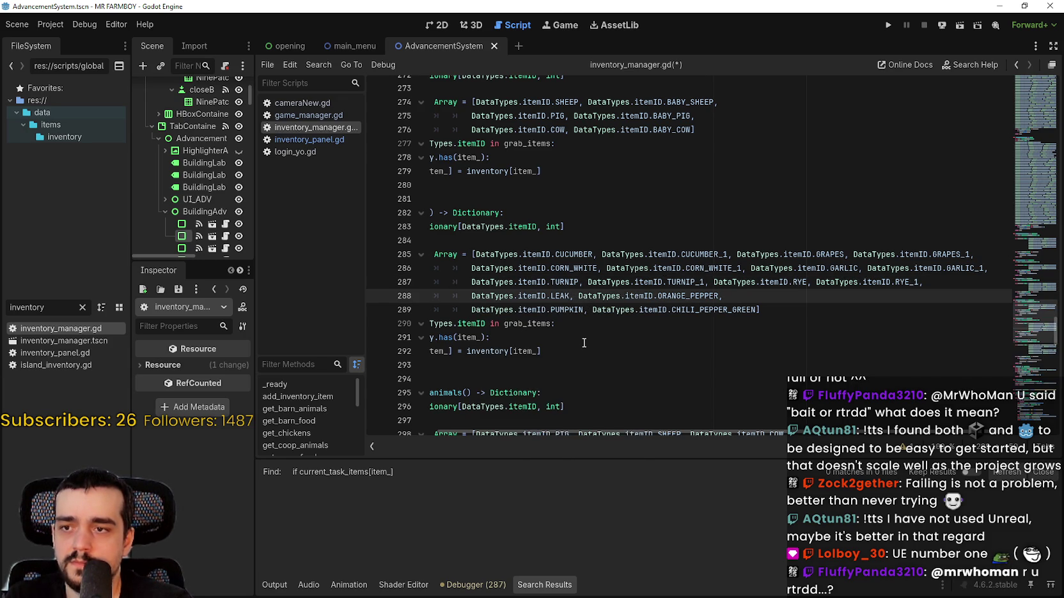
type(",")
key("ctrl+v")
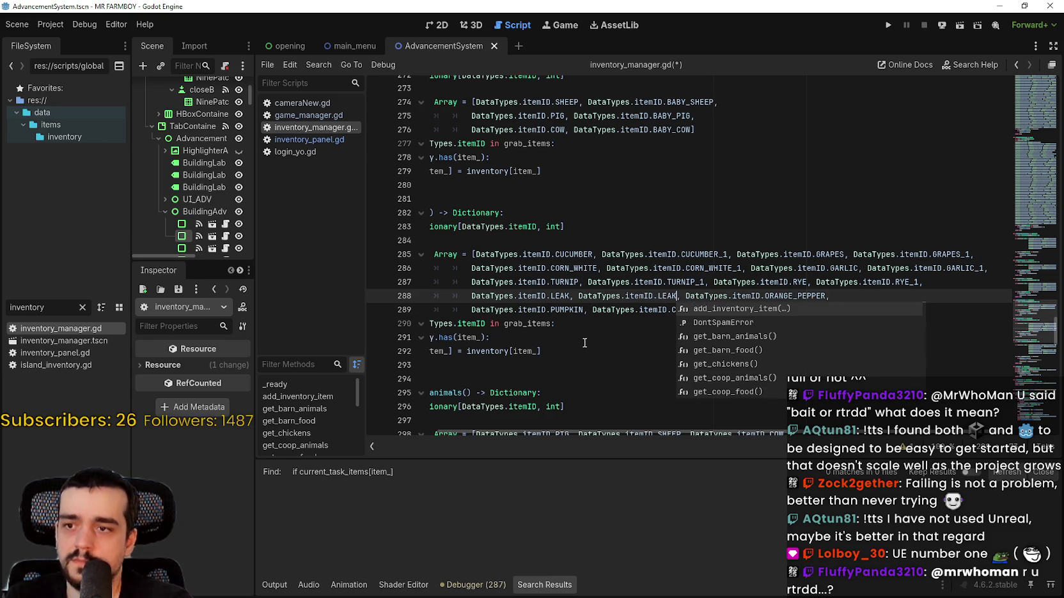
type("_1")
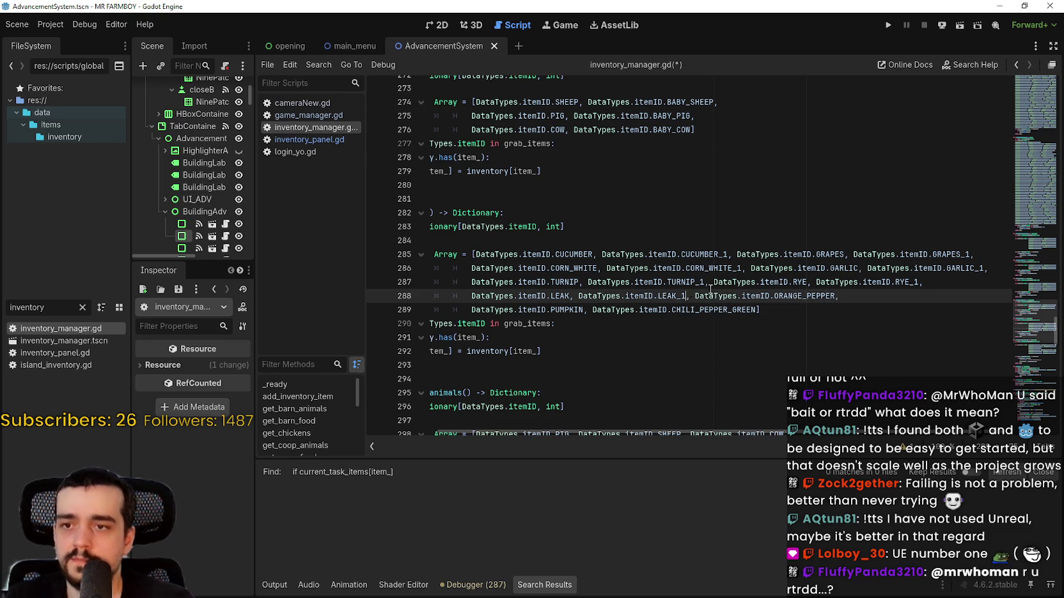
Step: Add an ORANGE_PEPPER_1 entry after ORANGE_PEPPER
left_click(723, 283)
left_click_drag(703, 296, 813, 301)
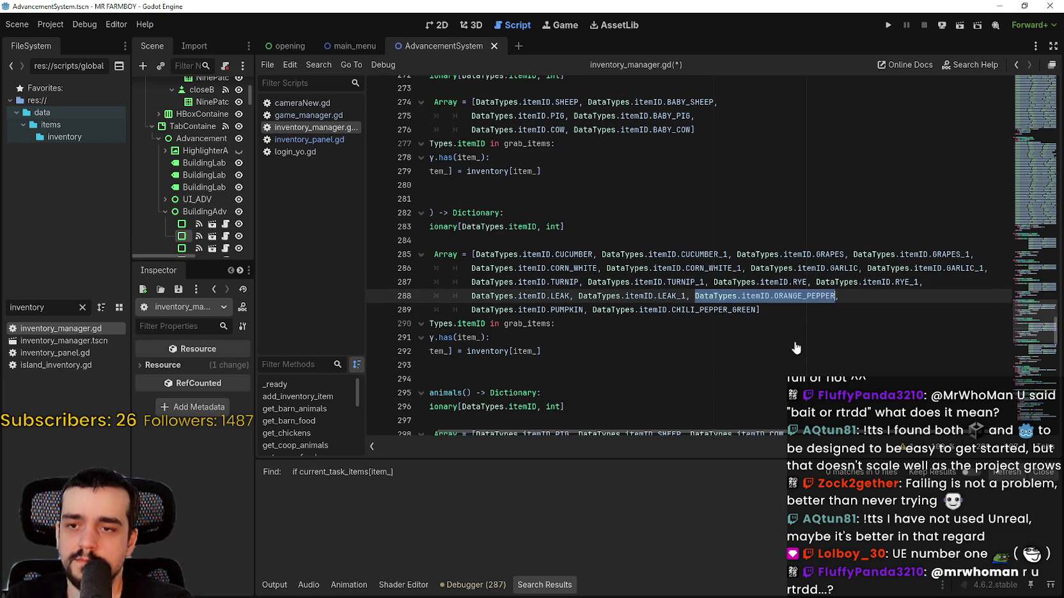
right_click(818, 307)
left_click(853, 367)
left_click(831, 296)
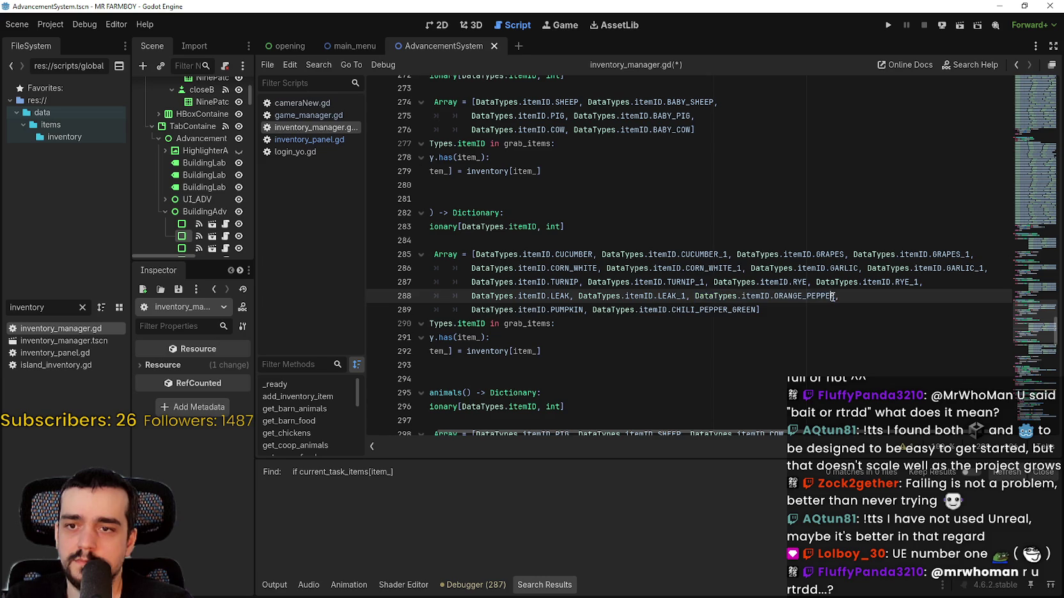
type(",")
key("ctrl+v")
type("_1")
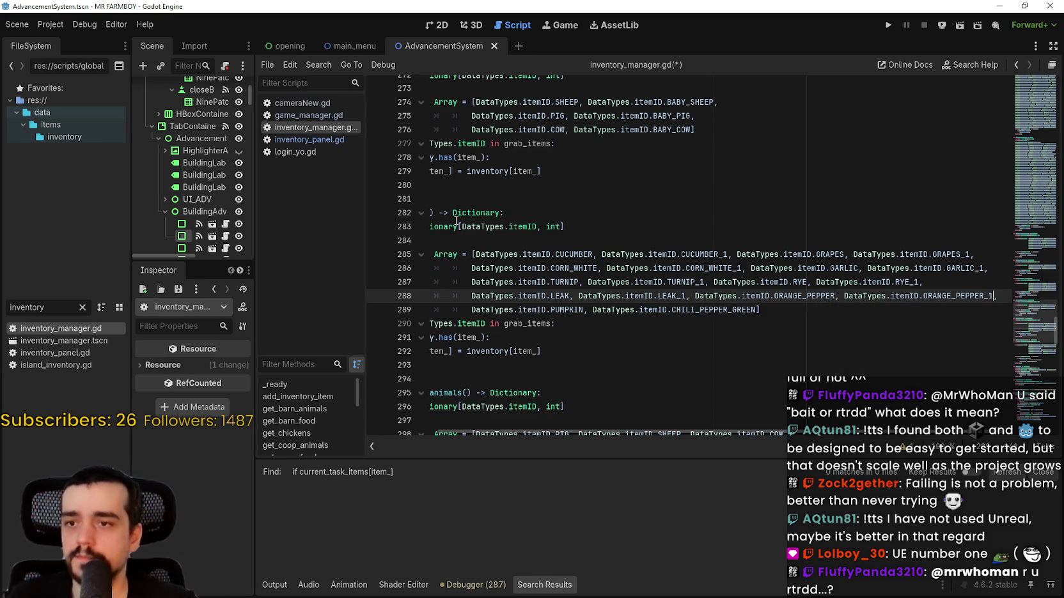
Step: Add a PUMPKIN_1 entry after PUMPKIN
double_click(566, 314)
left_click(473, 311, "shift")
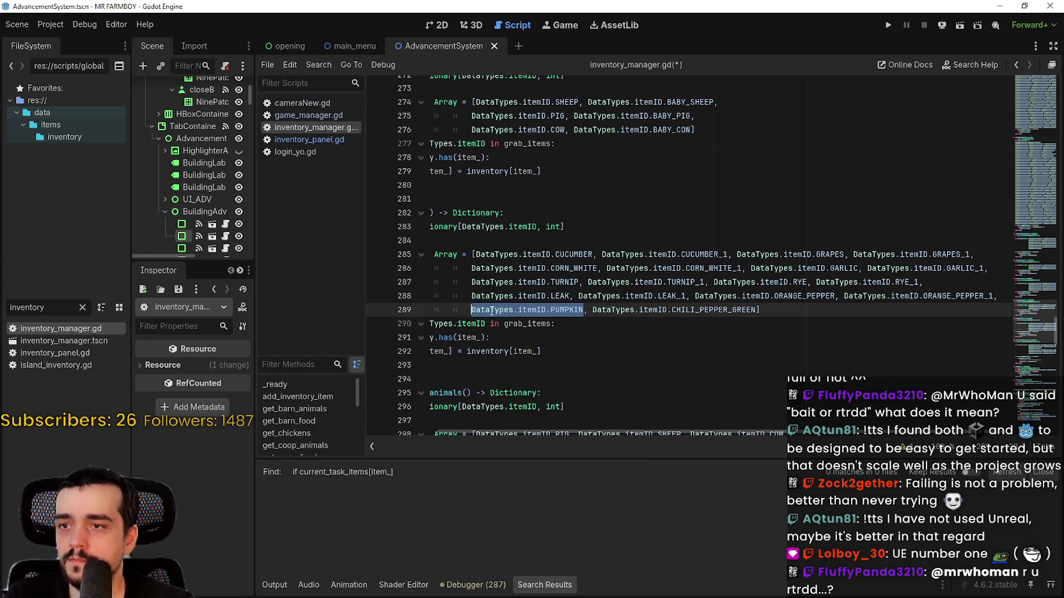
right_click(489, 313)
left_click(509, 383)
left_click(585, 311)
type(",")
key("ctrl+v")
type("_1")
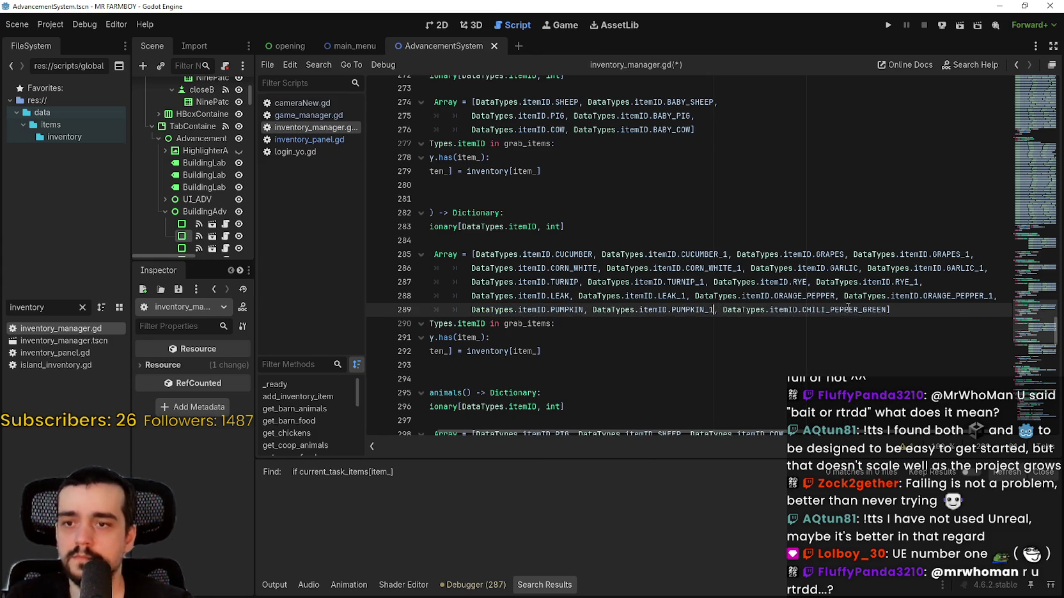
Step: Undo a stray paste and add a second CHILI_PEPPER_GREEN entry before the closing bracket
left_click_drag(723, 311, 888, 312)
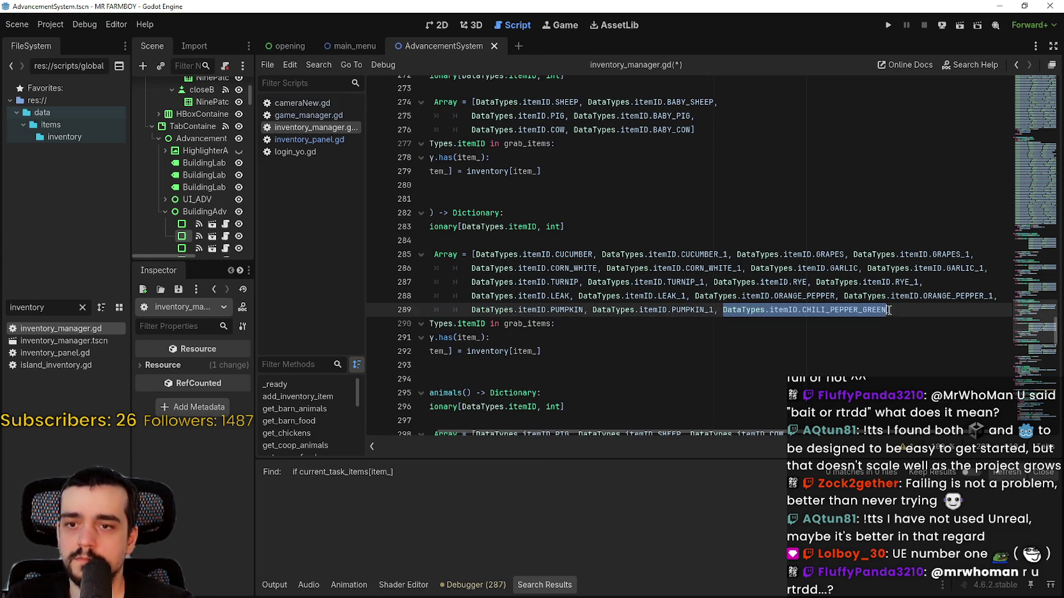
left_click(857, 352)
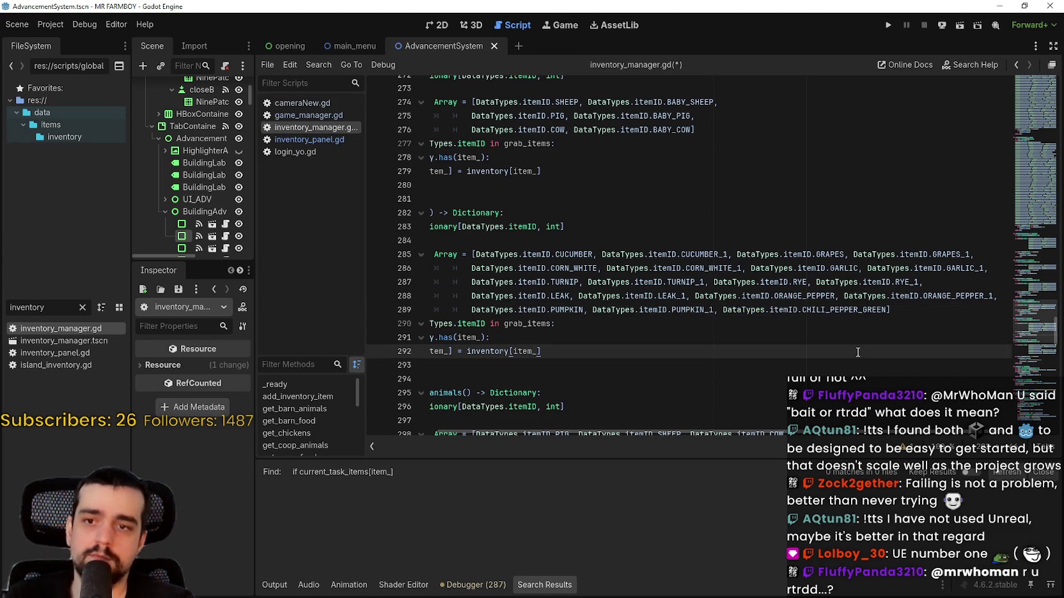
left_click(888, 311)
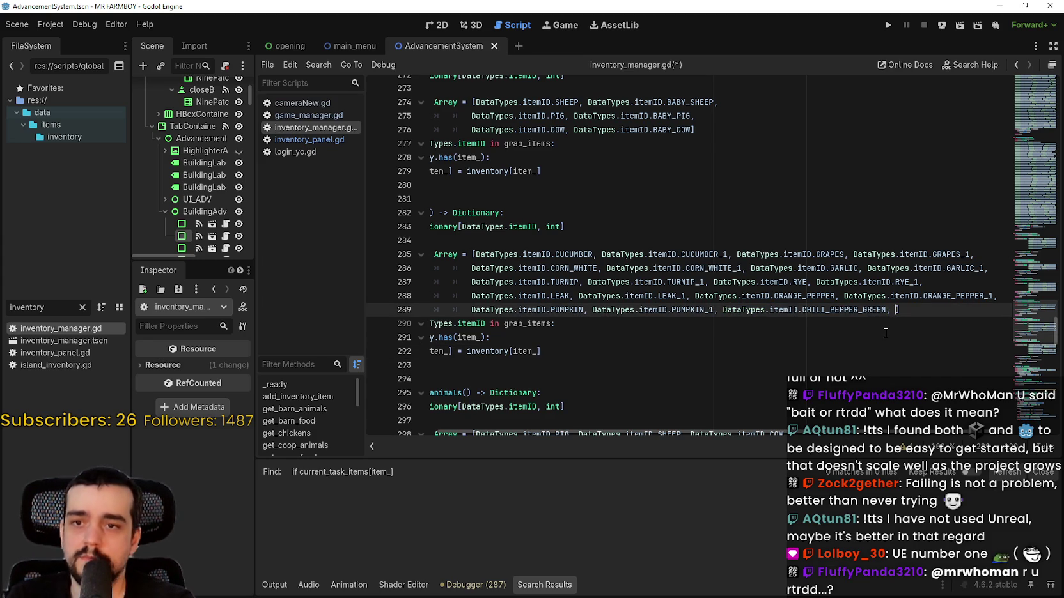
type("_")
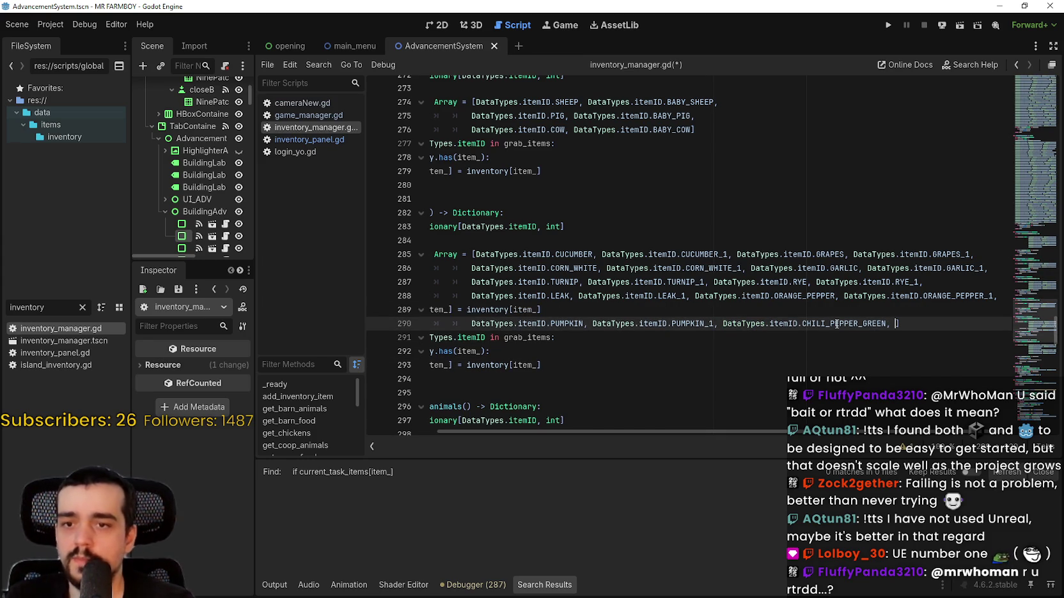
key("ctrl+z")
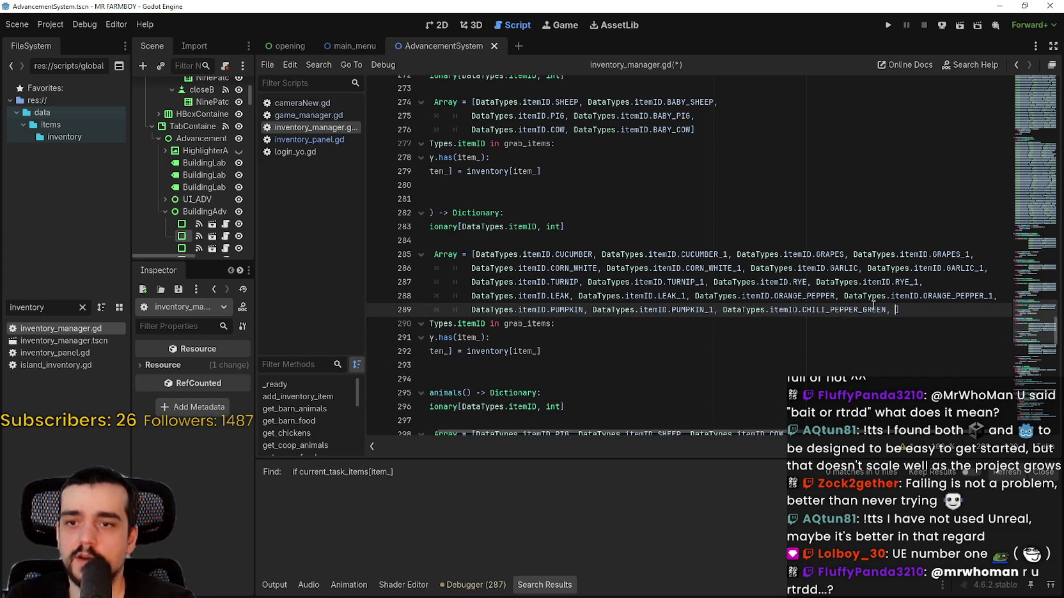
double_click(742, 312)
left_click_drag(782, 311, 862, 309)
right_click(860, 309)
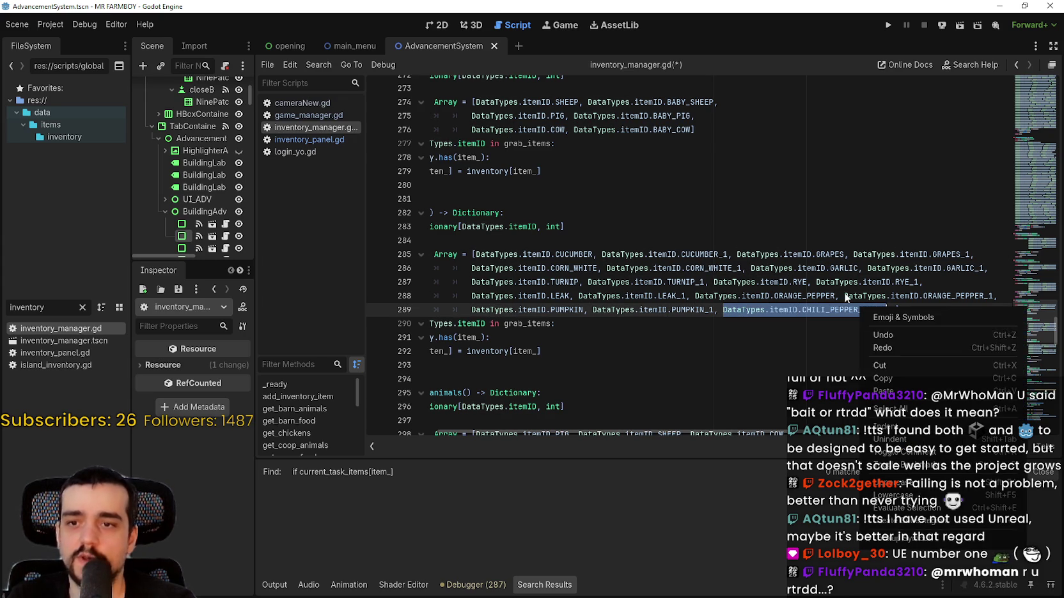
key("Escape")
left_click(893, 311)
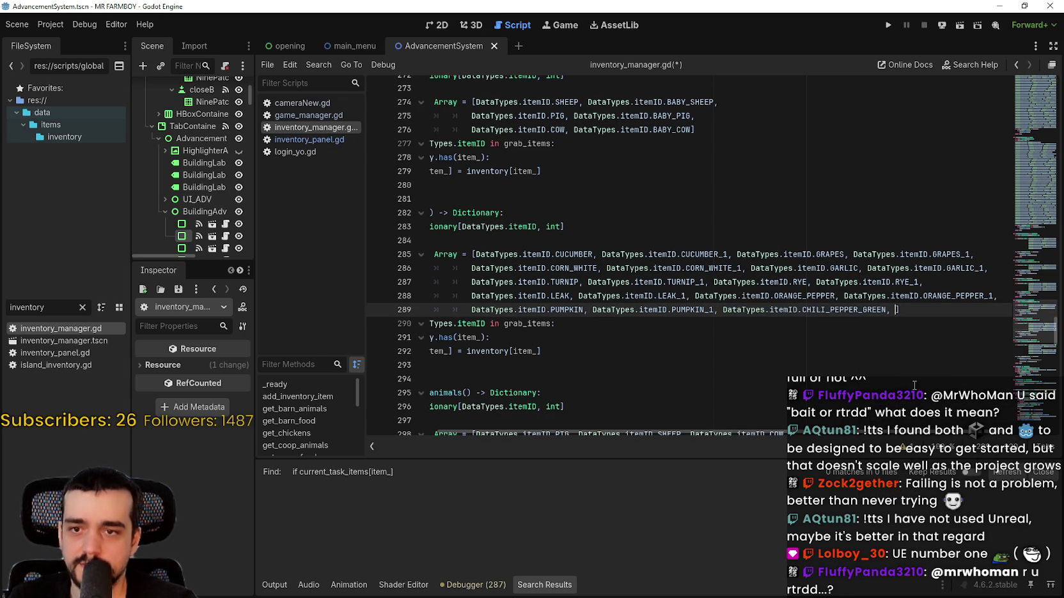
key("ctrl+v")
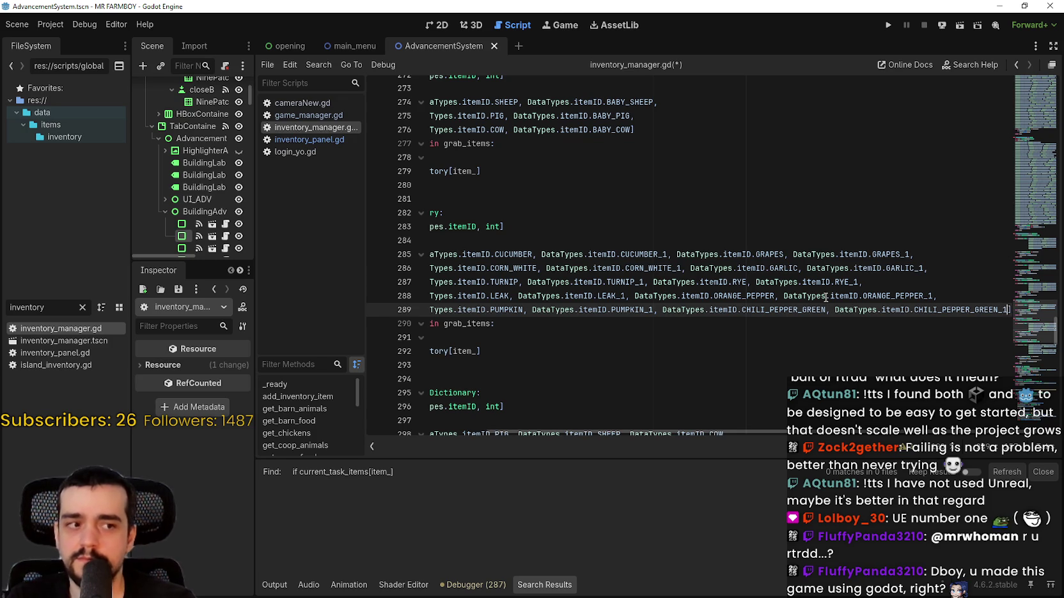
left_click(861, 295)
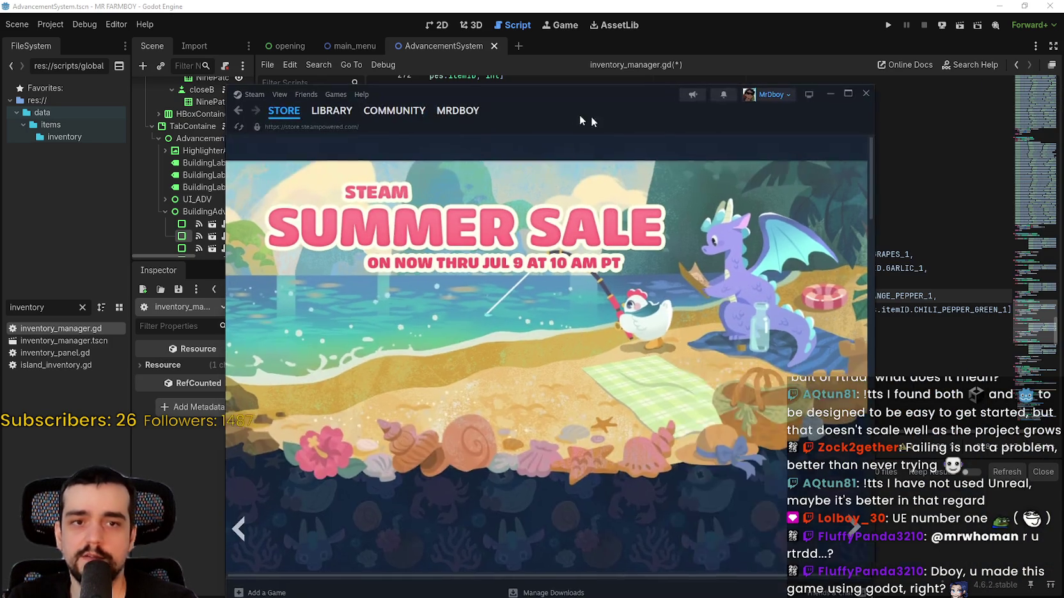
Step: Search the Steam store for 'conan exile', open Conan Exiles Enhanced, and play its launch trailer
left_click(703, 148)
type("conan exile")
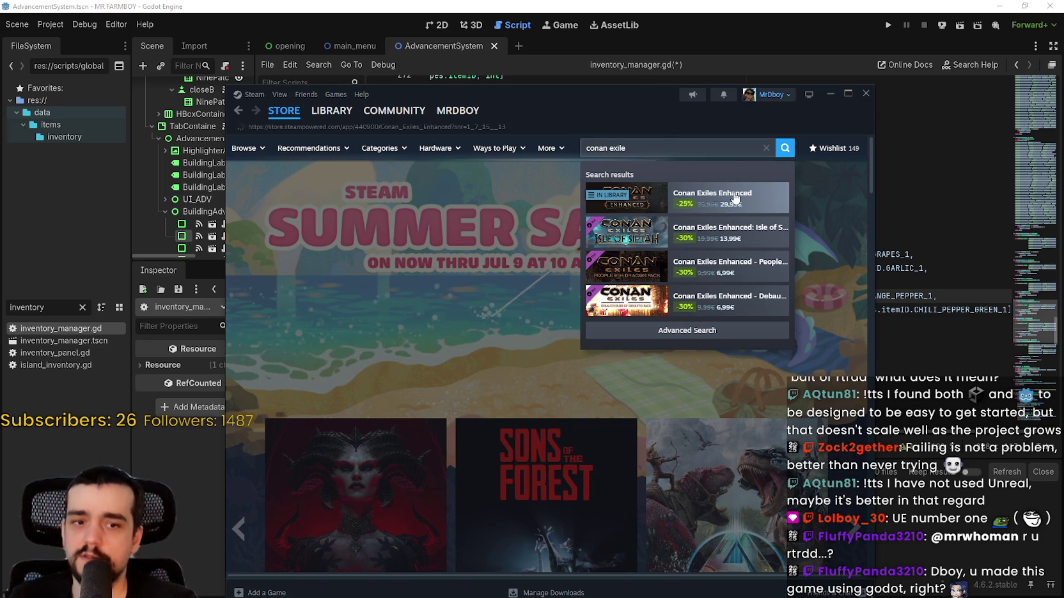
left_click(721, 191)
left_click_drag(614, 114, 650, 92)
scroll(511, 379, "down", 1)
left_click(537, 331)
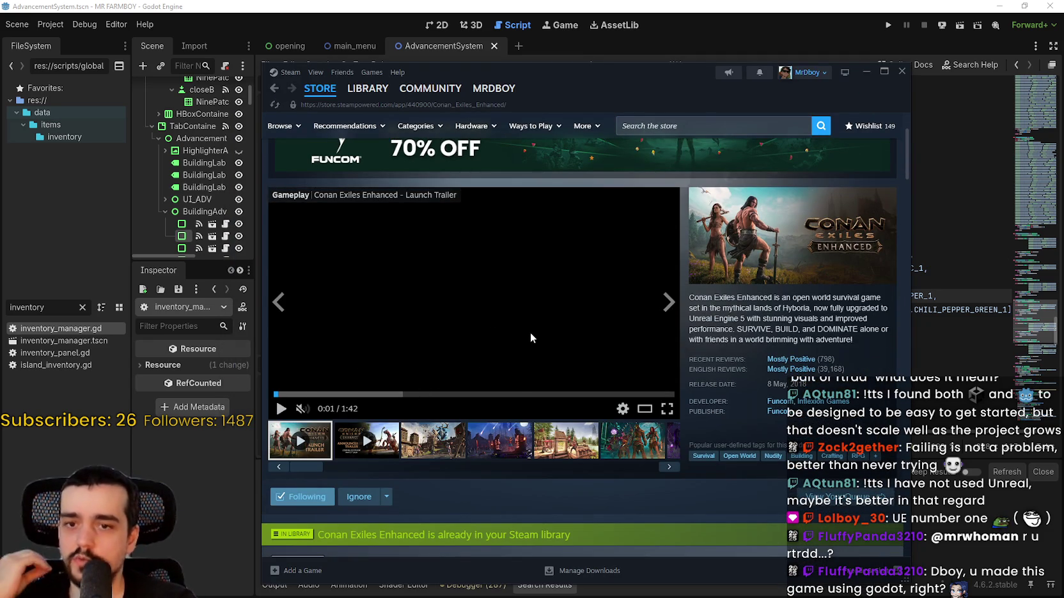
left_click_drag(660, 74, 705, 40)
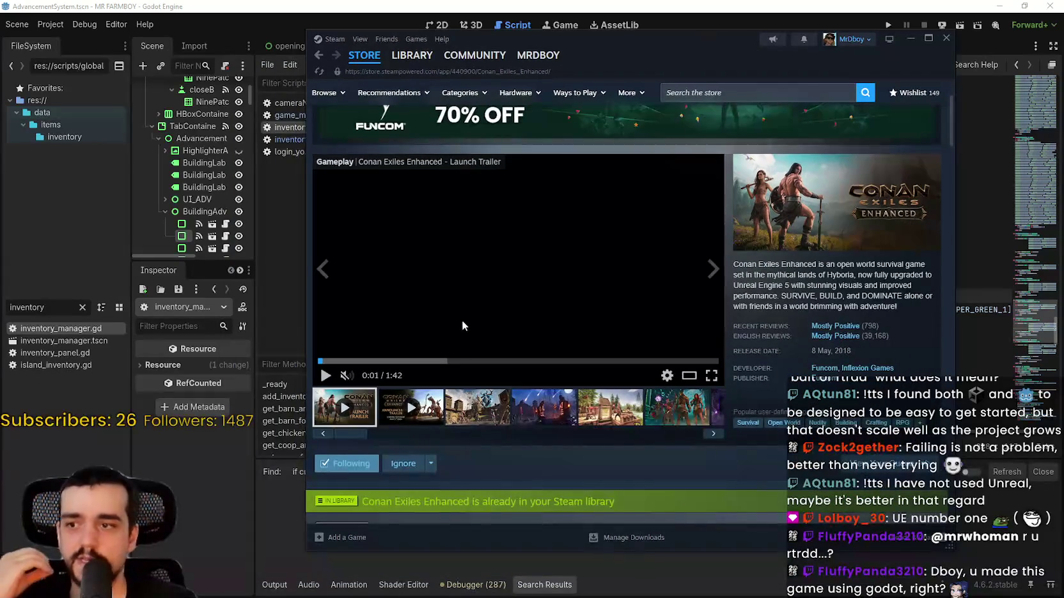
left_click(326, 376)
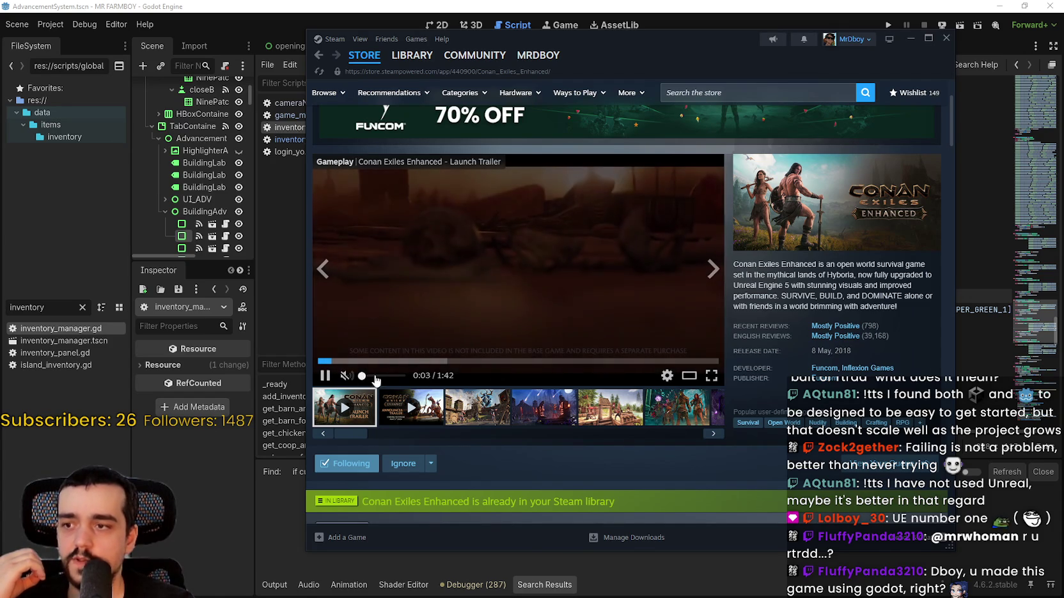
Step: Watch the Conan Exiles Enhanced trailer fullscreen, scrubbing to the fort and hut scenes around 0:41-0:51
left_click(710, 375)
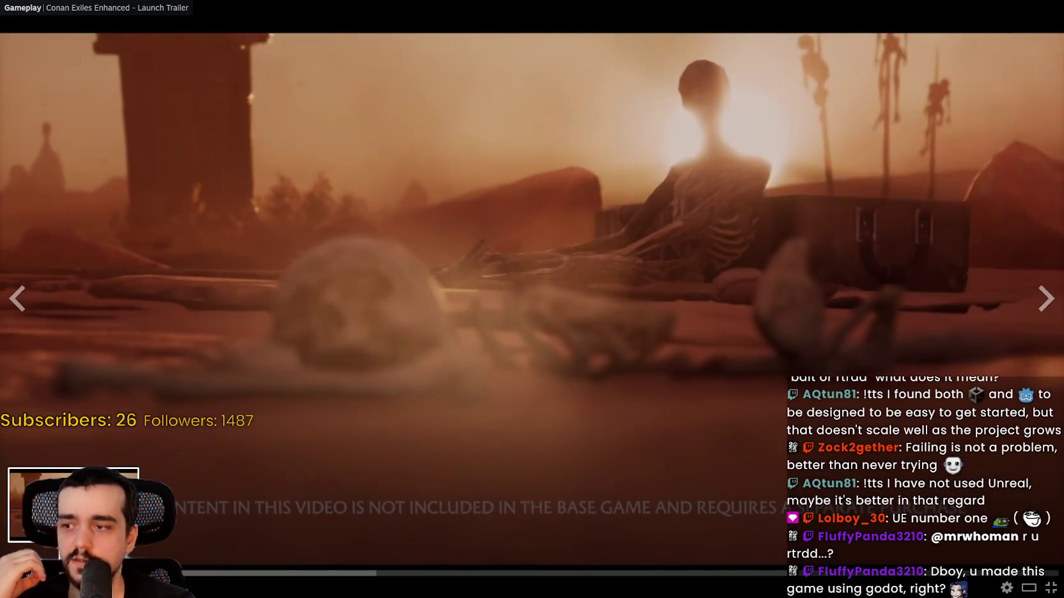
left_click(199, 576)
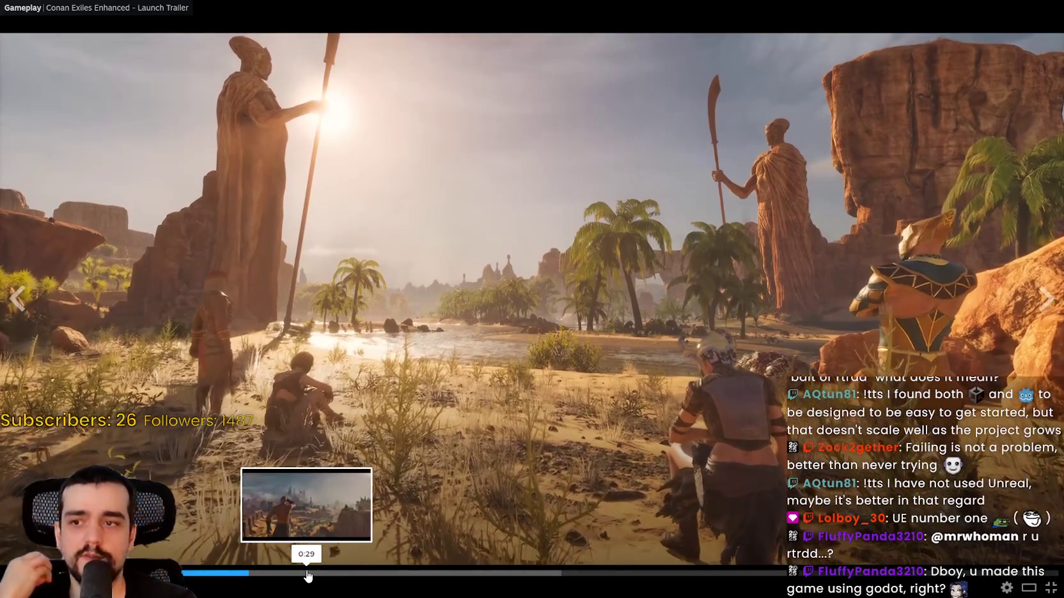
left_click(433, 576)
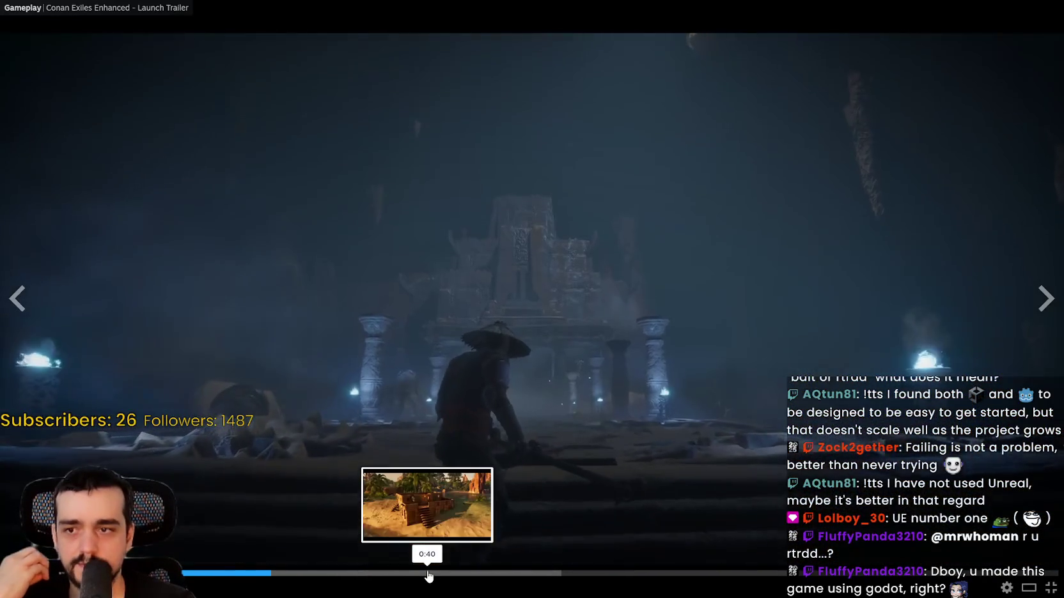
key("space")
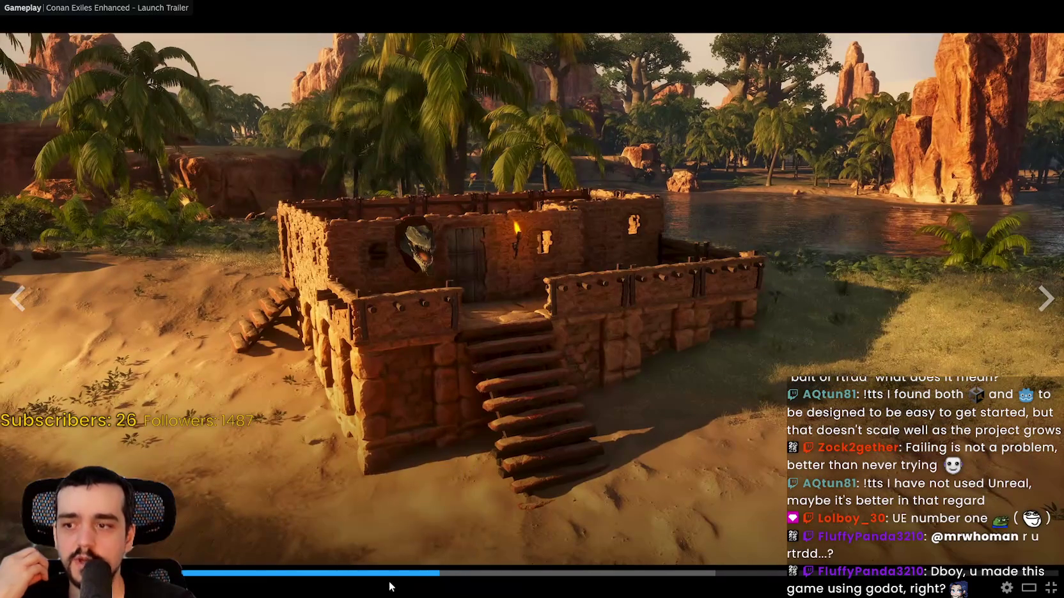
left_click(388, 574)
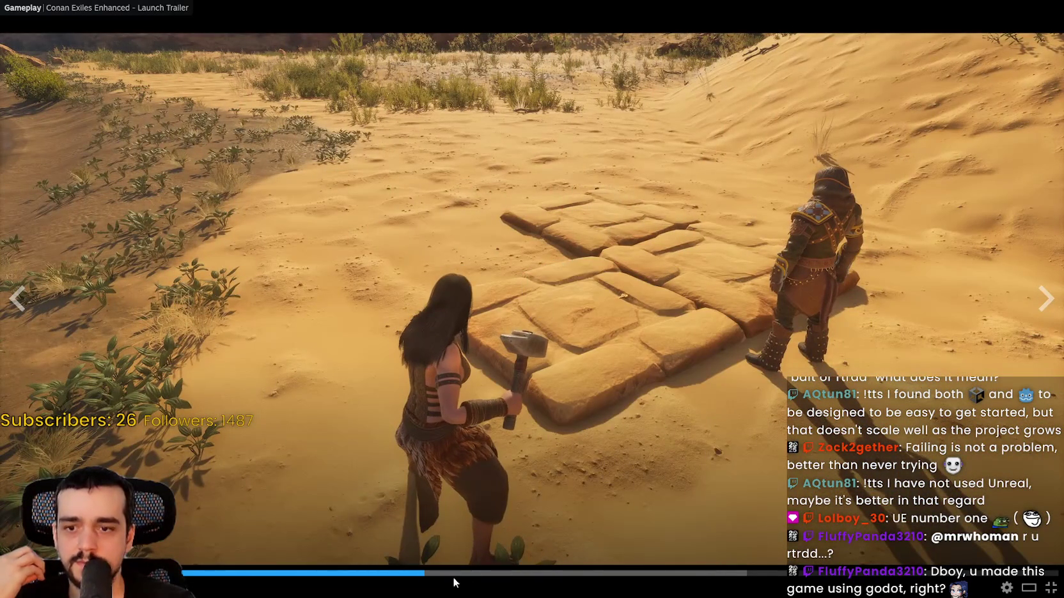
left_click(452, 573)
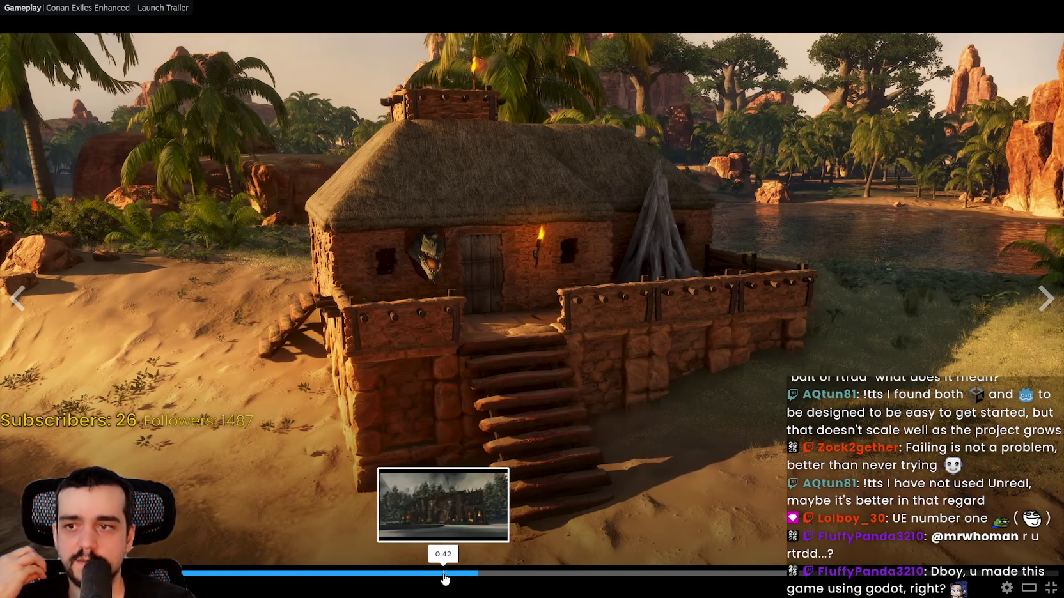
left_click(441, 573)
left_click_drag(433, 575, 542, 576)
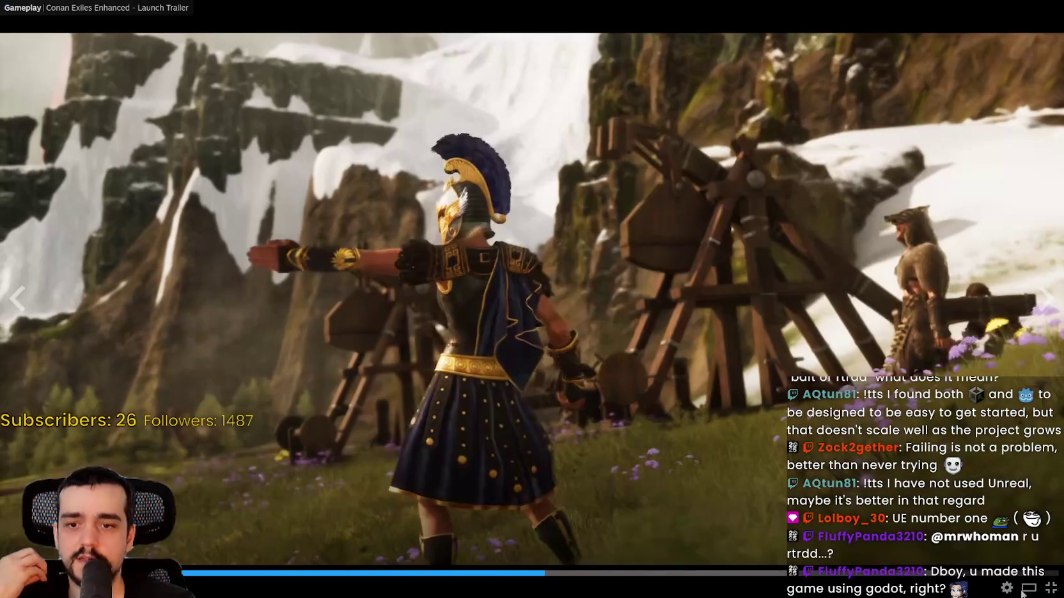
left_click(1050, 587)
Step: Open the game's Community Hub, then switch to the browser window
scroll(909, 168, "up", 2)
scroll(908, 168, "up", 2)
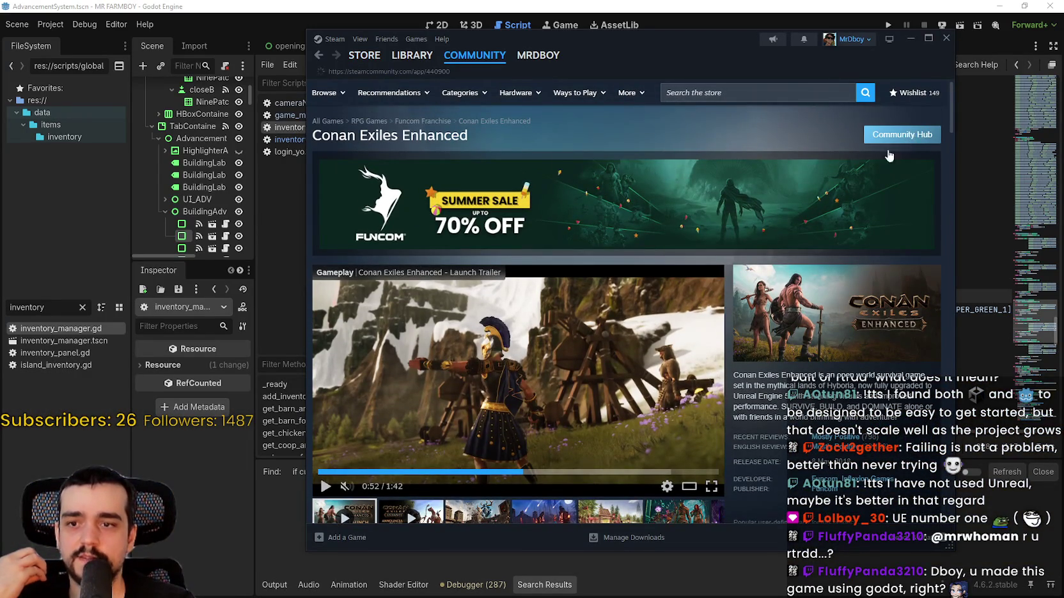
left_click(898, 135)
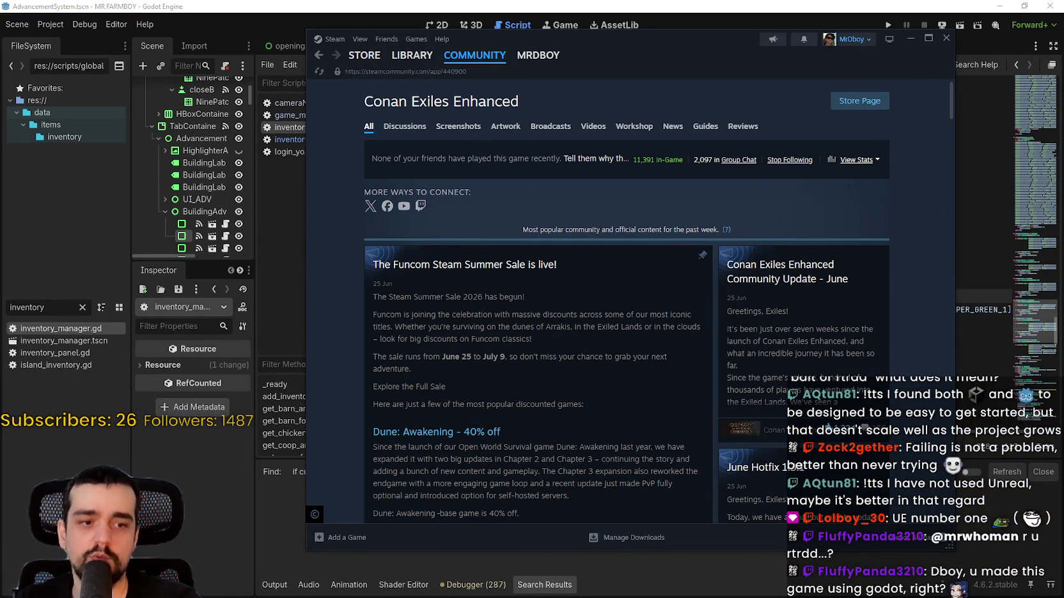
key("alt+Tab")
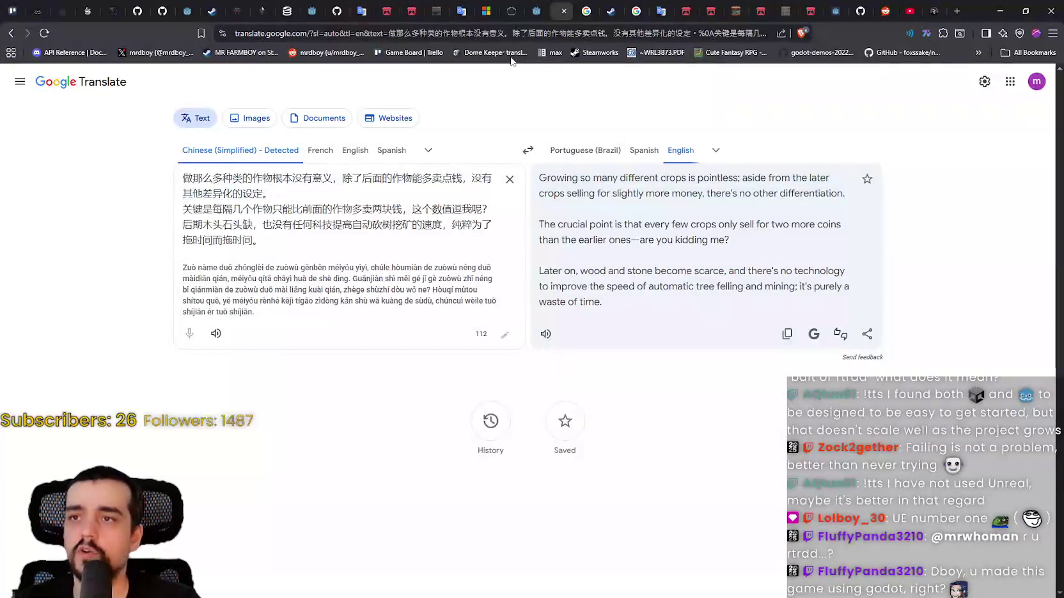
Step: Search SteamDB for 'conan exile' and open the Conan Exiles Enhanced charts page
left_click(269, 11)
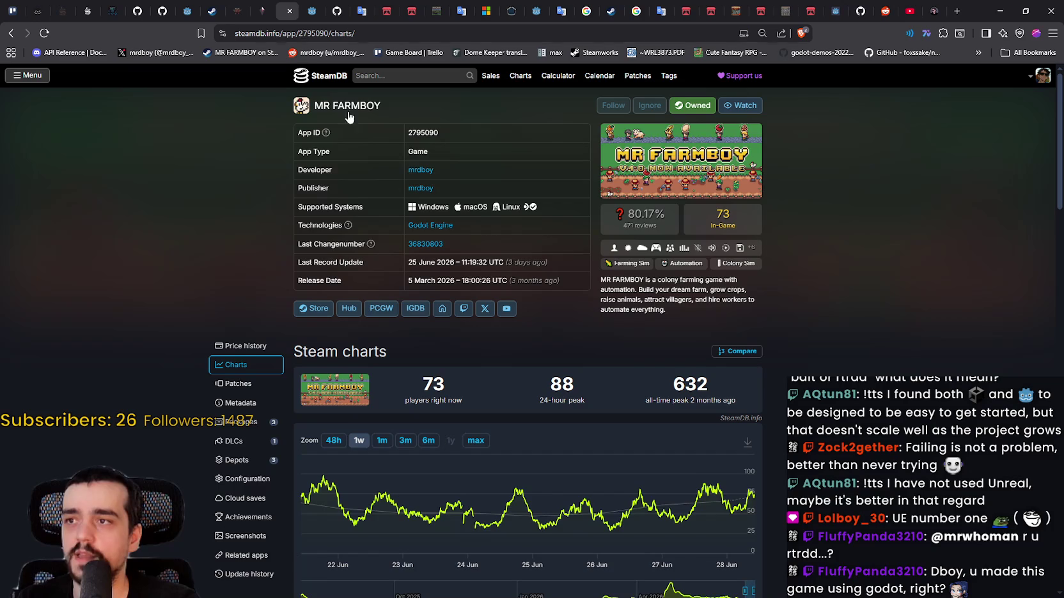
left_click(395, 79)
type("conan exile")
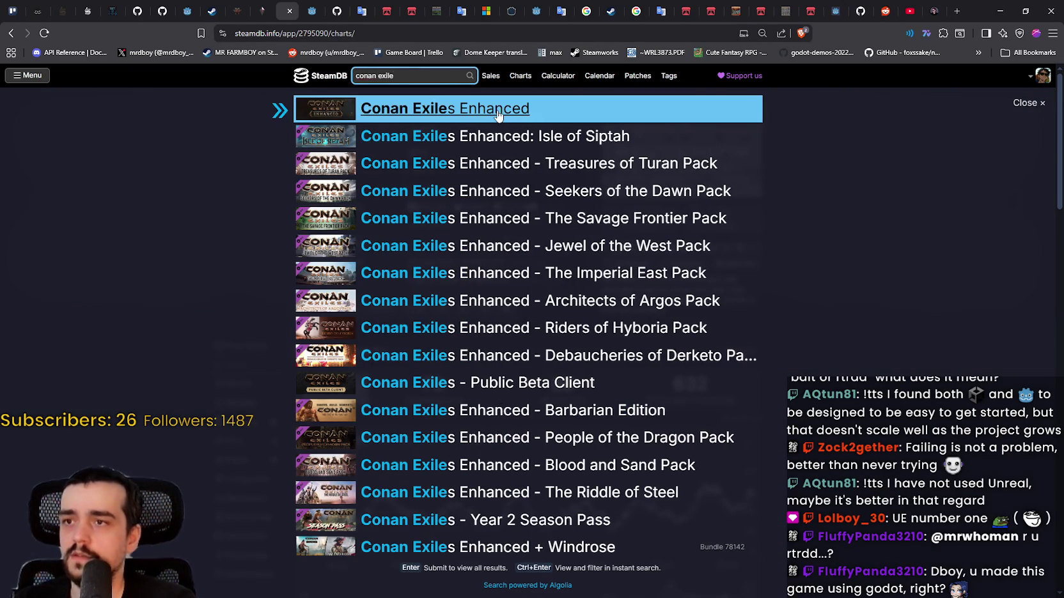
left_click(441, 108)
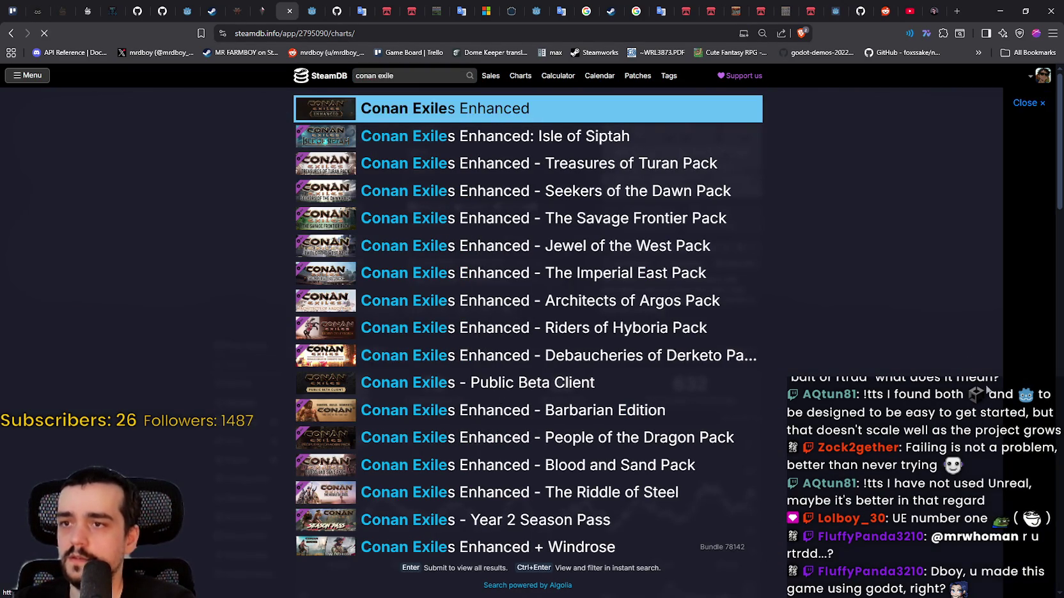
scroll(813, 402, "down", 1)
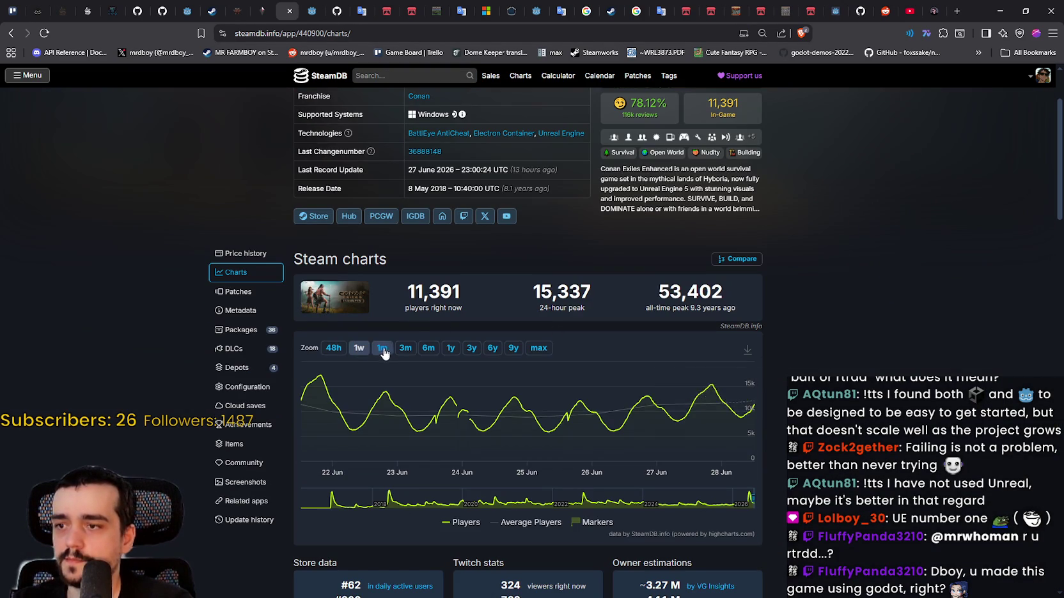
Step: Widen the player chart to six months, showing the 47,949 peak on 10 May, then minimize the browser
left_click(405, 348)
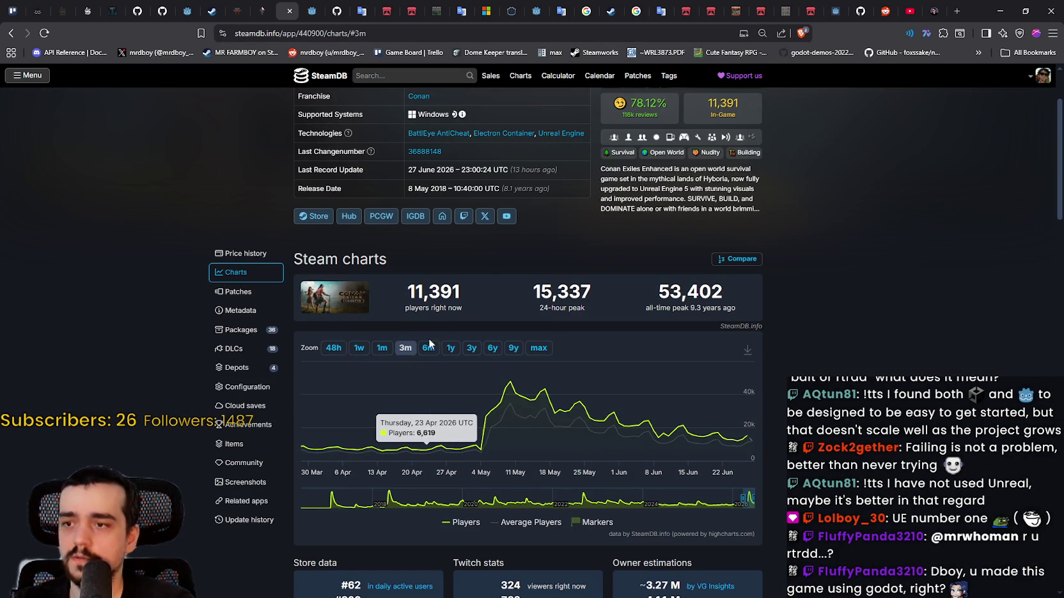
left_click(424, 349)
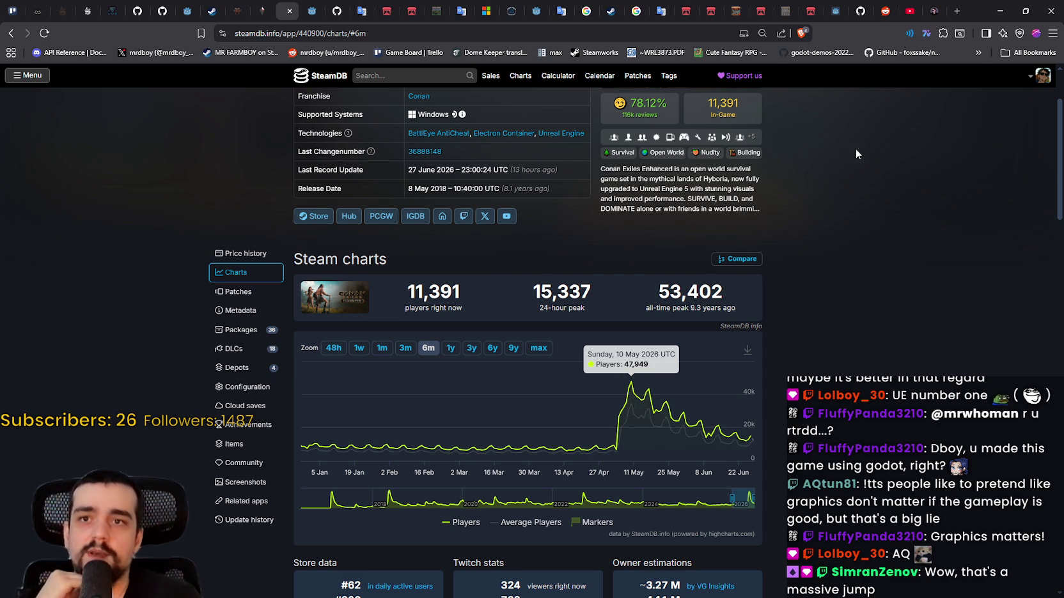
left_click(1003, 11)
scroll(882, 185, "down", 5)
Step: Select and deselect the 'most popular content' caption on the community hub twice
scroll(882, 185, "up", 2)
scroll(882, 185, "up", 3)
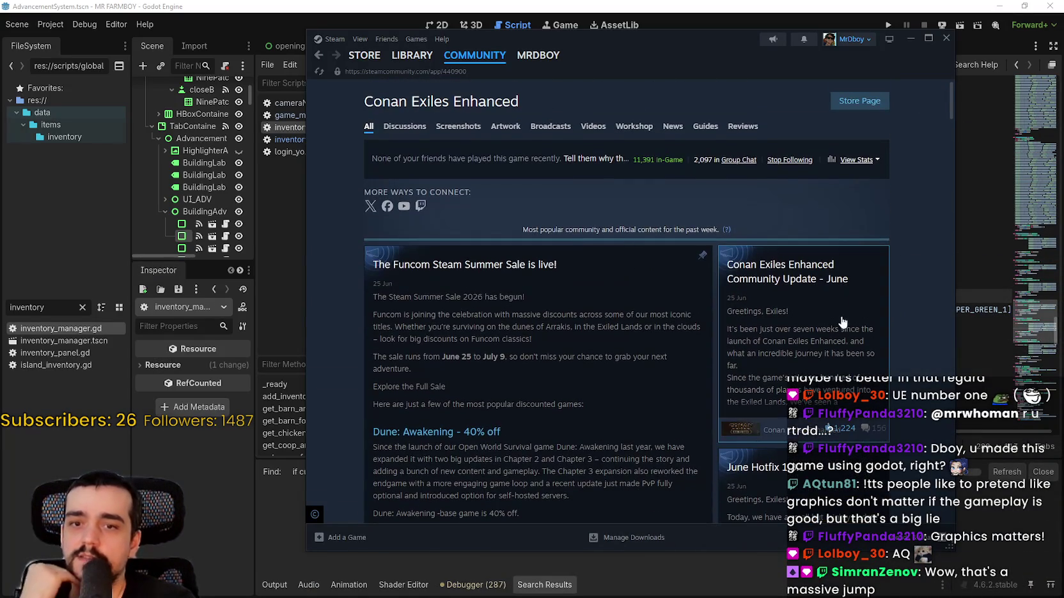
left_click_drag(738, 209, 661, 200)
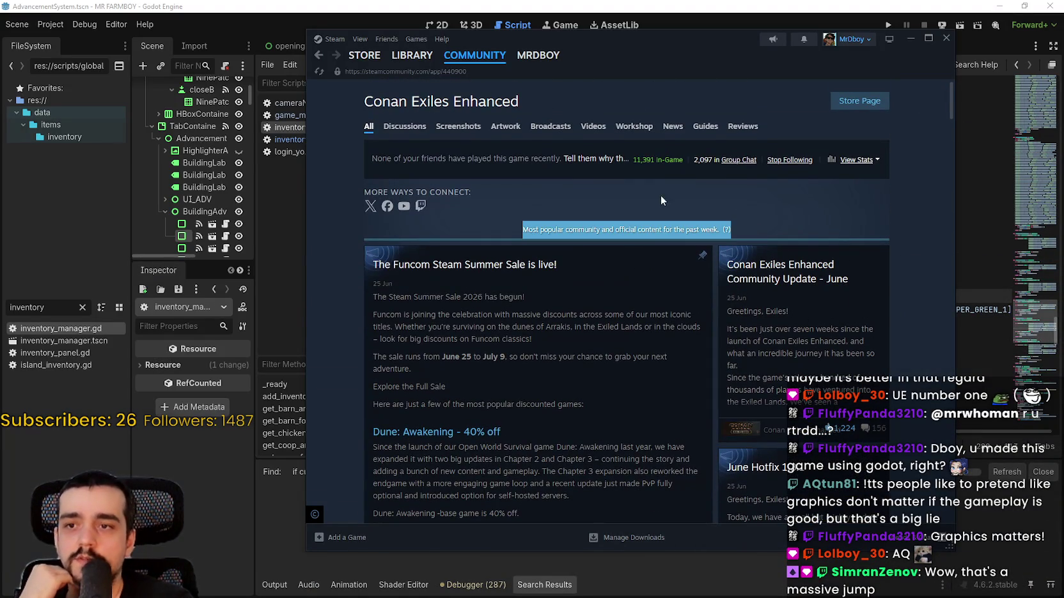
left_click(568, 199)
left_click_drag(519, 230, 734, 220)
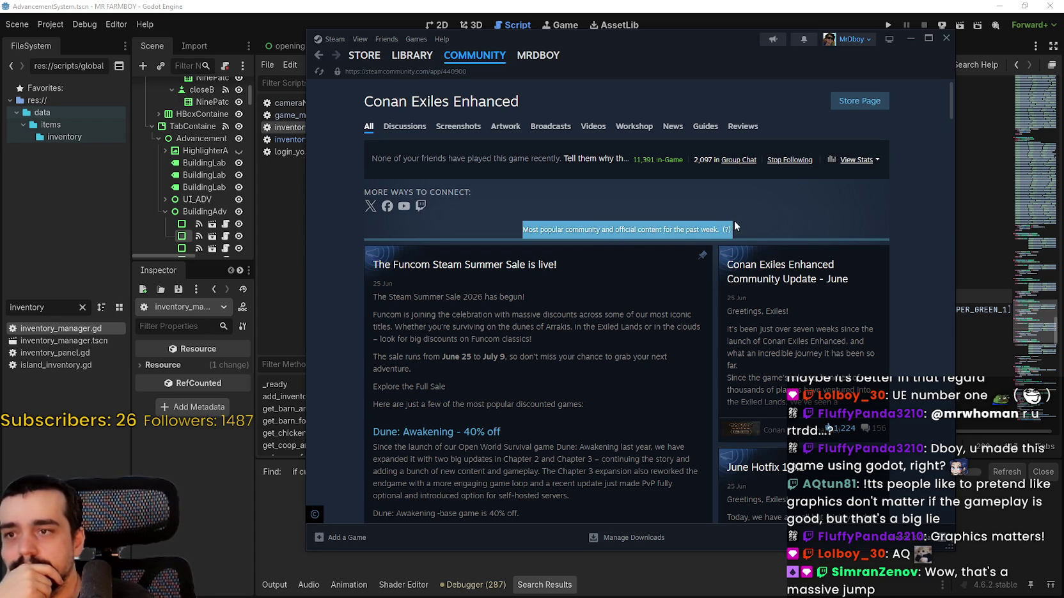
left_click(774, 225)
scroll(892, 308, "down", 2)
scroll(891, 308, "up", 2)
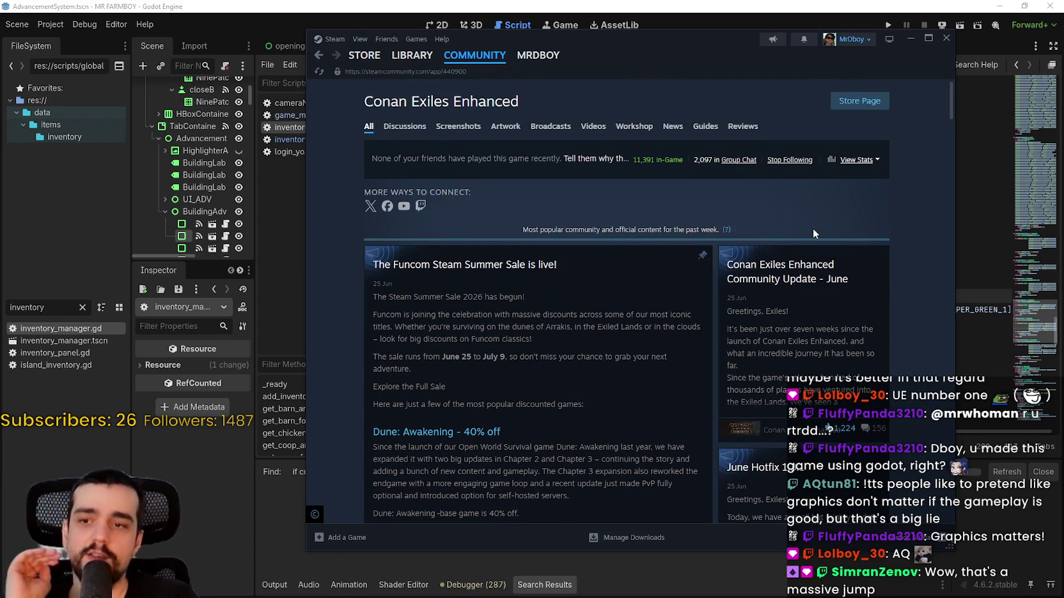
Step: Select the caption a few more times, then return to the Conan Exiles Enhanced store page
left_click_drag(785, 229, 561, 202)
left_click(575, 204)
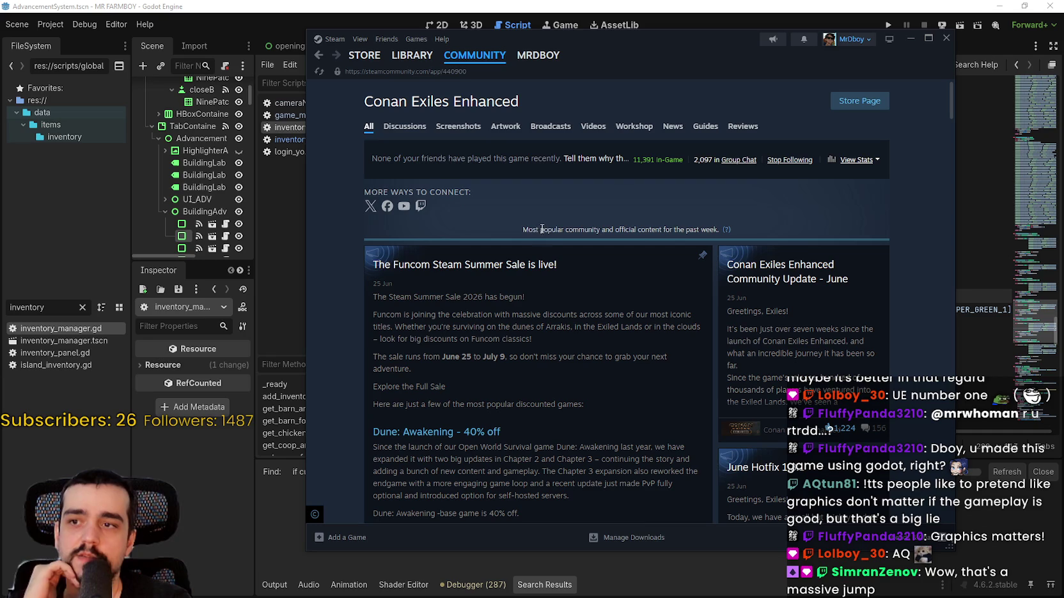
left_click_drag(523, 231, 739, 225)
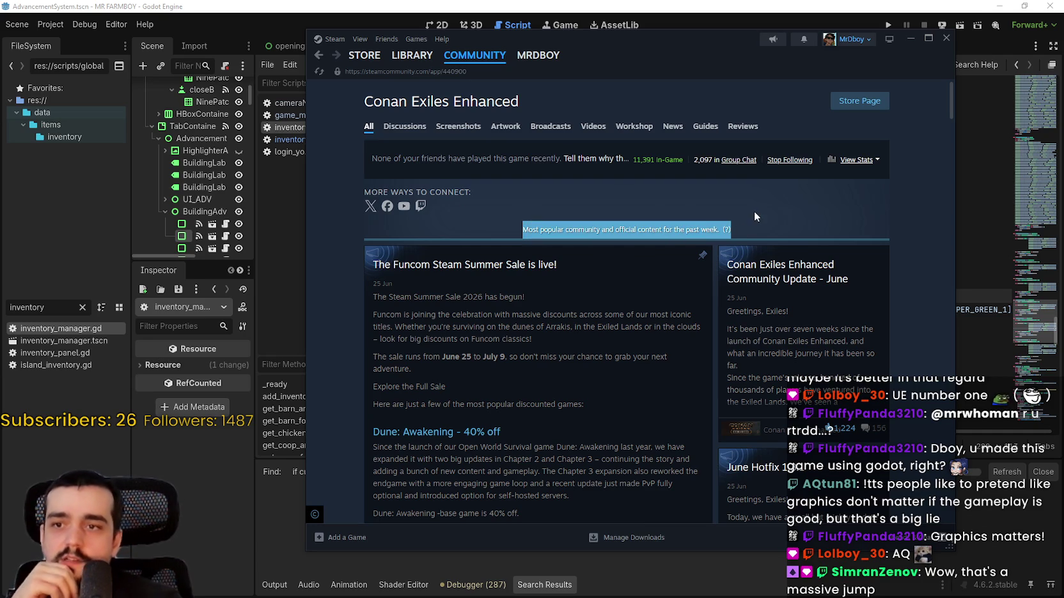
left_click(754, 211)
left_click_drag(517, 221, 764, 222)
left_click(764, 221)
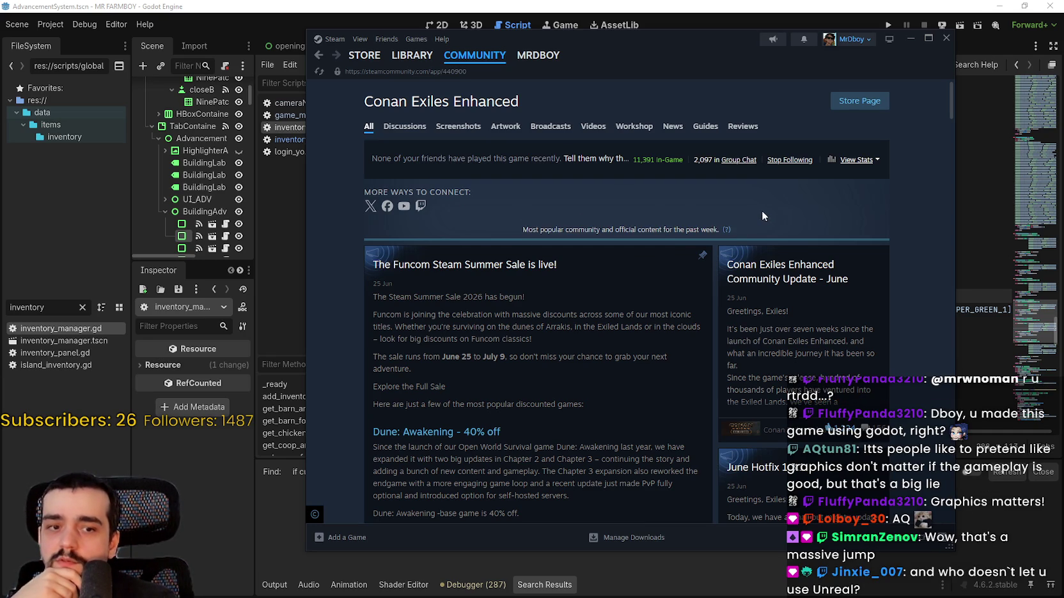
key("alt+Left")
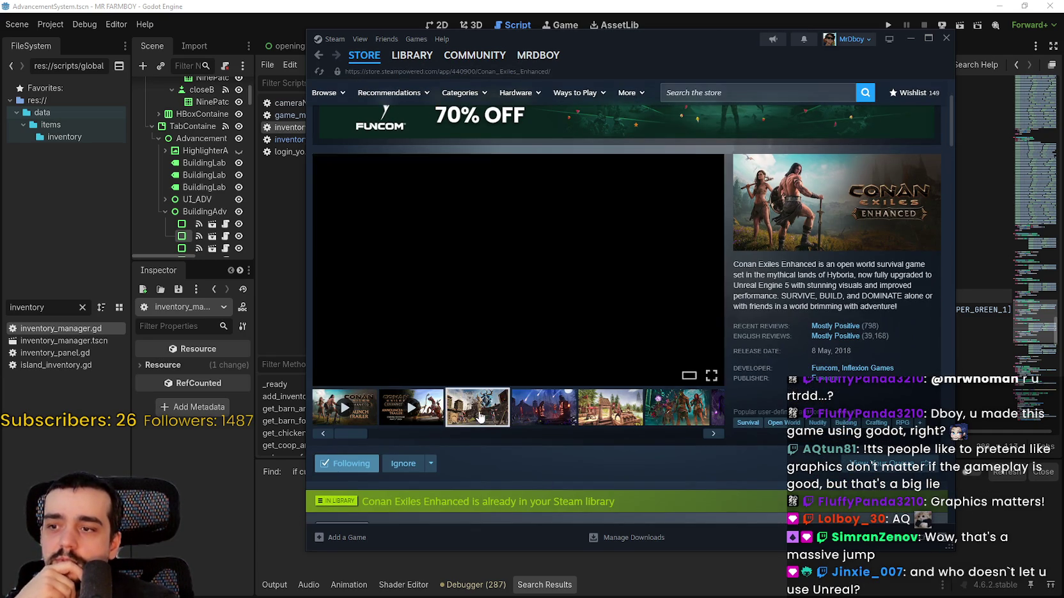
Step: Browse the Conan Exiles screenshots in the enlarged viewer, moving and enlarging the Steam window
left_click(477, 413)
left_click(563, 339)
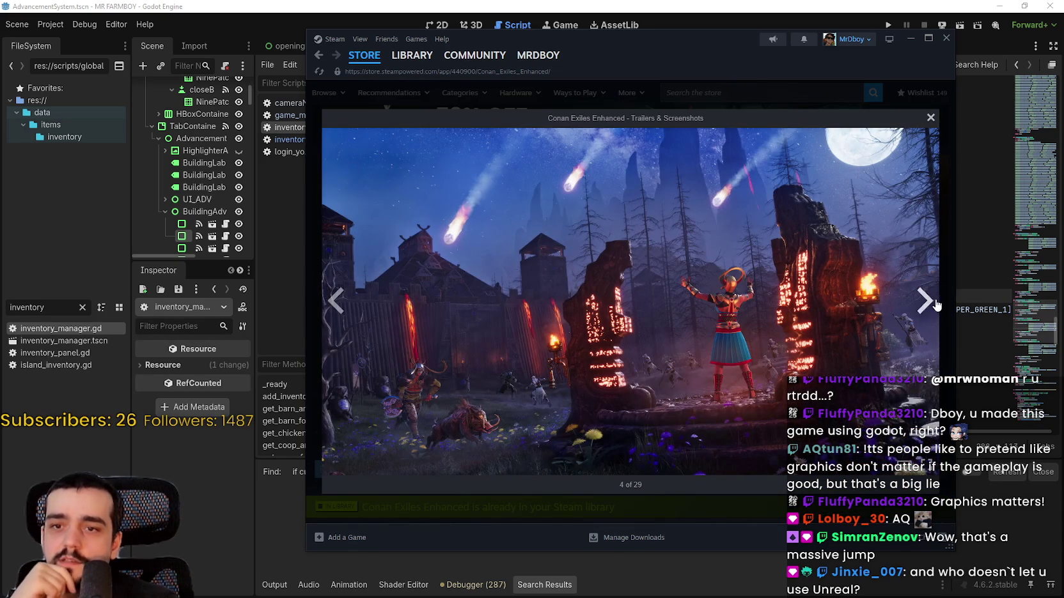
left_click(925, 301)
left_click_drag(770, 81, 704, 79)
left_click_drag(901, 553, 1032, 594)
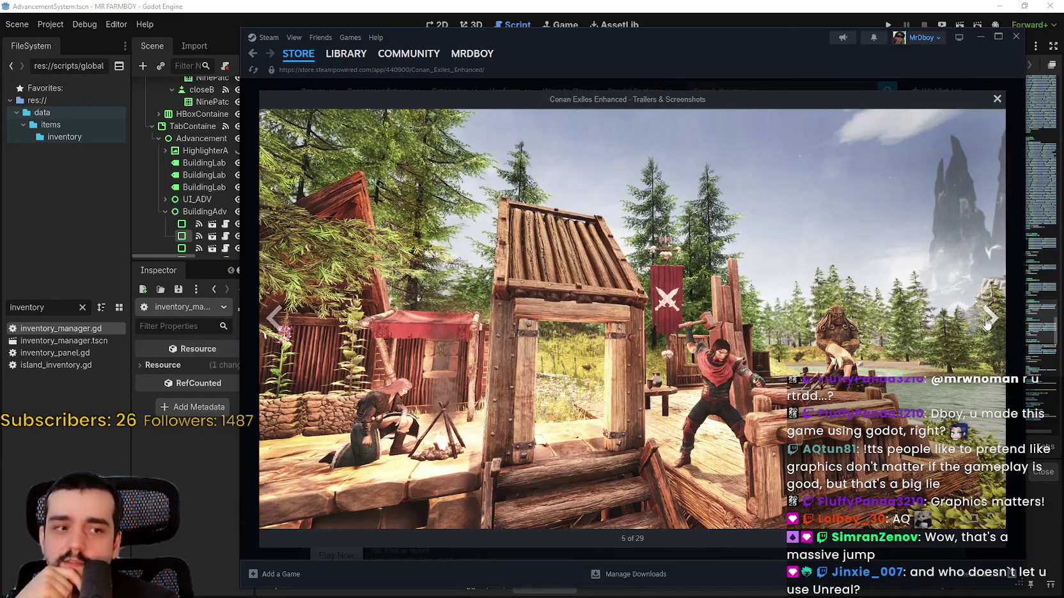
left_click(986, 323)
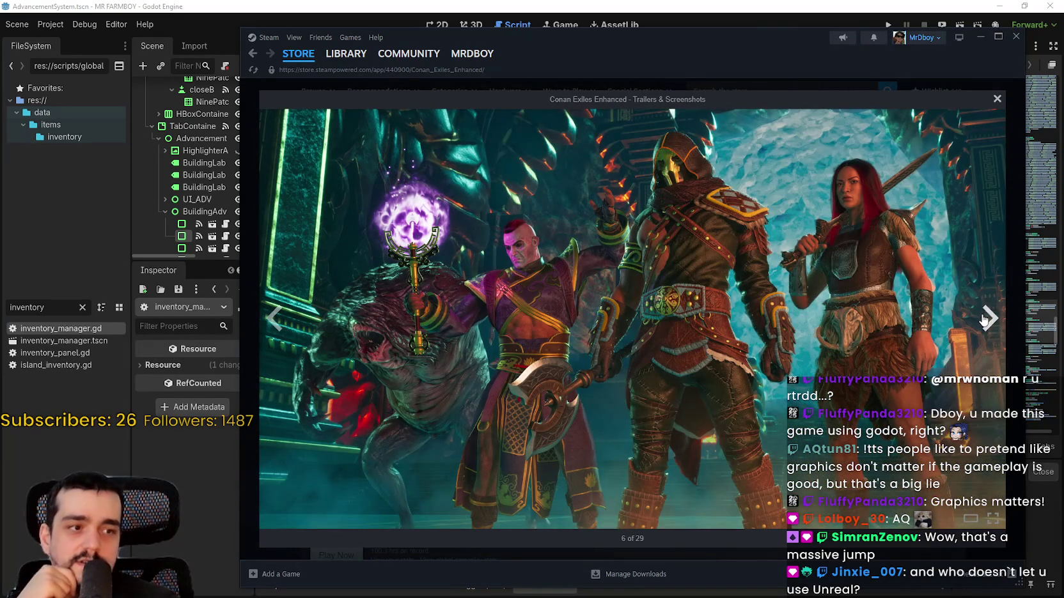
left_click(984, 320)
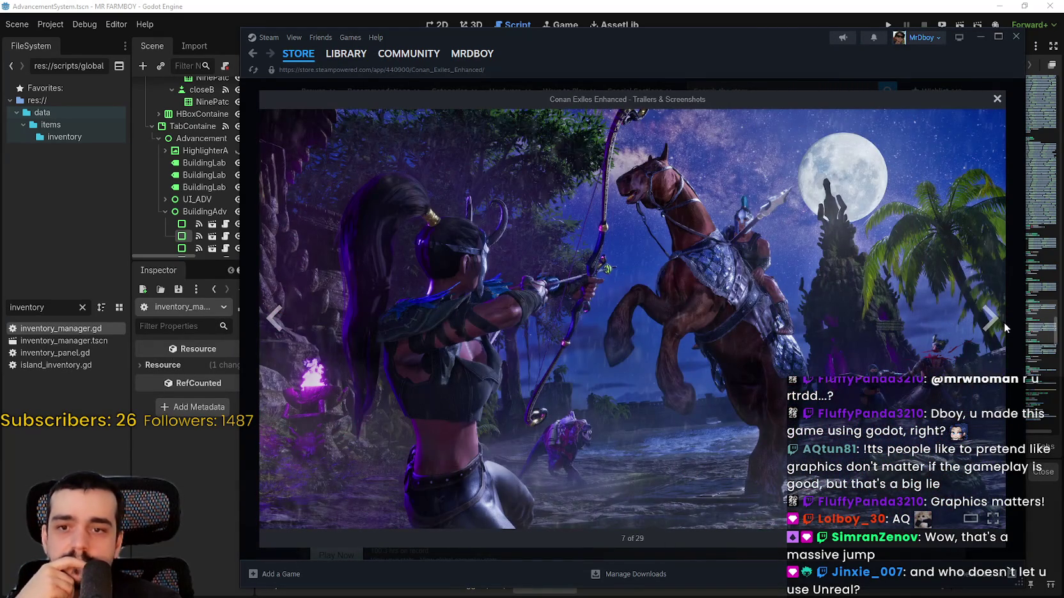
left_click(989, 318)
left_click(995, 100)
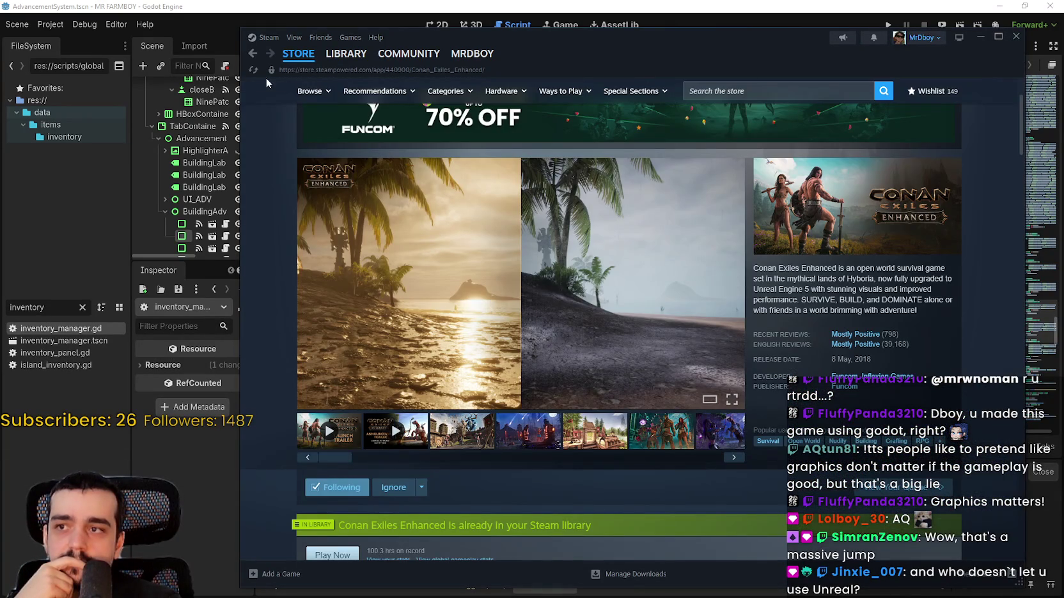
Step: Close Steam and place the caret at lines 286 and 292 of inventory_manager.gd
left_click(298, 54)
left_click(1014, 37)
left_click(789, 267)
left_click_drag(784, 431, 614, 448)
left_click(666, 346)
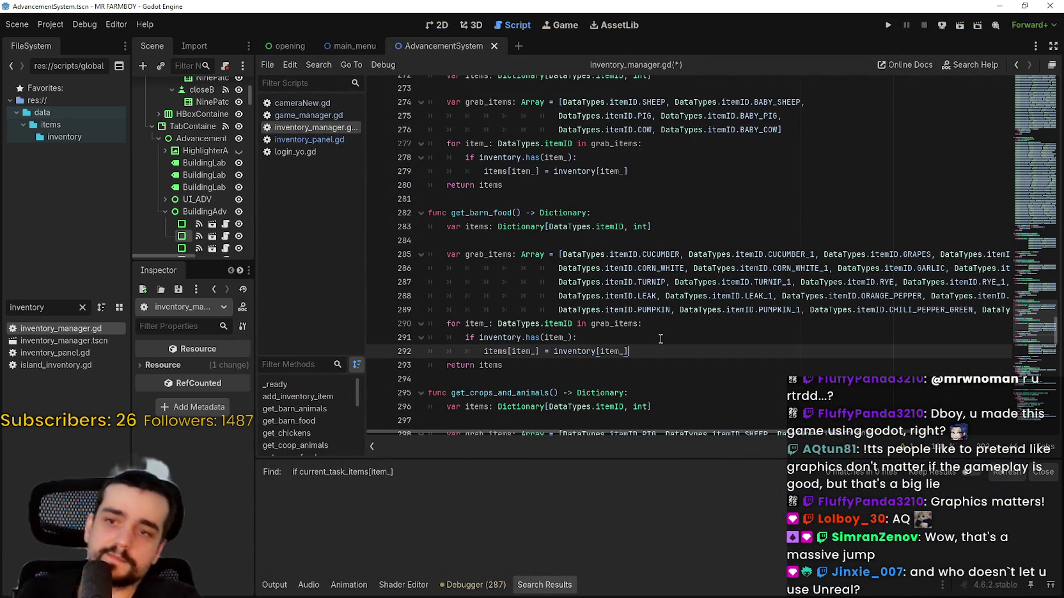
Step: Save inventory_manager.gd and show the Output log in the bottom panel
key("ctrl+s")
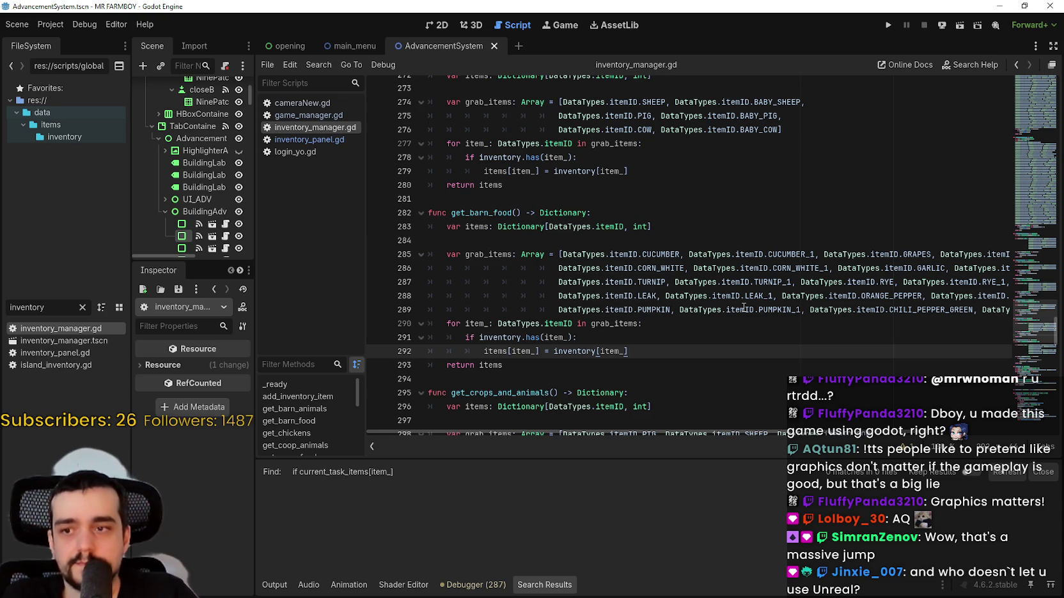
mouse_move(744, 308)
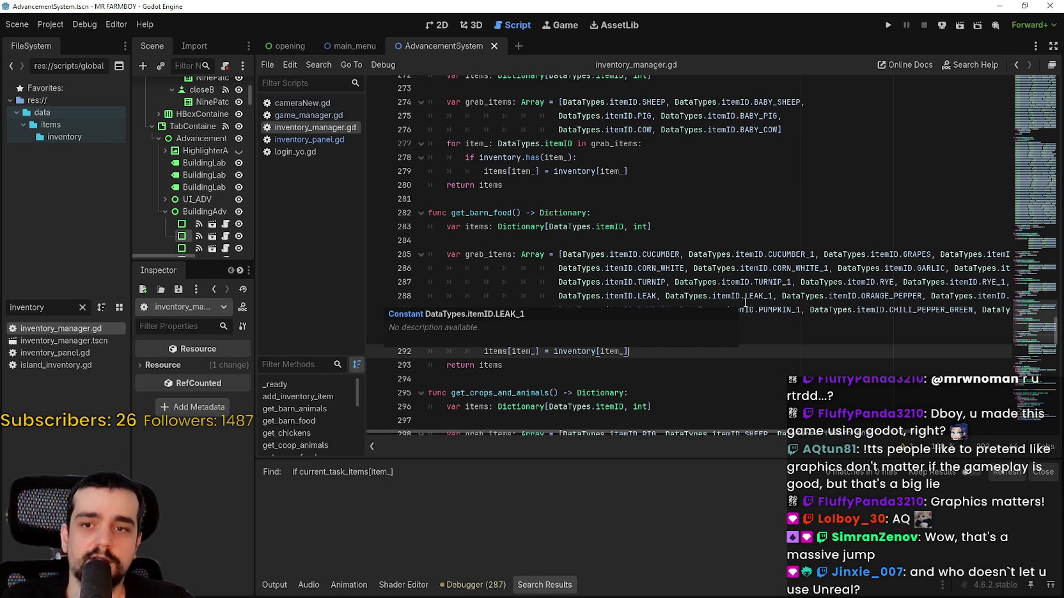
left_click(788, 325)
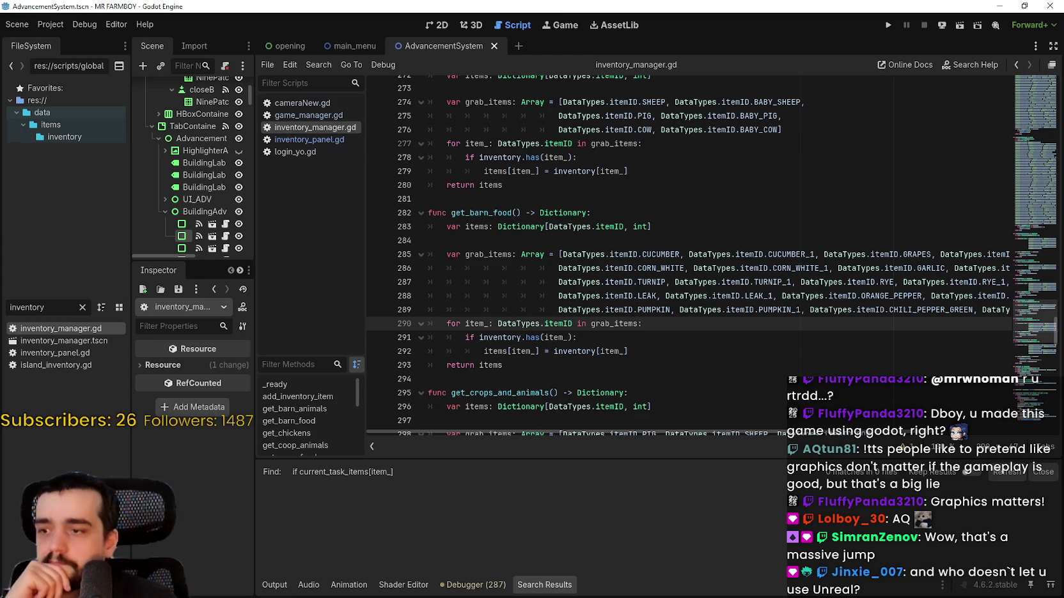
left_click(275, 585)
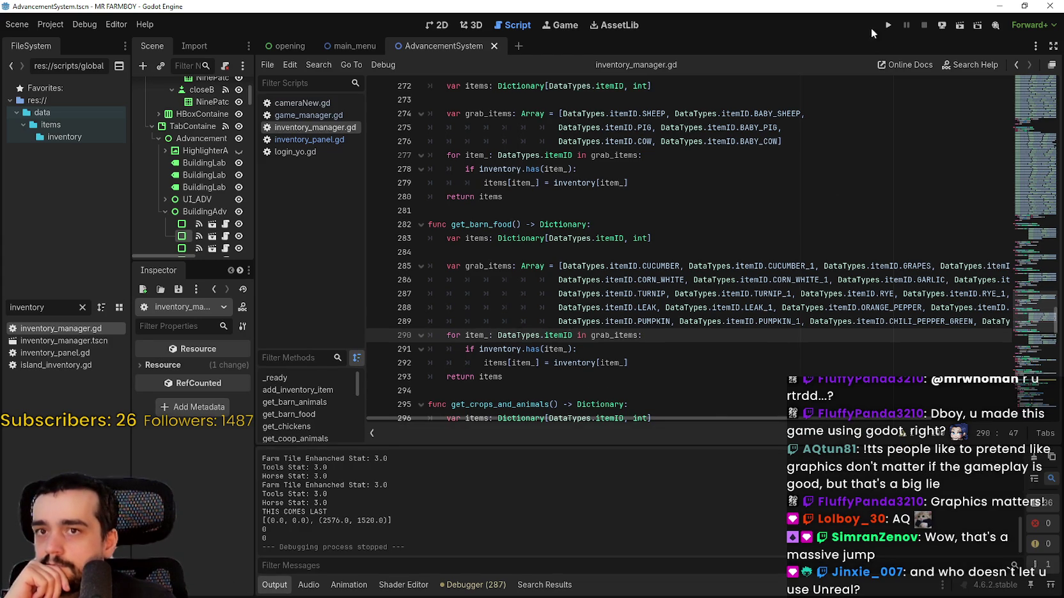
Step: Review get_barn_food's five crop and _1 variant pairs, and get_crops_and_animals
scroll(639, 250, "down", 2)
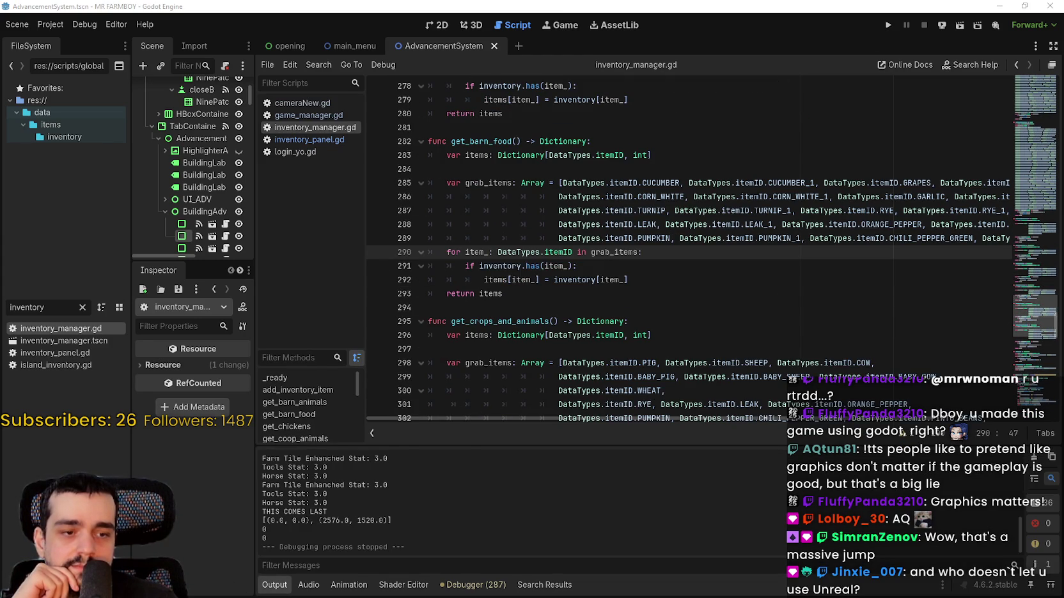
scroll(874, 199, "down", 1)
scroll(773, 240, "up", 1)
scroll(773, 237, "down", 1)
scroll(773, 236, "up", 1)
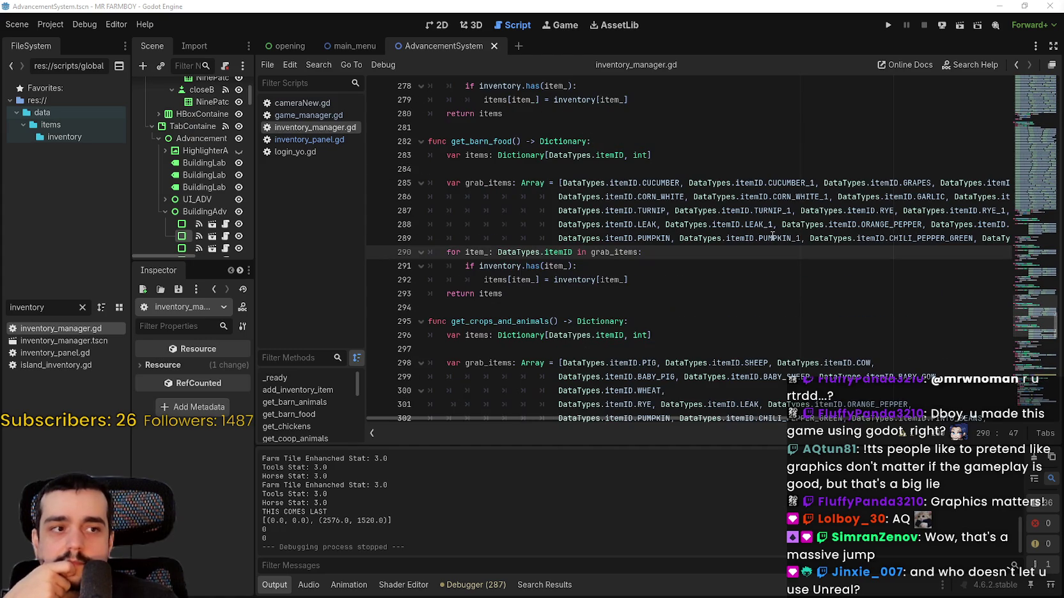
scroll(791, 223, "down", 3)
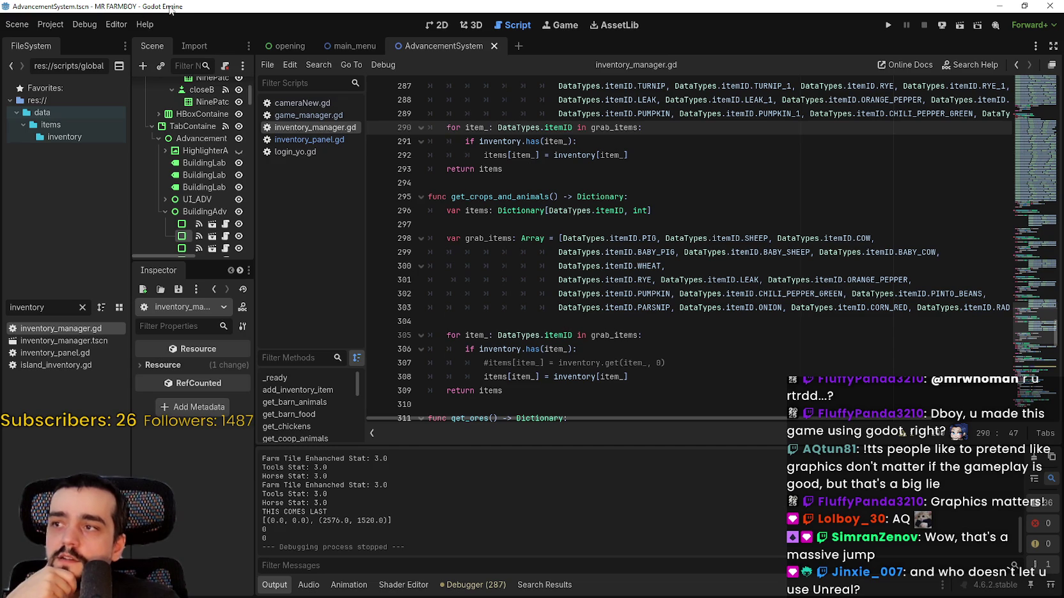
left_click(632, 326)
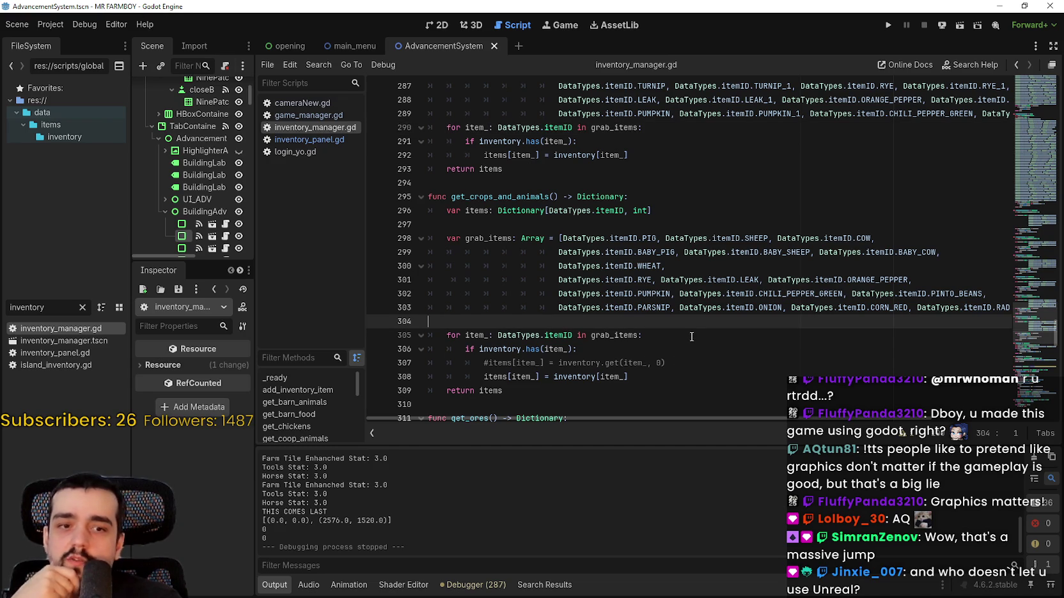
scroll(691, 337, "down", 2)
left_click(681, 310)
left_click(676, 317)
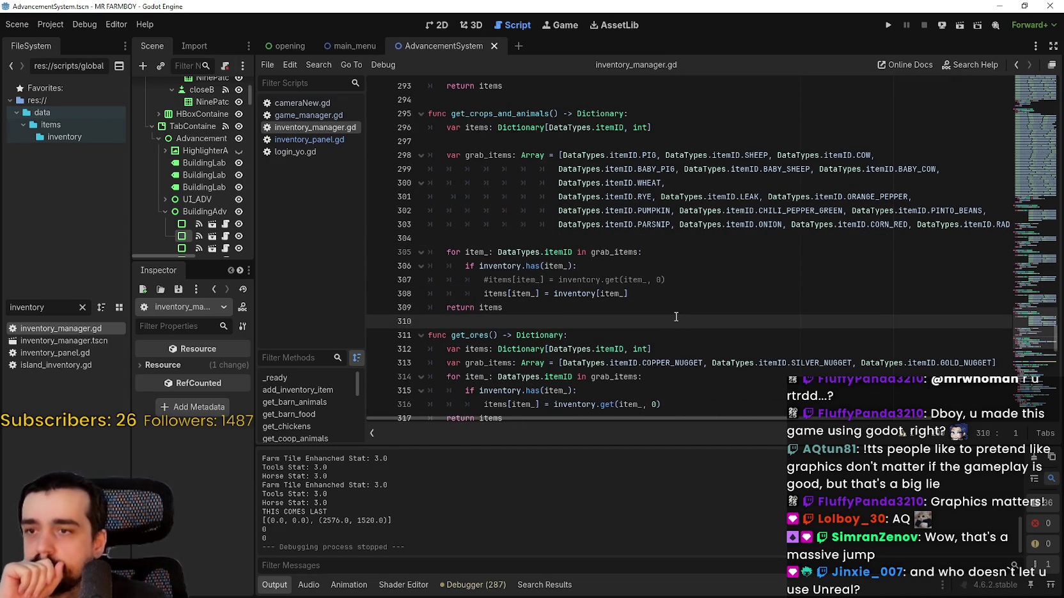
scroll(675, 315, "up", 3)
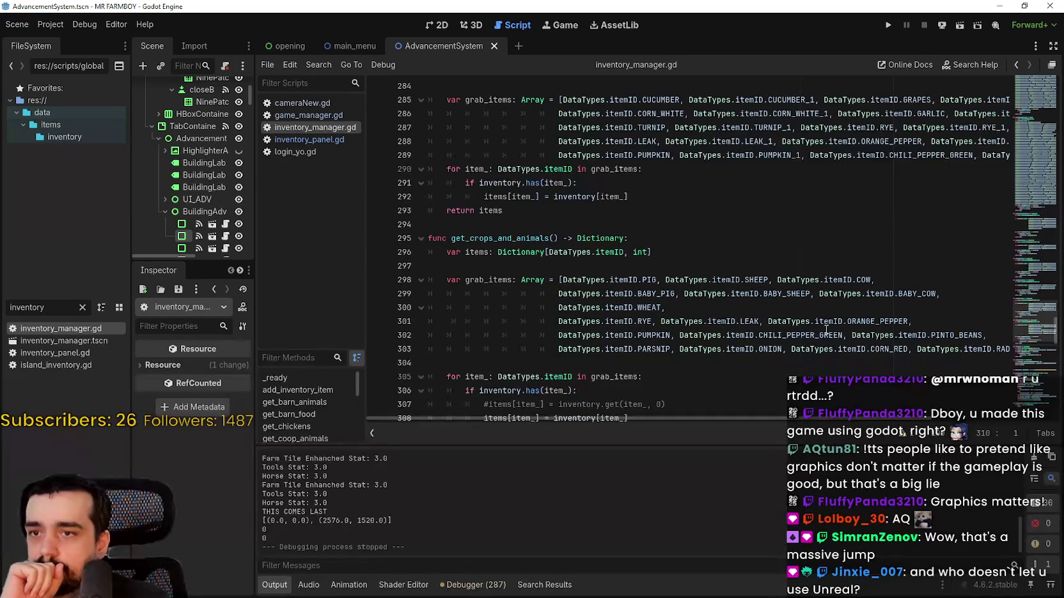
scroll(775, 307, "up", 3)
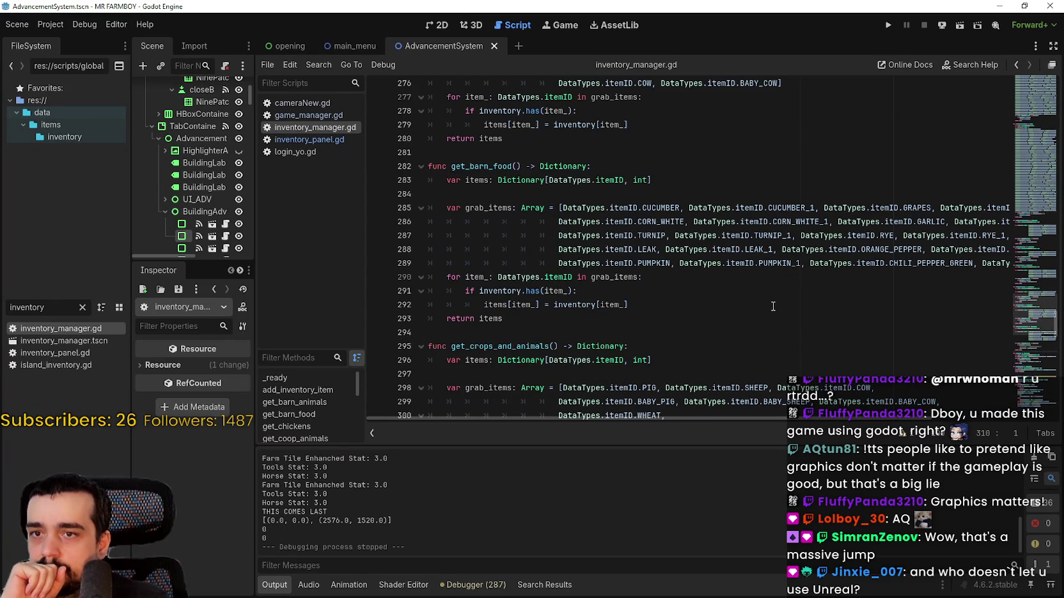
scroll(800, 417, "right", 3)
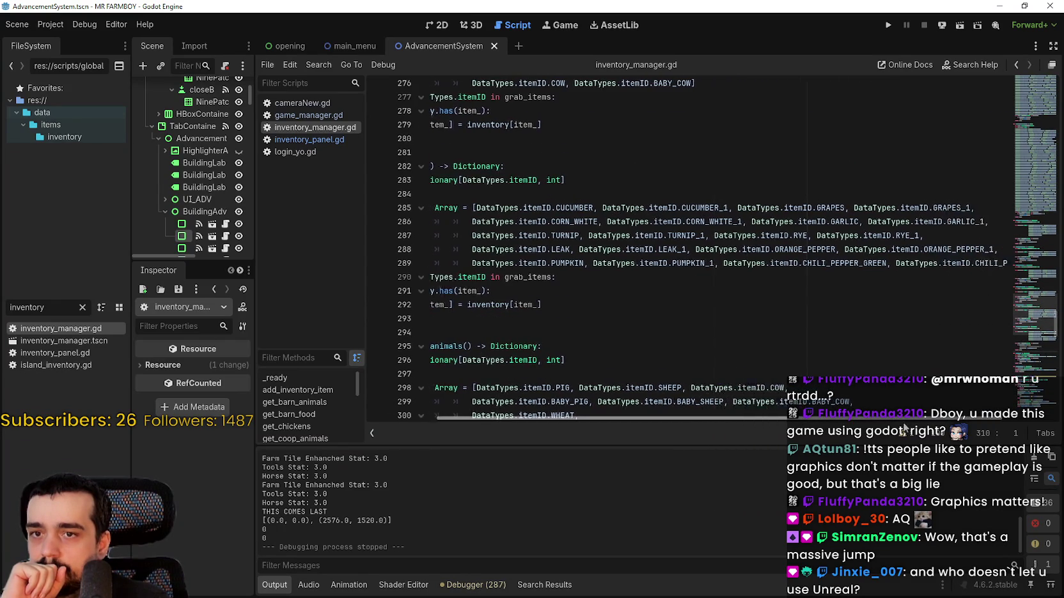
scroll(944, 435, "left", 3)
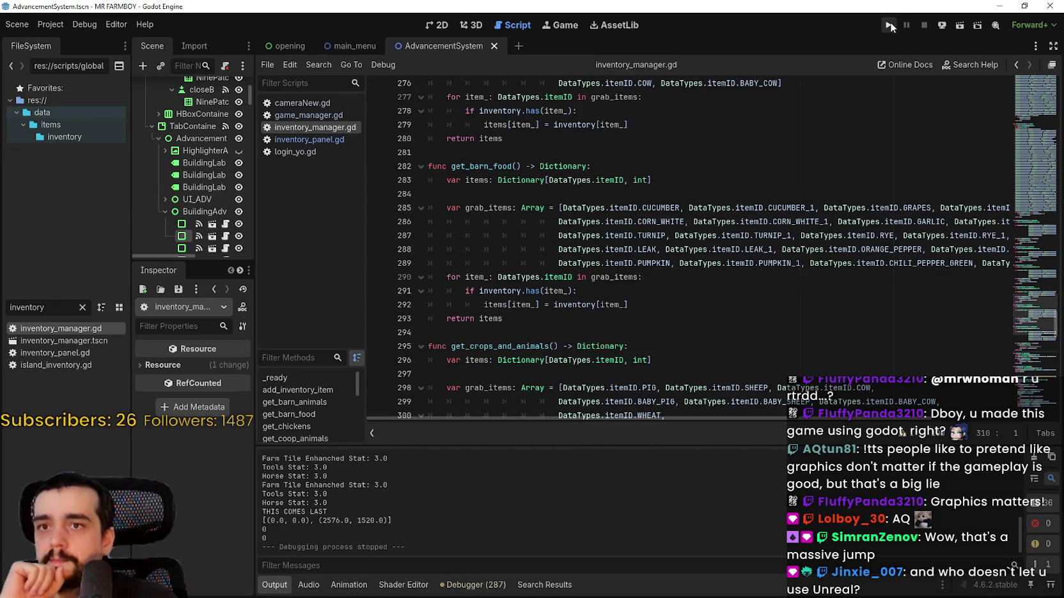
Step: Run MR FARMBOY in debug, position its window, and load Save 1 (Normal) via Continue
left_click(712, 263, "ctrl")
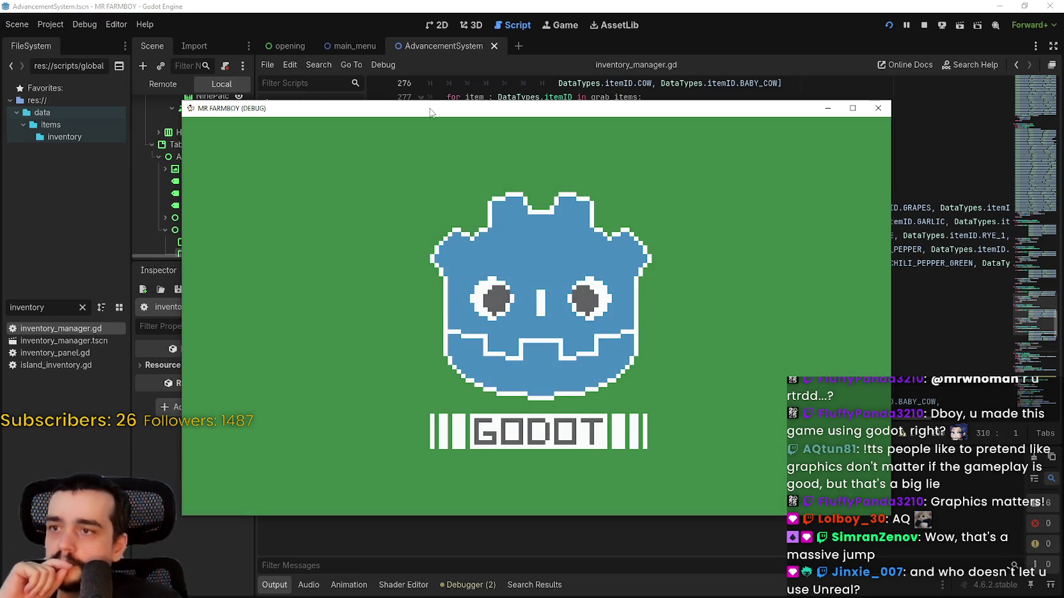
left_click_drag(430, 109, 488, 31)
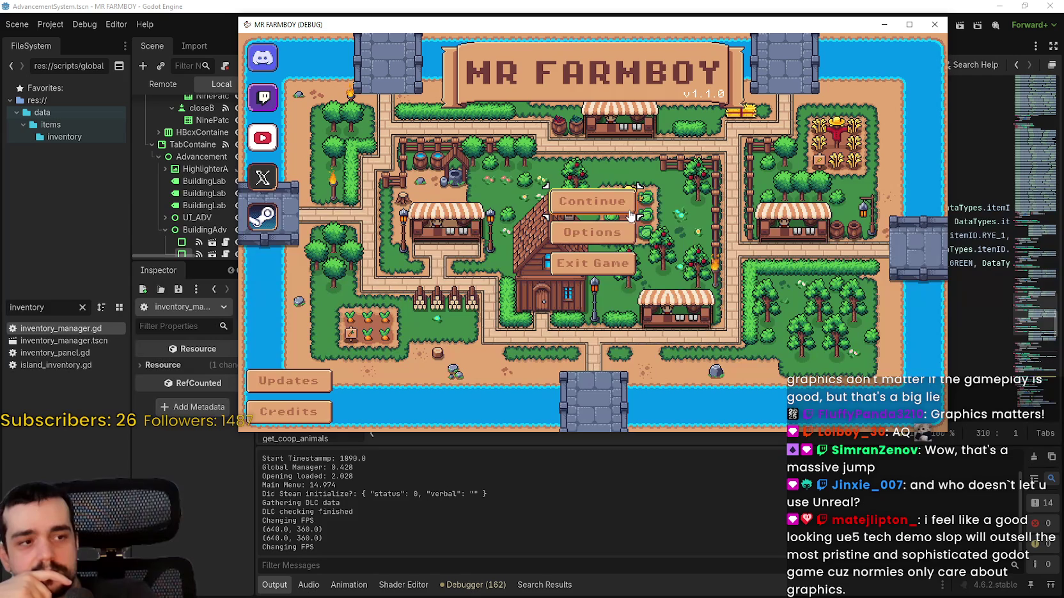
left_click(623, 204)
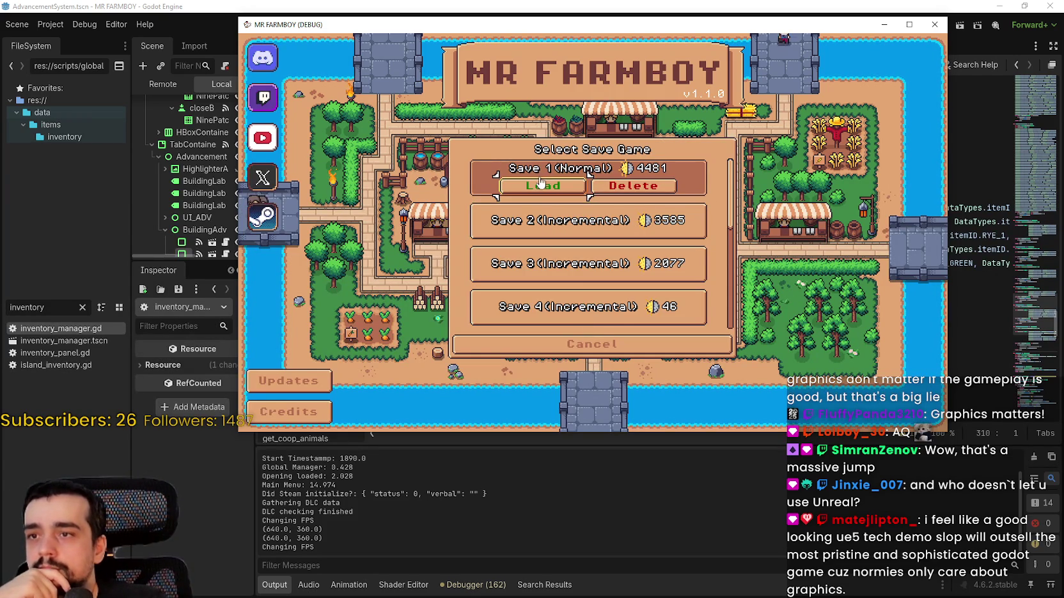
left_click(538, 185)
left_click_drag(696, 28, 823, 252)
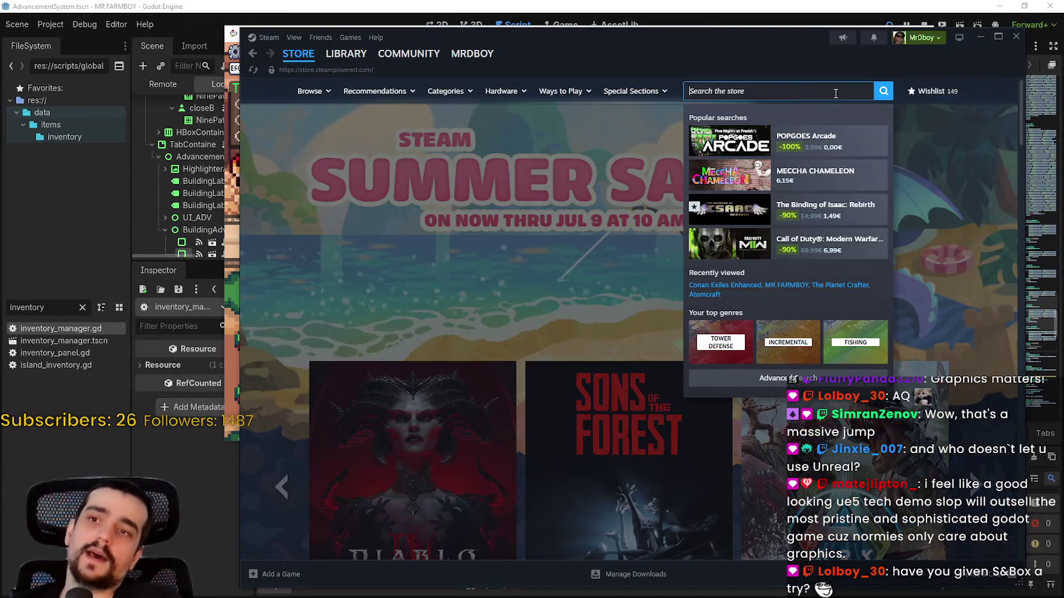
Step: Search the Steam store for 's&box' and open its store page
left_click(832, 92)
type("s")
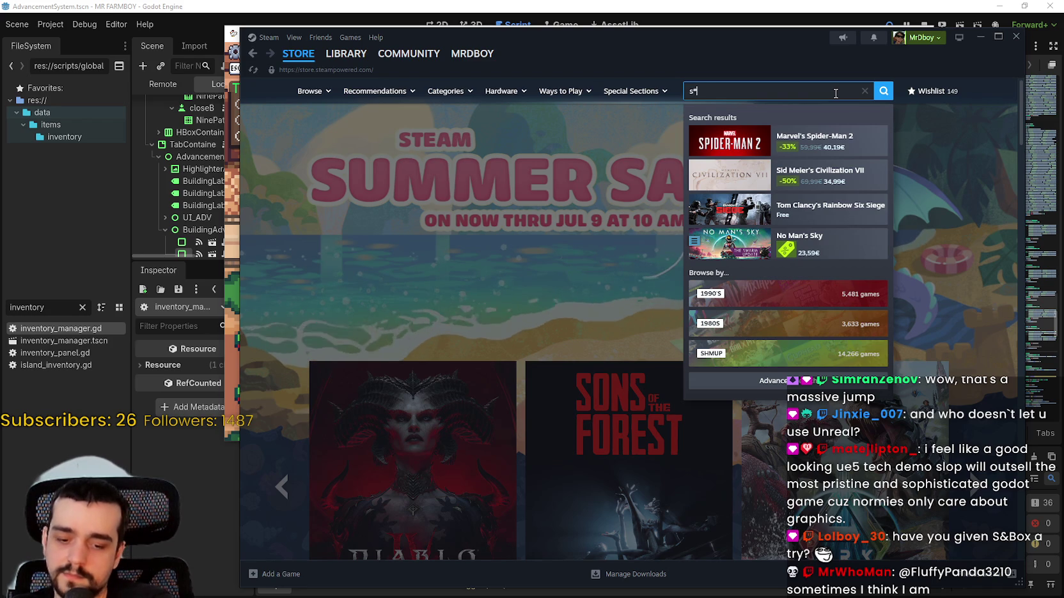
type("tk")
key("BackSpace")
key("BackSpace")
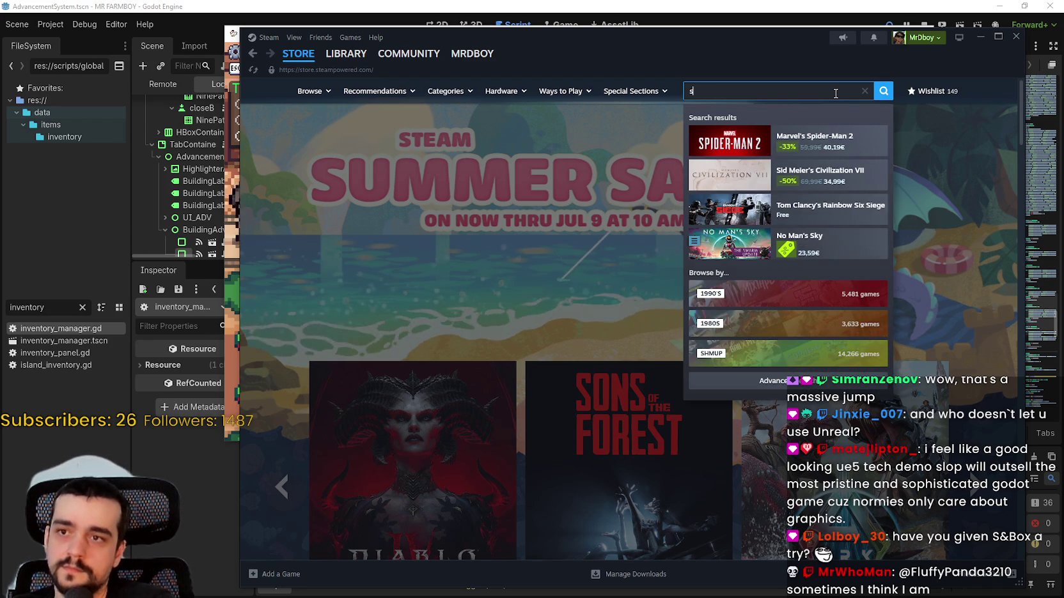
type("&box")
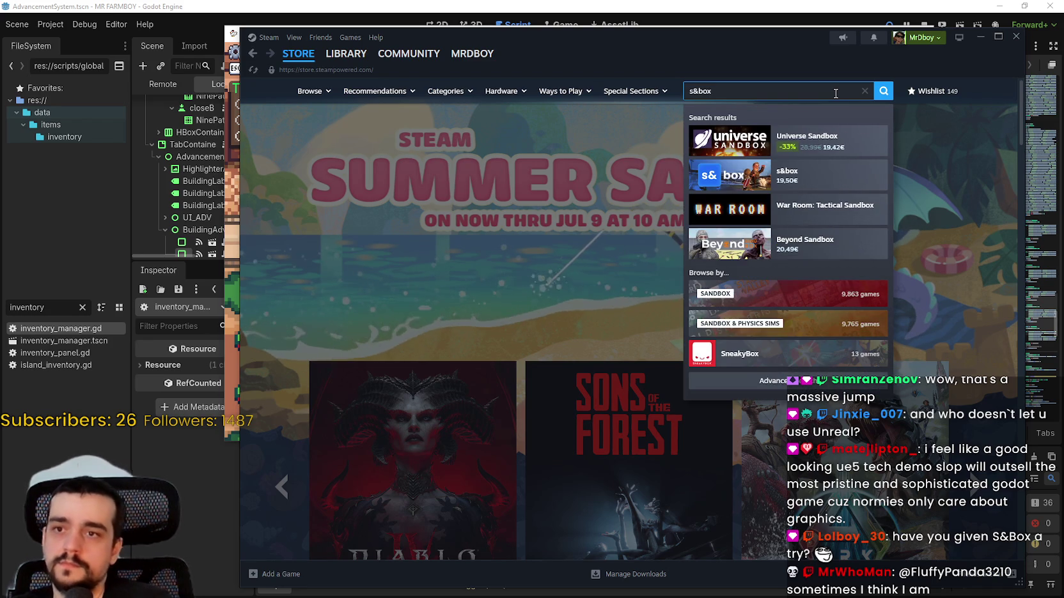
left_click(855, 185)
Step: Step through the s&box trailer and screenshots, then open its community hub
left_click(422, 424)
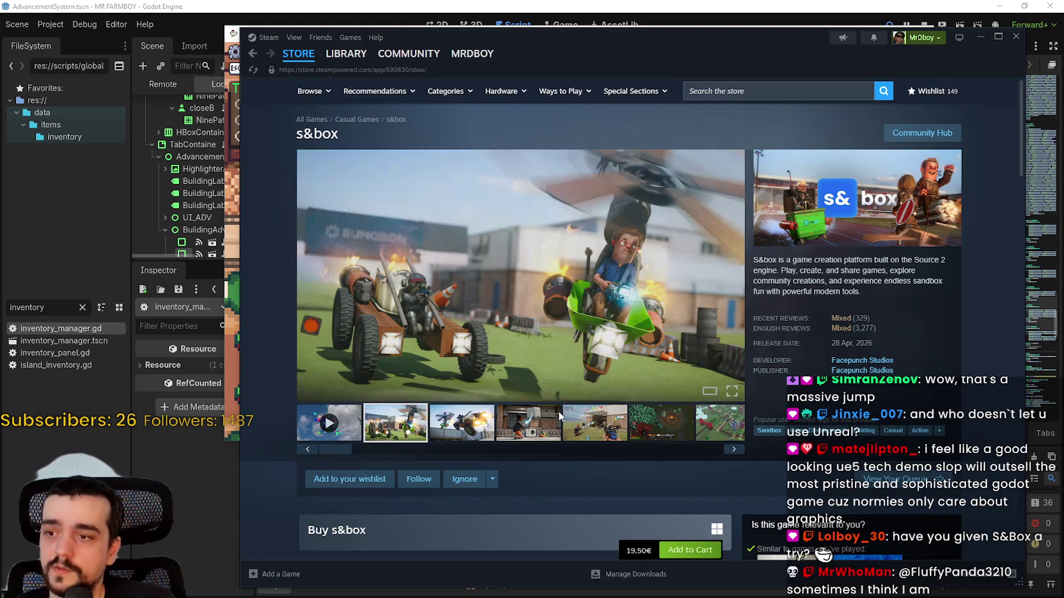
left_click(460, 422)
left_click(595, 421)
left_click(661, 422)
left_click(718, 439)
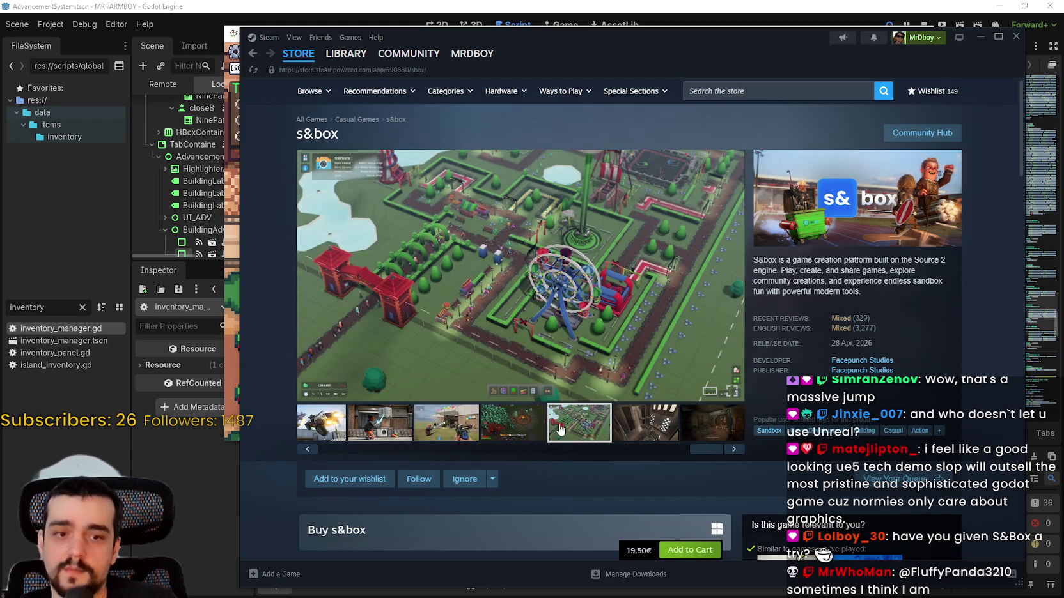
left_click(645, 438)
left_click(694, 441)
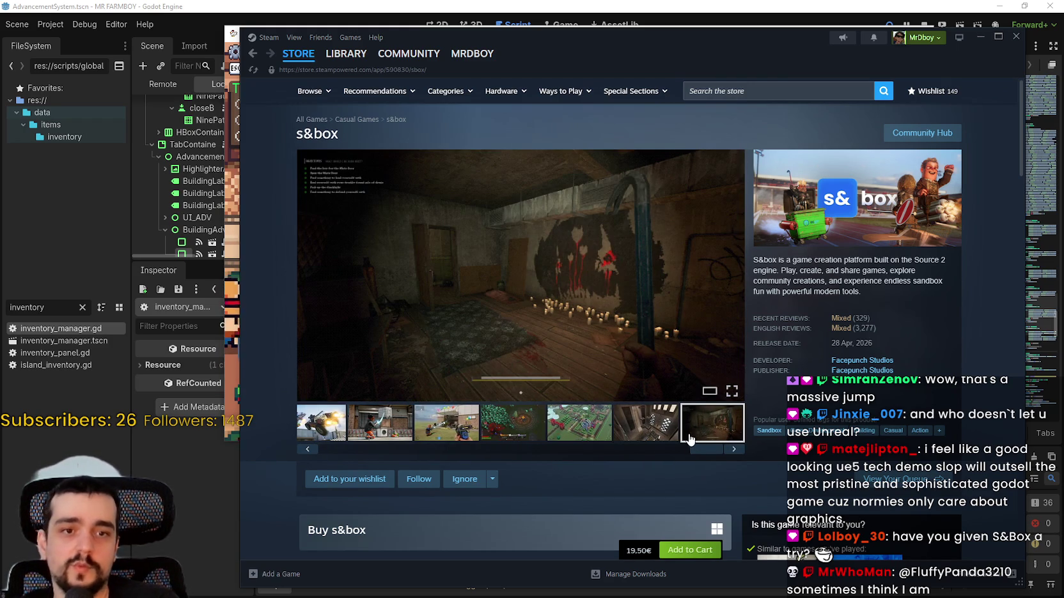
left_click(513, 422)
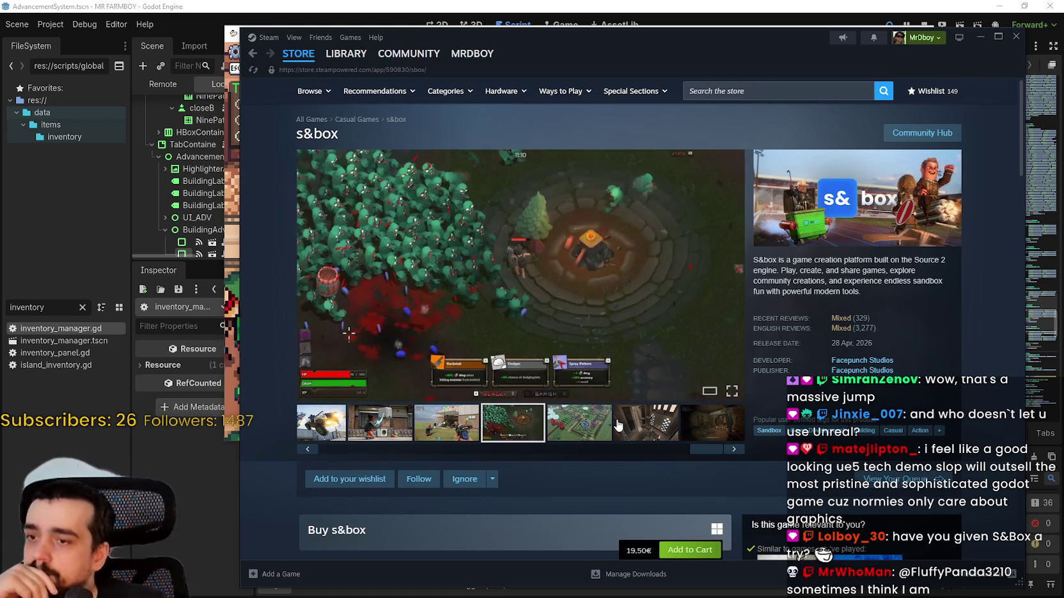
left_click(646, 422)
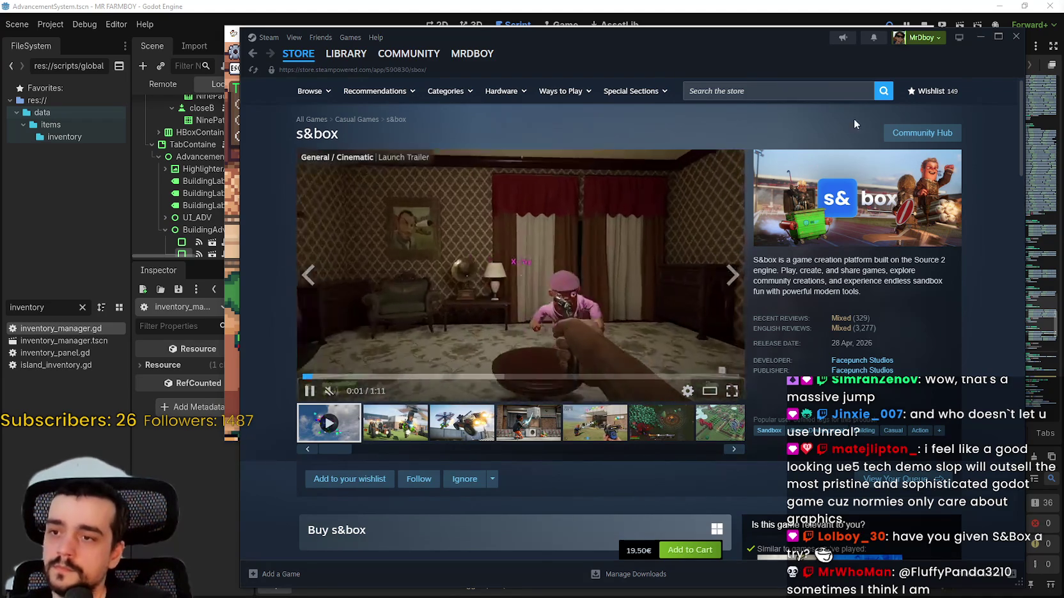
left_click(922, 132)
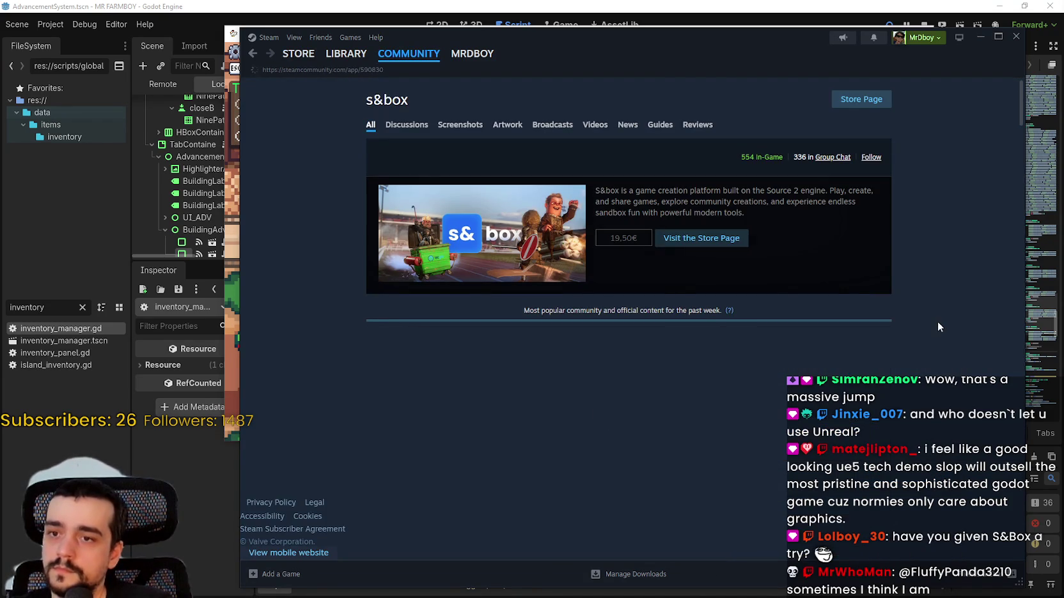
Step: Scroll through the posts on the s&box community hub
scroll(934, 319, "down", 3)
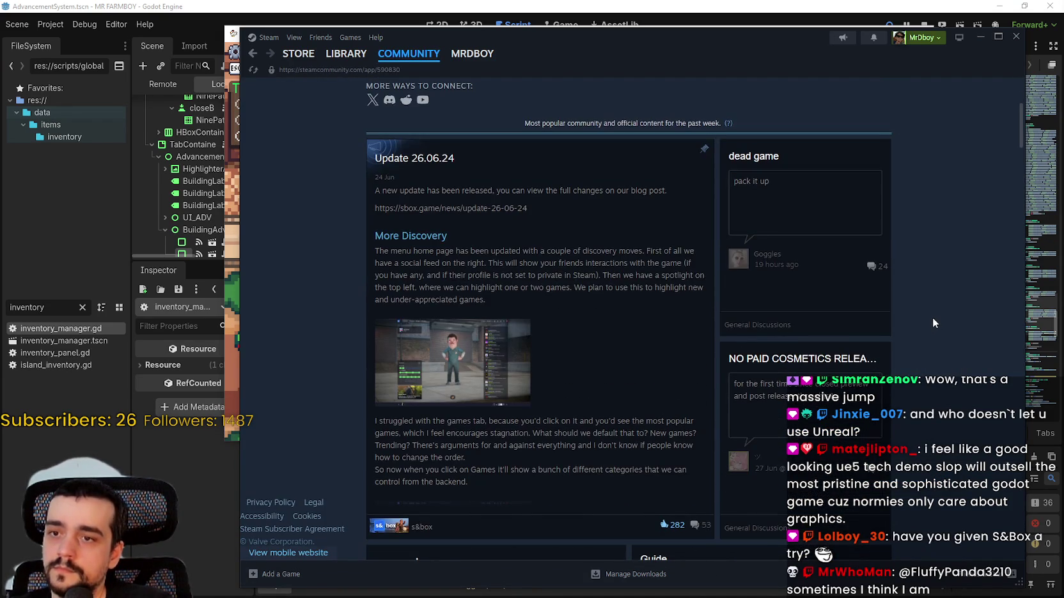
scroll(930, 317, "down", 2)
scroll(930, 317, "up", 2)
scroll(901, 316, "down", 2)
scroll(902, 316, "down", 7)
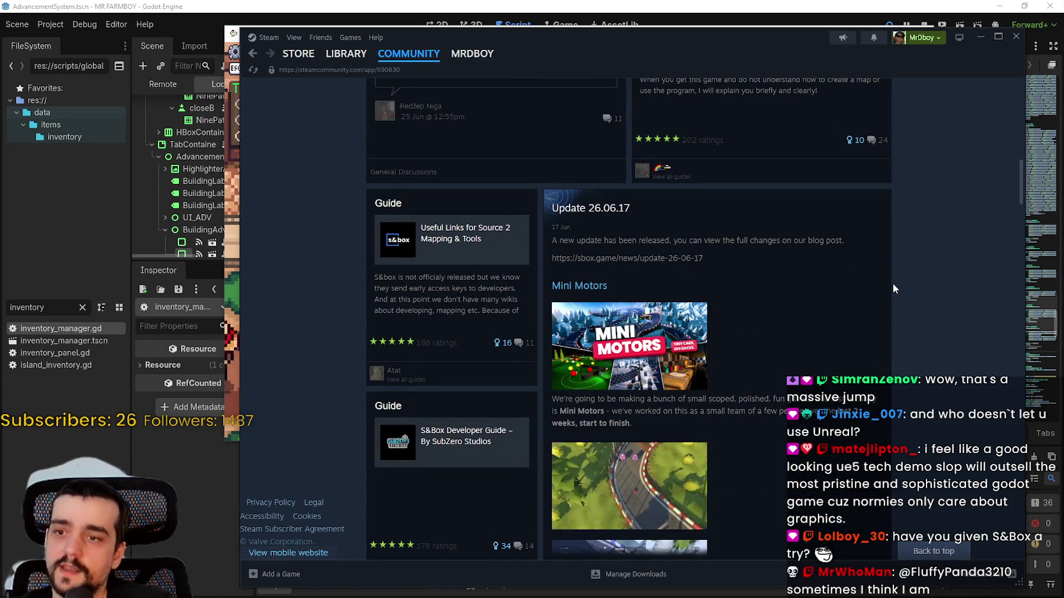
scroll(894, 288, "down", 1)
scroll(892, 289, "down", 8)
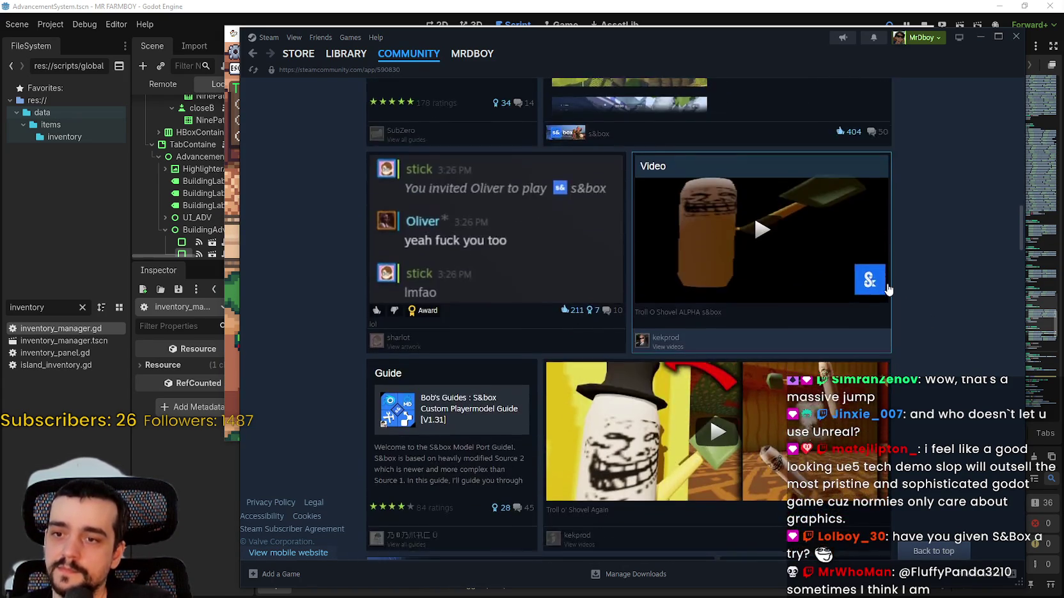
scroll(882, 294, "down", 7)
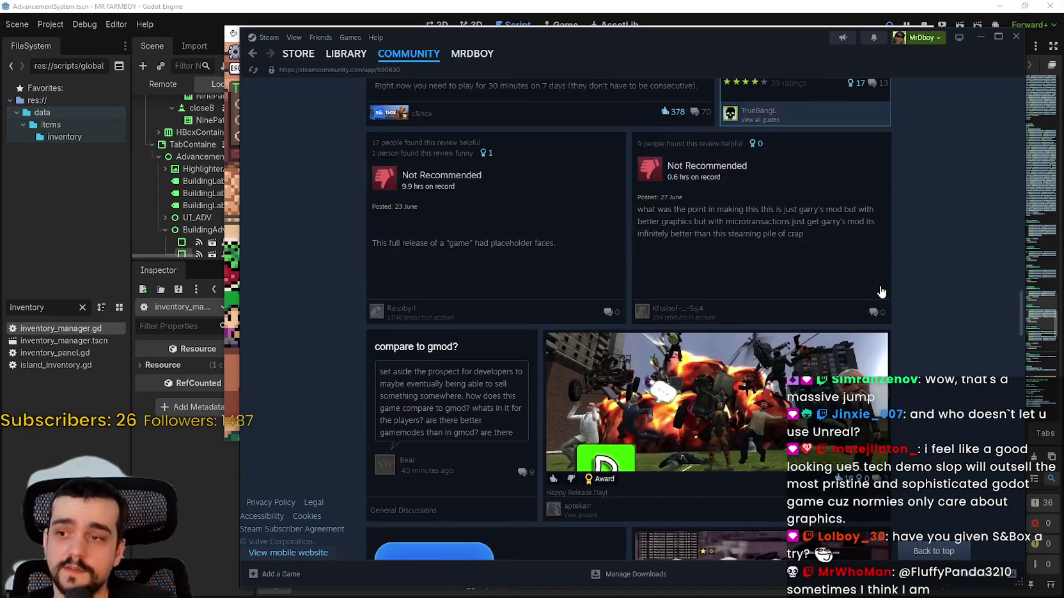
scroll(568, 269, "up", 5)
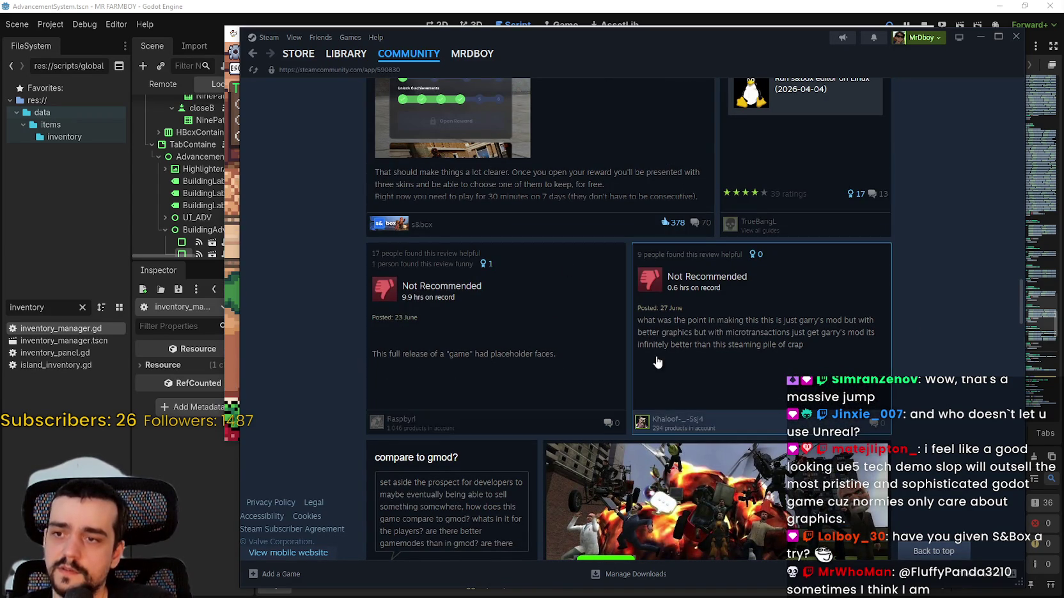
scroll(639, 365, "down", 5)
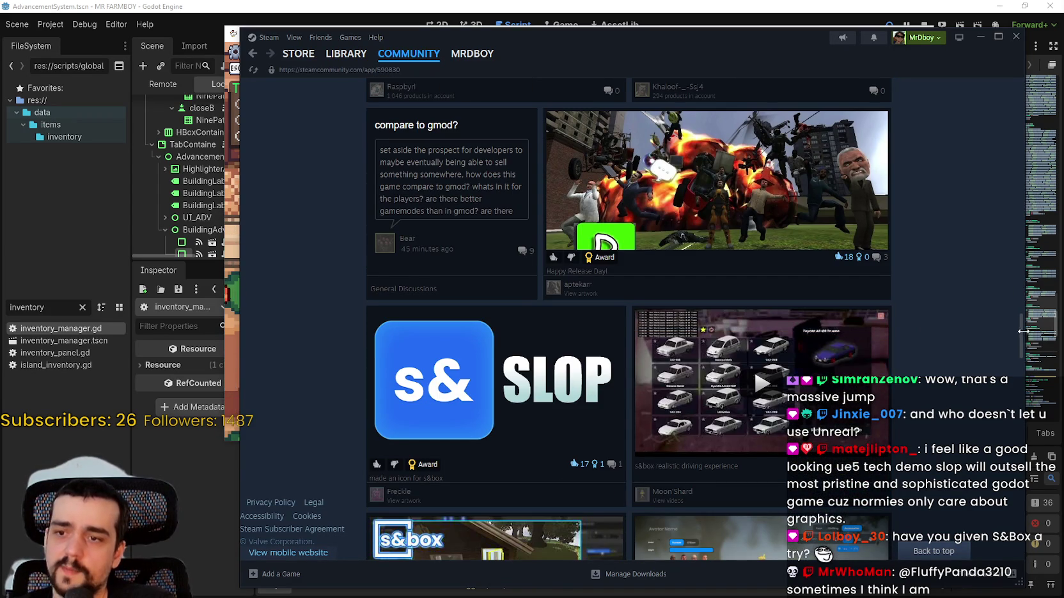
scroll(1025, 336, "down", 10)
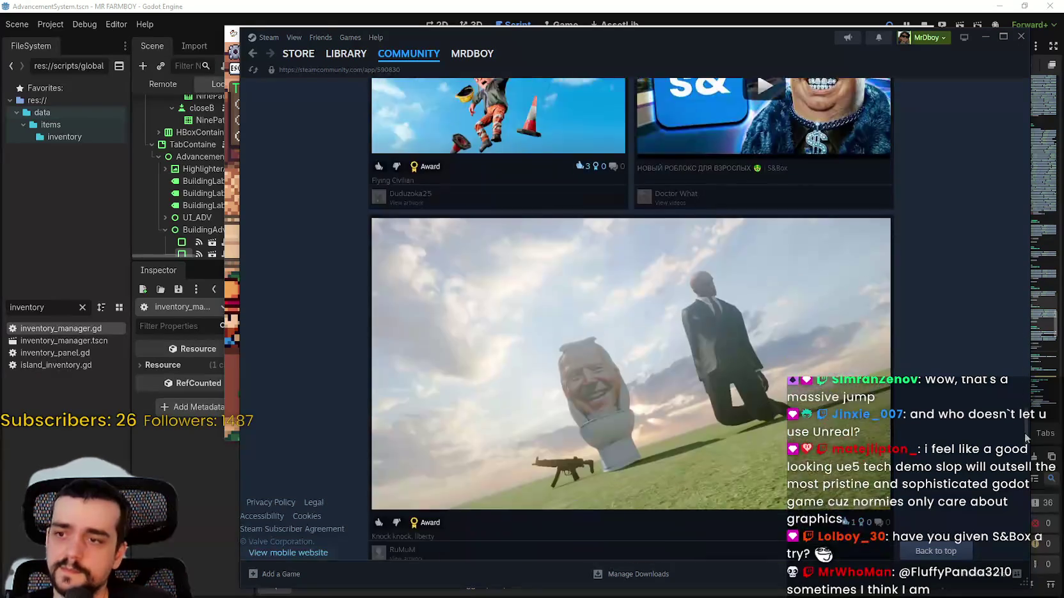
scroll(1026, 436, "up", 15)
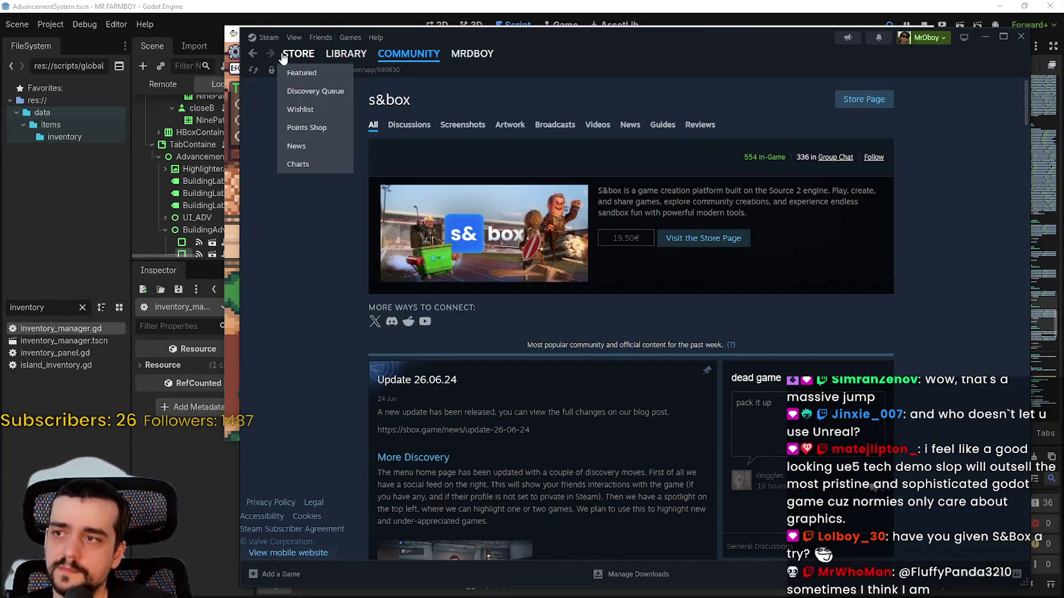
Step: Go to the s&box store page, then the Steam store front, and close Steam
left_click(286, 55)
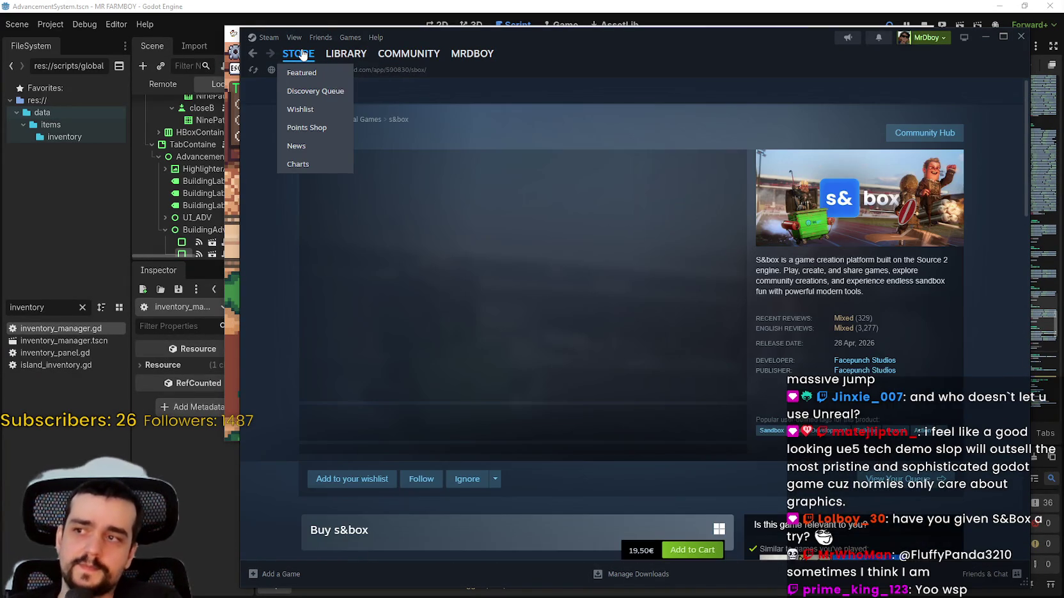
left_click(303, 55)
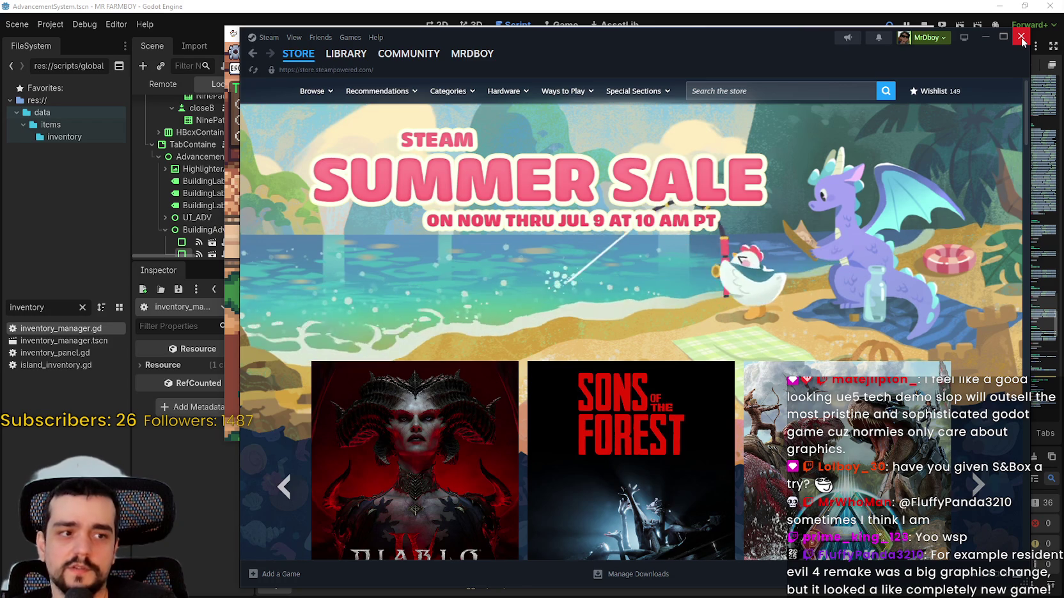
left_click(1021, 37)
Step: Zoom and pan the MR FARMBOY camera across the farm, then switch to fullscreen with F11
scroll(629, 301, "down", 5)
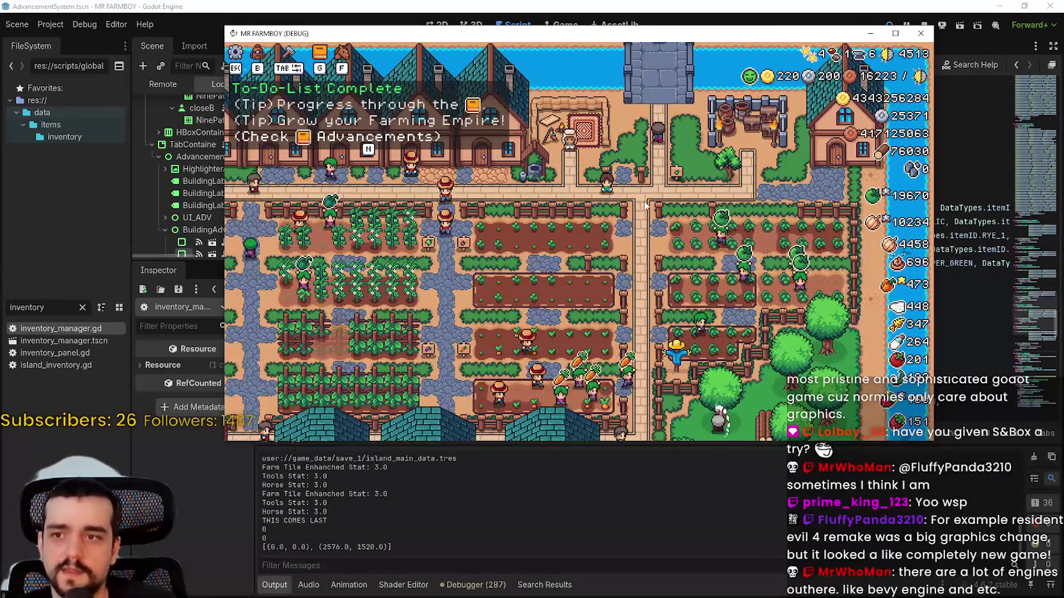
key("a")
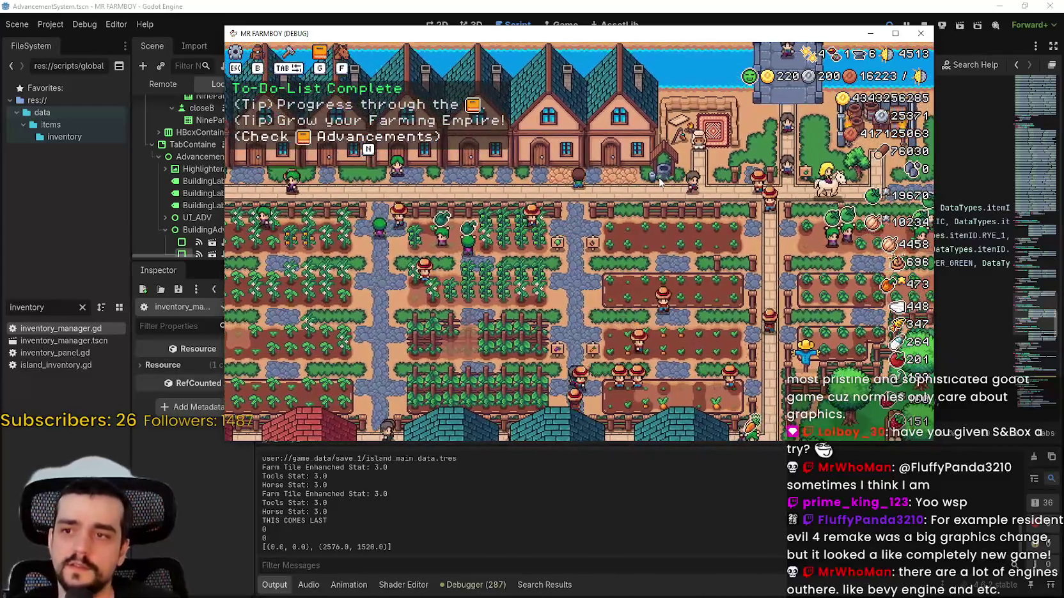
scroll(660, 183, "up", 3)
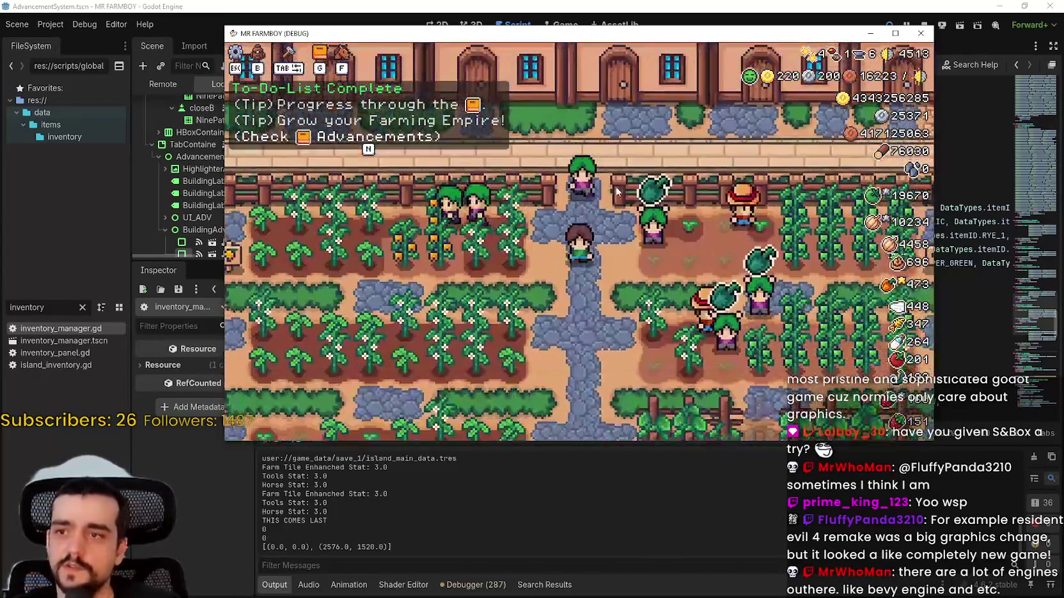
scroll(639, 192, "down", 3)
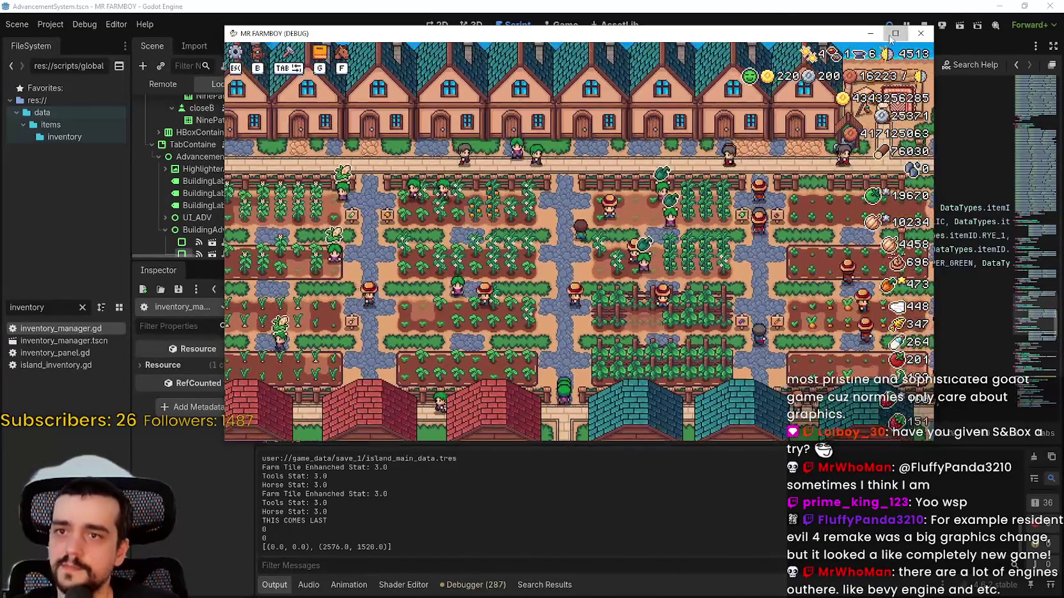
key("F11")
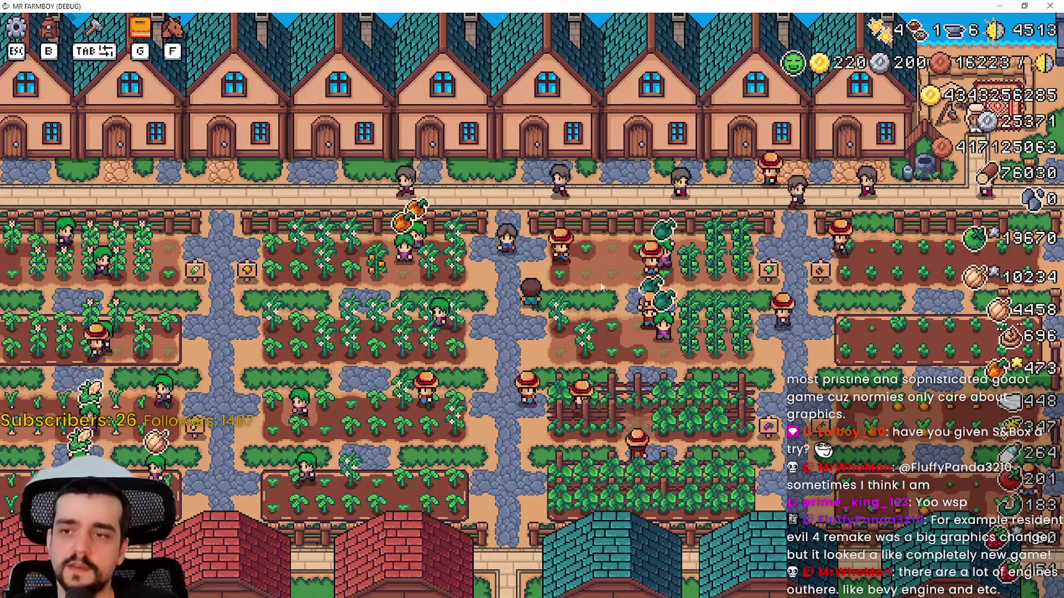
Step: Zoom in and out around the farm in the fullscreen debug run
scroll(659, 310, "up", 3)
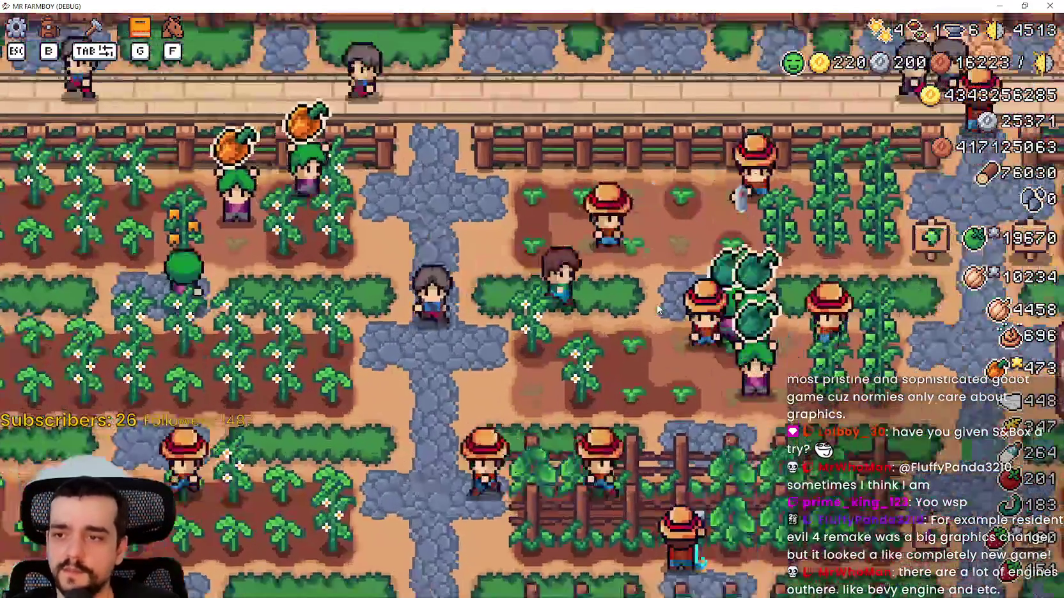
scroll(659, 310, "down", 5)
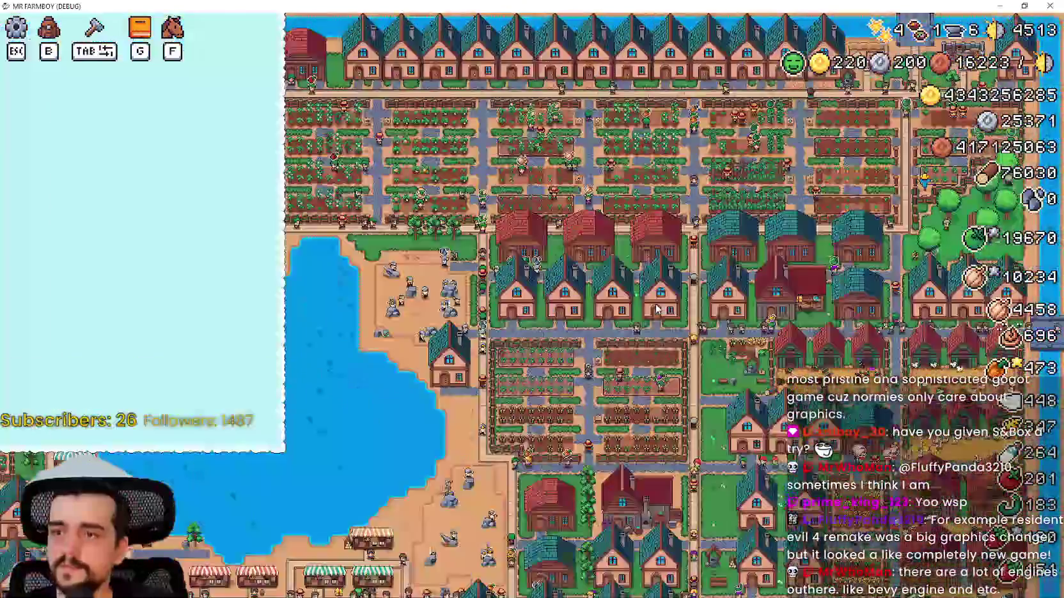
scroll(658, 309, "up", 5)
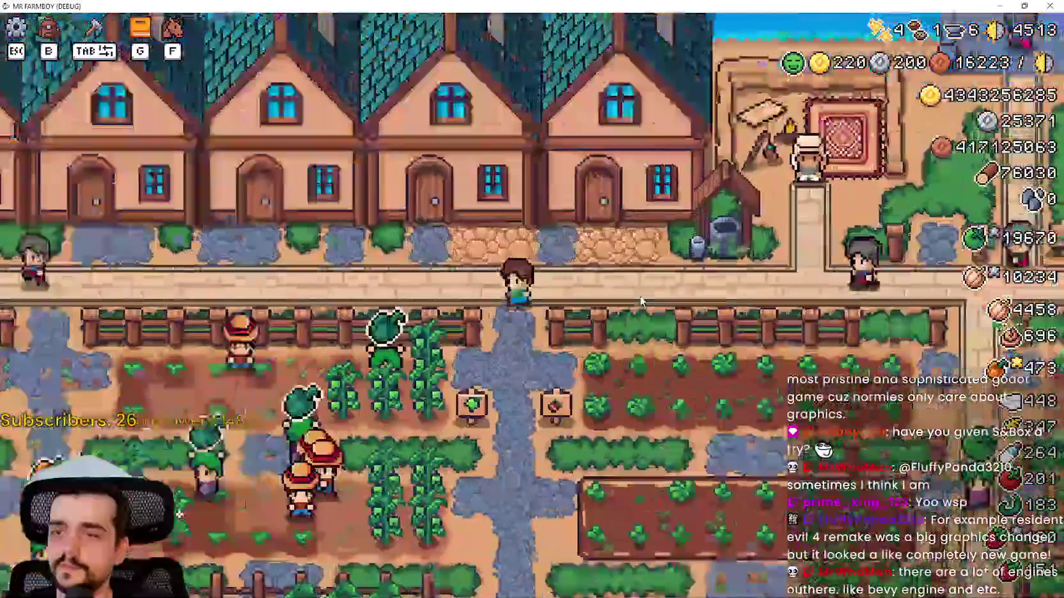
scroll(638, 299, "down", 3)
scroll(636, 294, "up", 5)
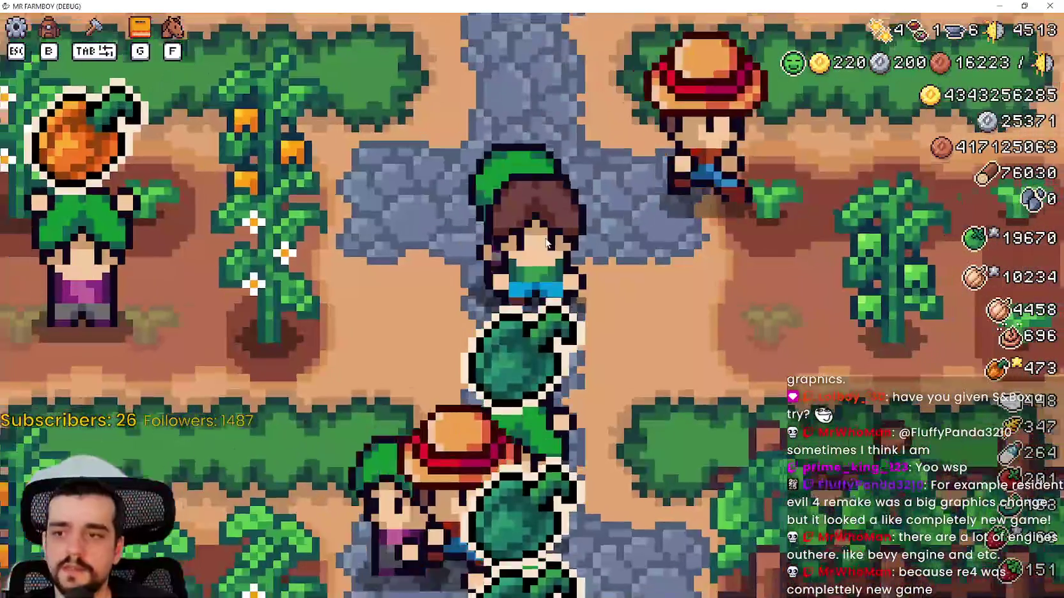
scroll(544, 241, "down", 5)
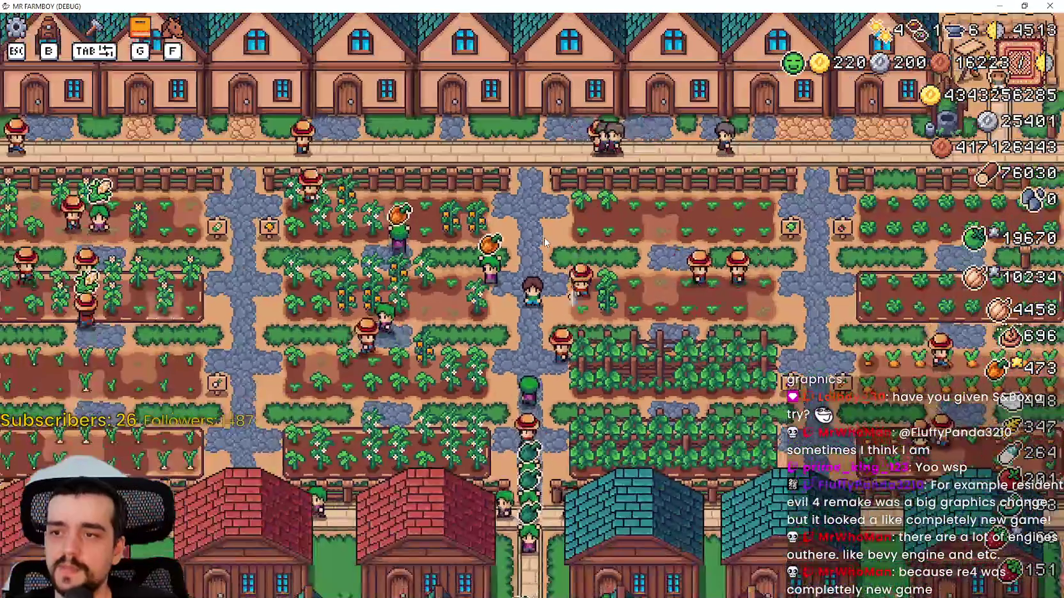
scroll(544, 241, "down", 5)
scroll(545, 241, "up", 5)
scroll(562, 249, "down", 5)
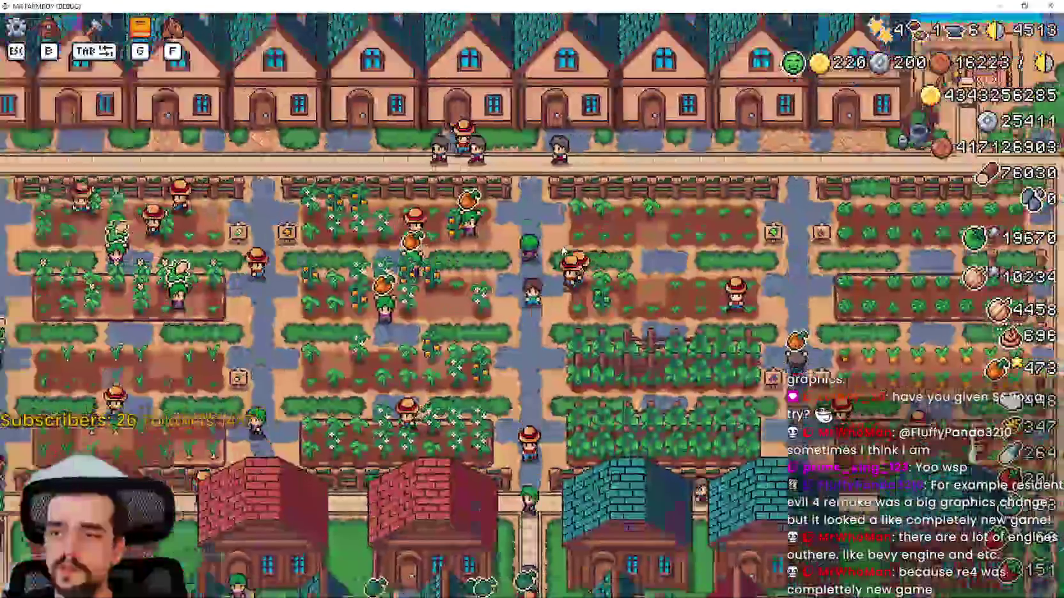
scroll(562, 250, "up", 5)
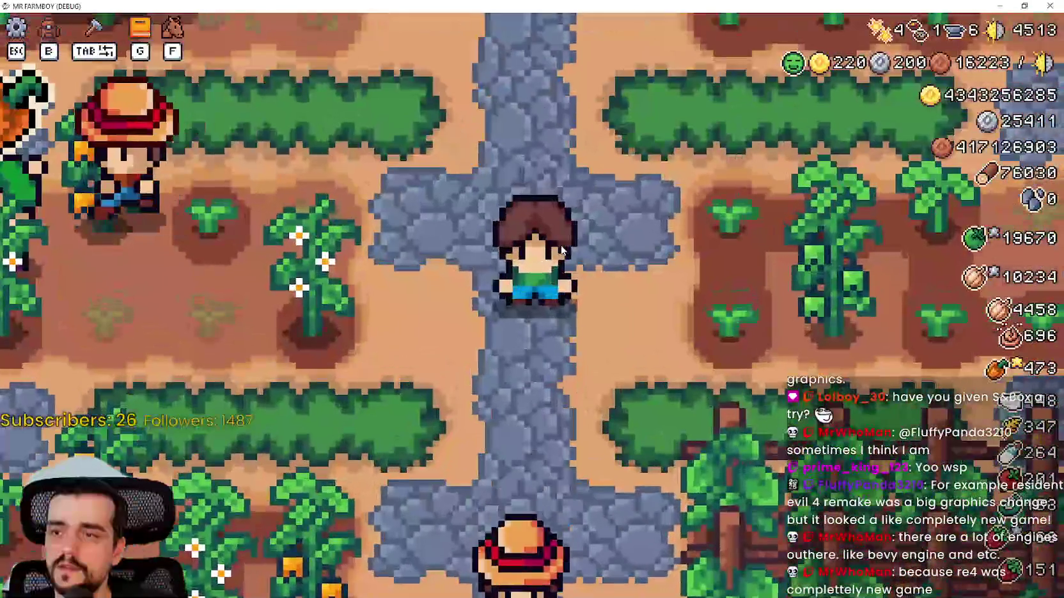
scroll(560, 249, "down", 5)
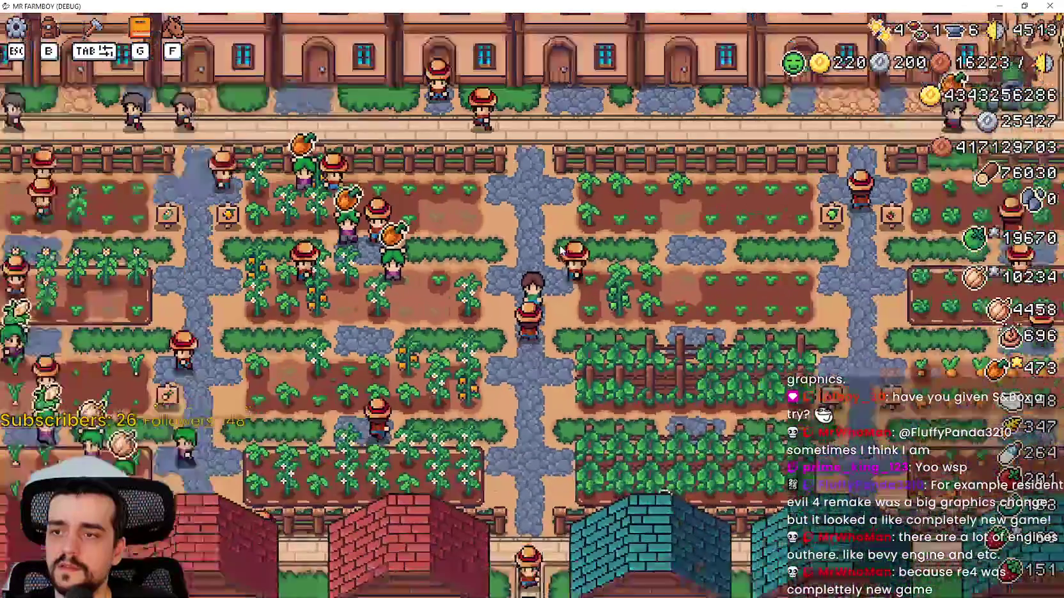
scroll(560, 249, "down", 5)
scroll(560, 249, "up", 5)
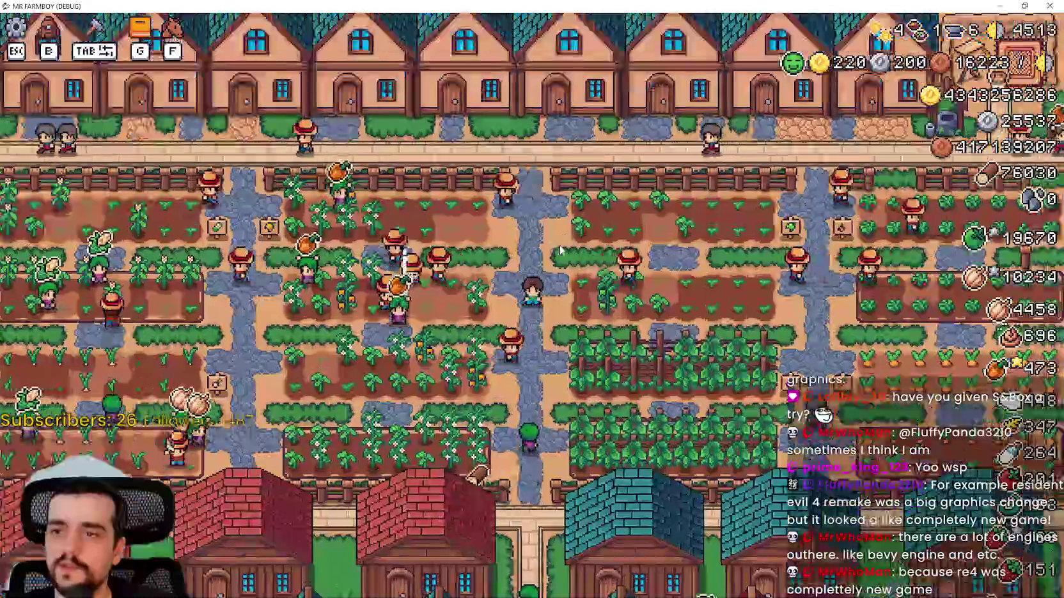
scroll(560, 249, "down", 5)
scroll(559, 252, "up", 7)
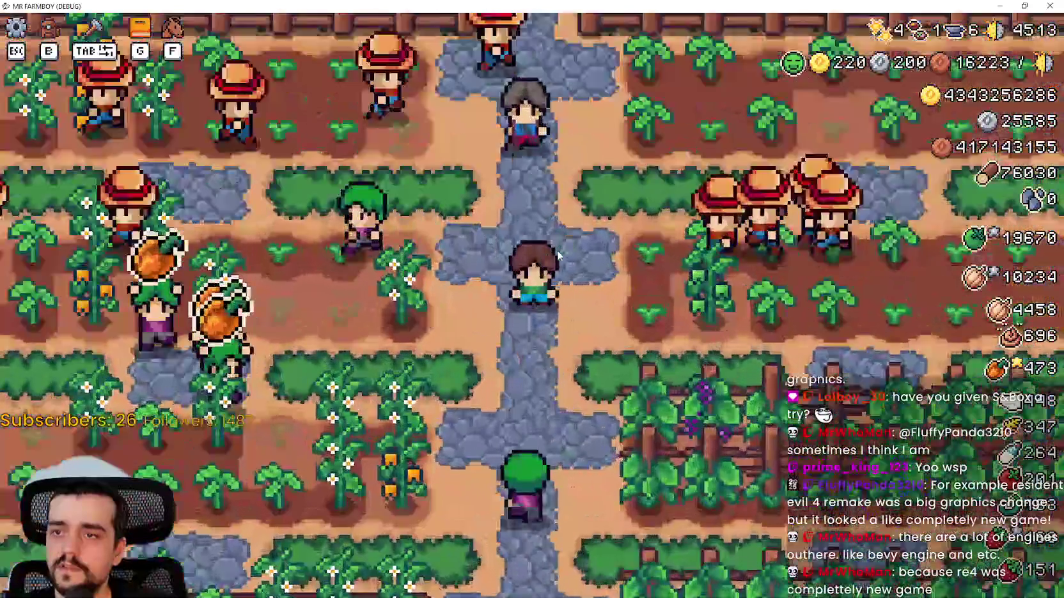
scroll(558, 256, "up", 3)
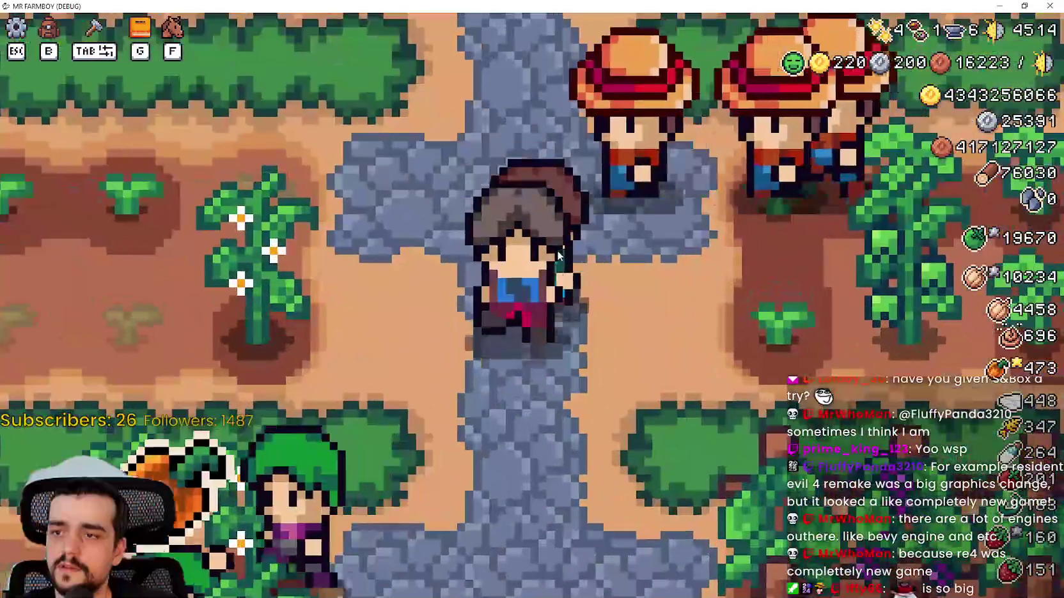
scroll(558, 255, "down", 3)
scroll(558, 255, "down", 5)
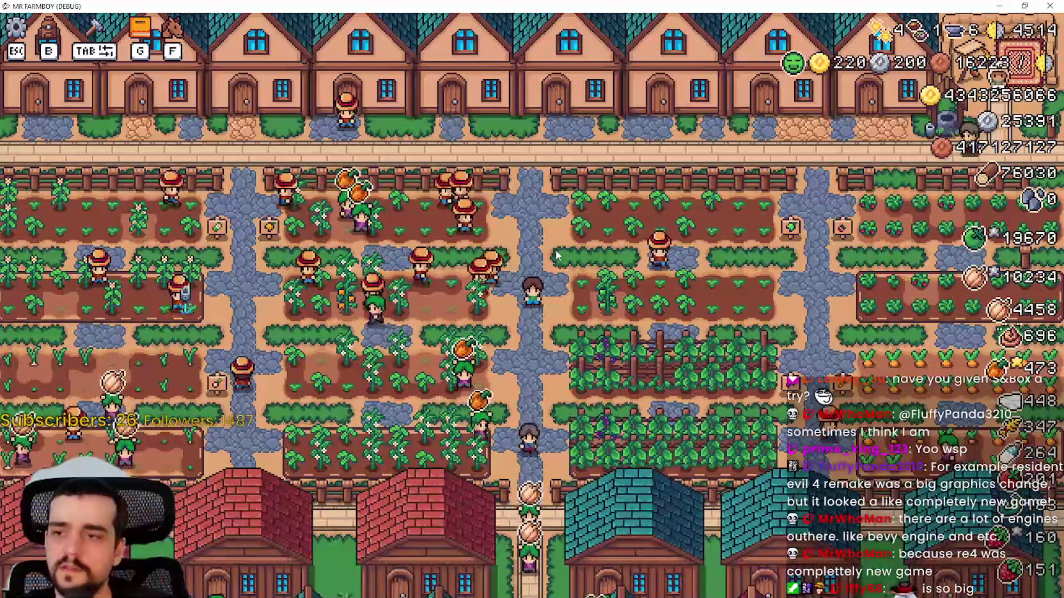
scroll(556, 254, "up", 5)
Step: Walk onto the road, check and close a House dialog, then open the chicken coop panel
key("w")
scroll(555, 250, "up", 2)
scroll(628, 295, "down", 4)
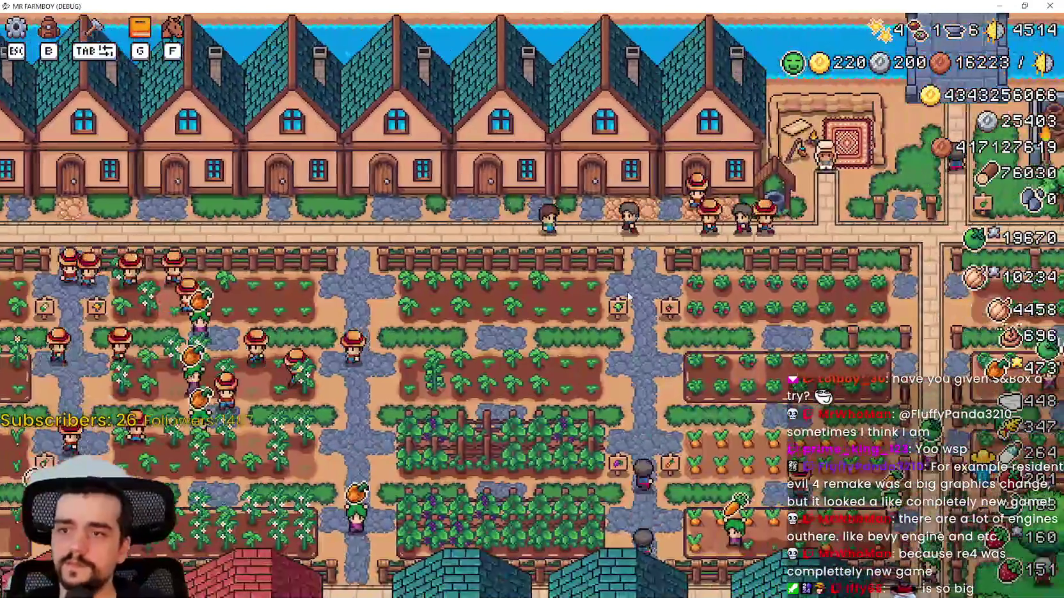
scroll(627, 295, "down", 2)
left_click(688, 326)
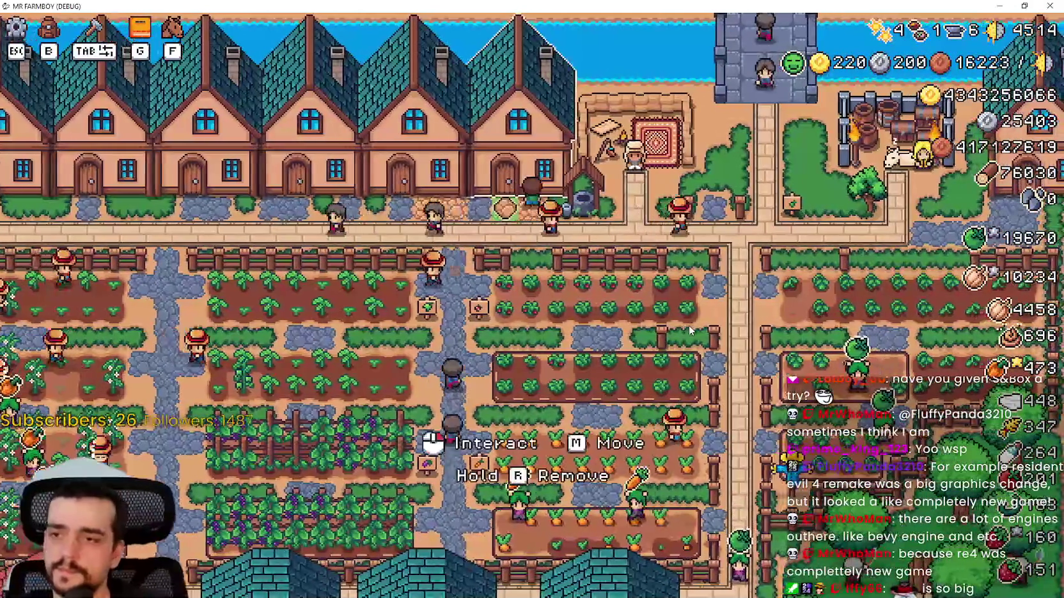
key("Escape")
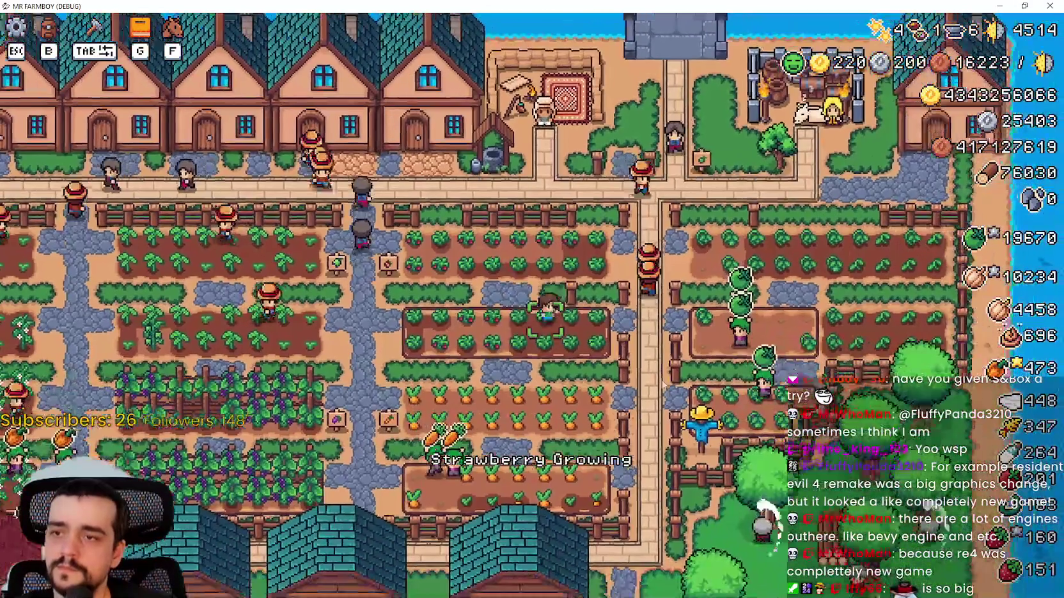
key("s")
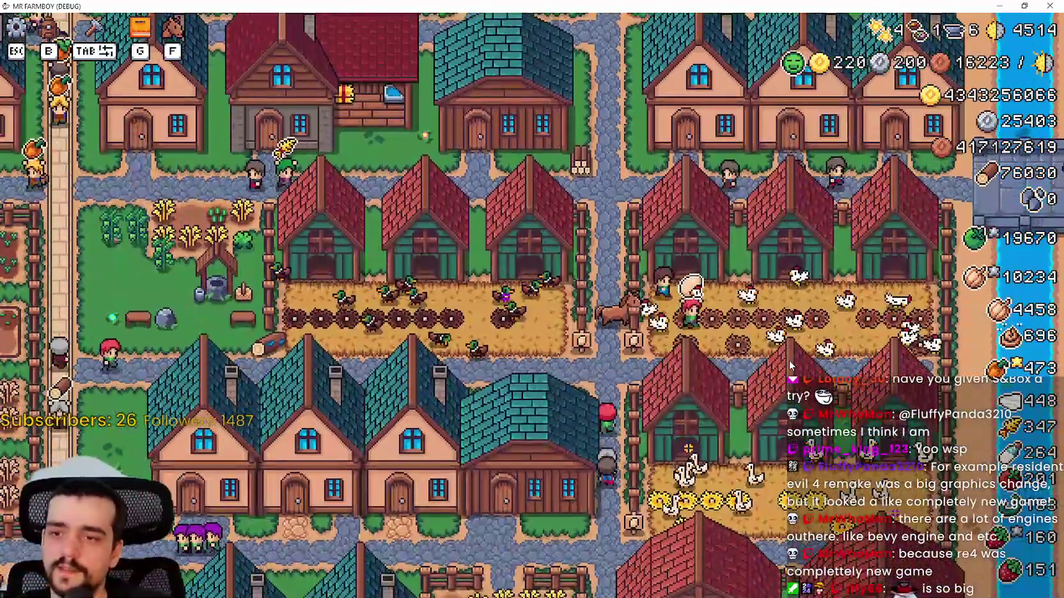
left_click(790, 364)
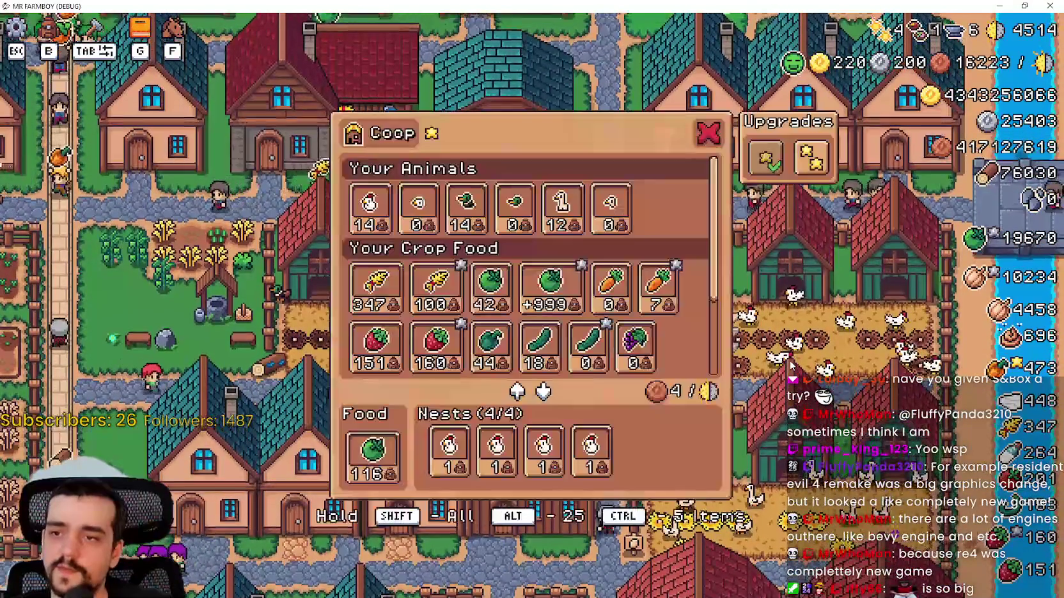
Step: Replace the coop's green tomato food with five silver green tomatoes
scroll(667, 325, "down", 1)
scroll(667, 325, "up", 1)
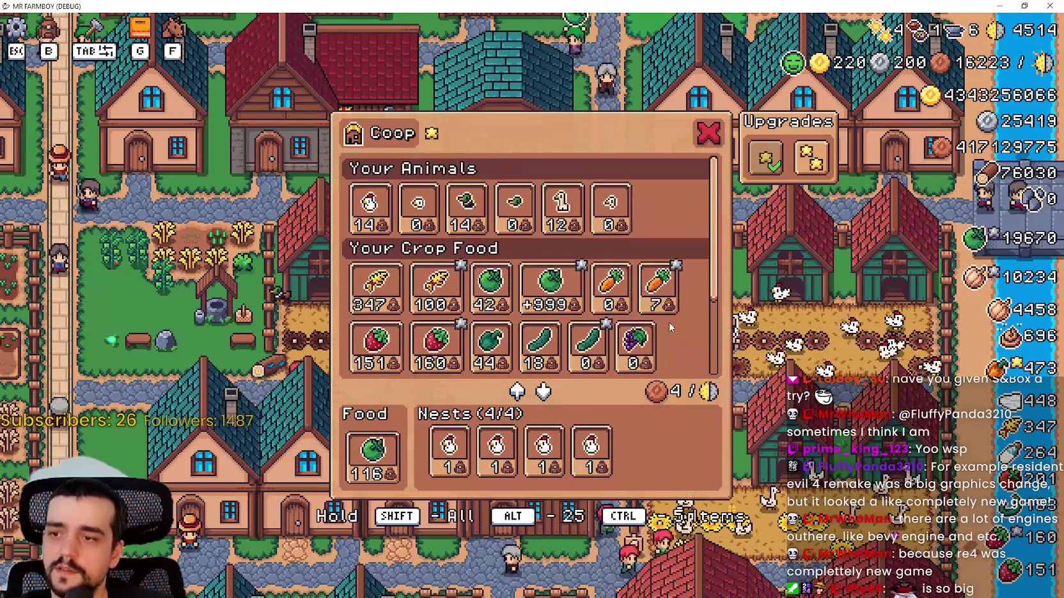
scroll(677, 307, "down", 2)
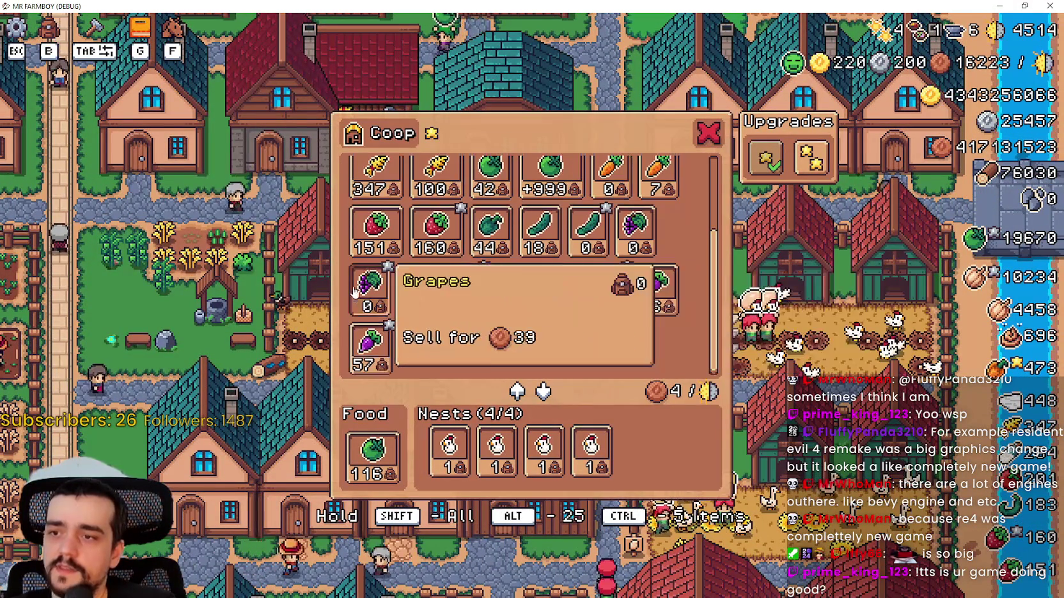
mouse_move(619, 287)
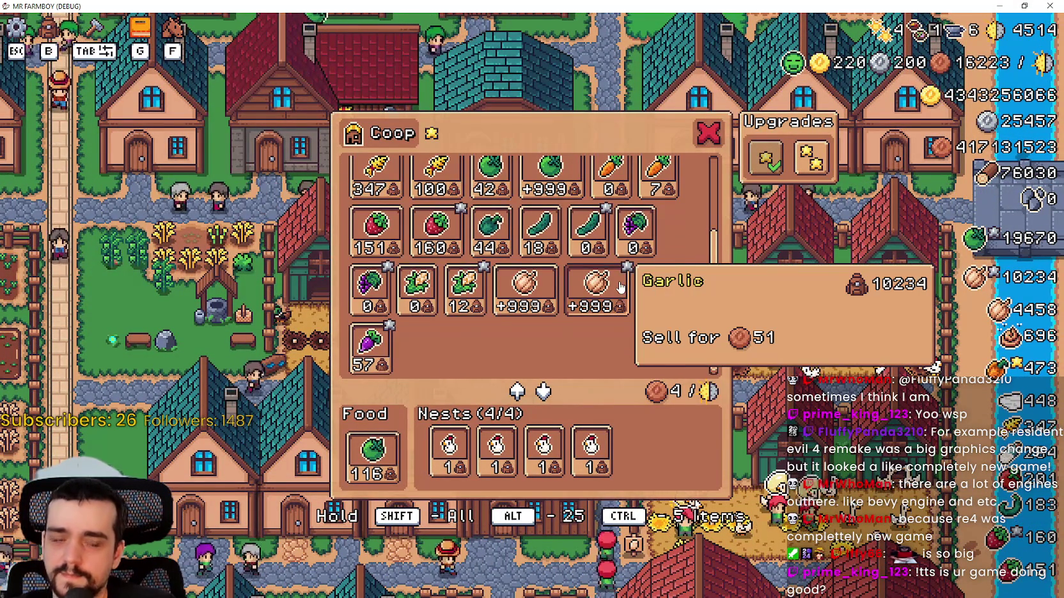
scroll(619, 288, "up", 2)
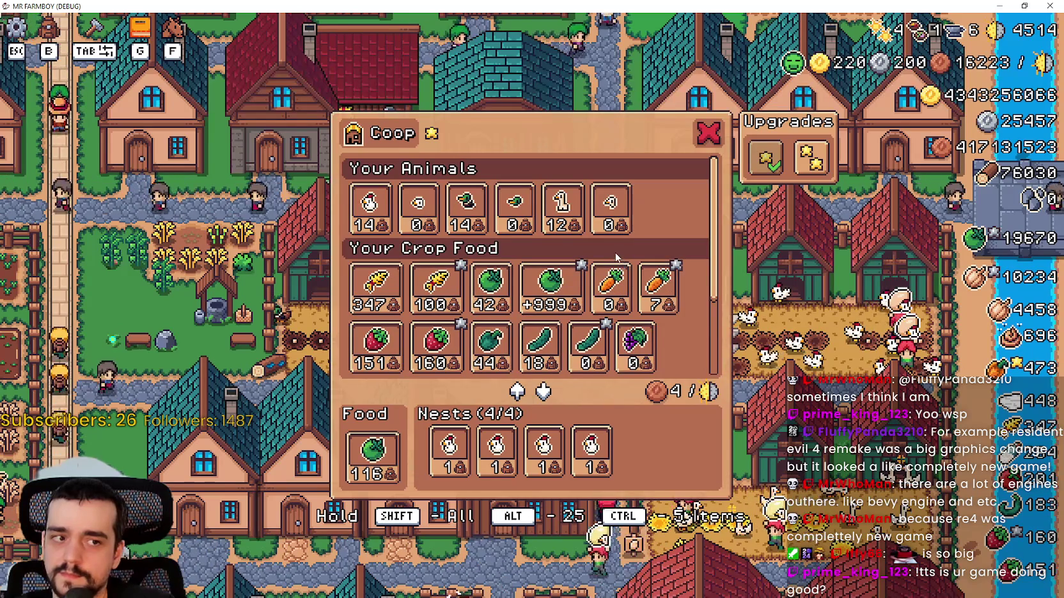
mouse_move(619, 222)
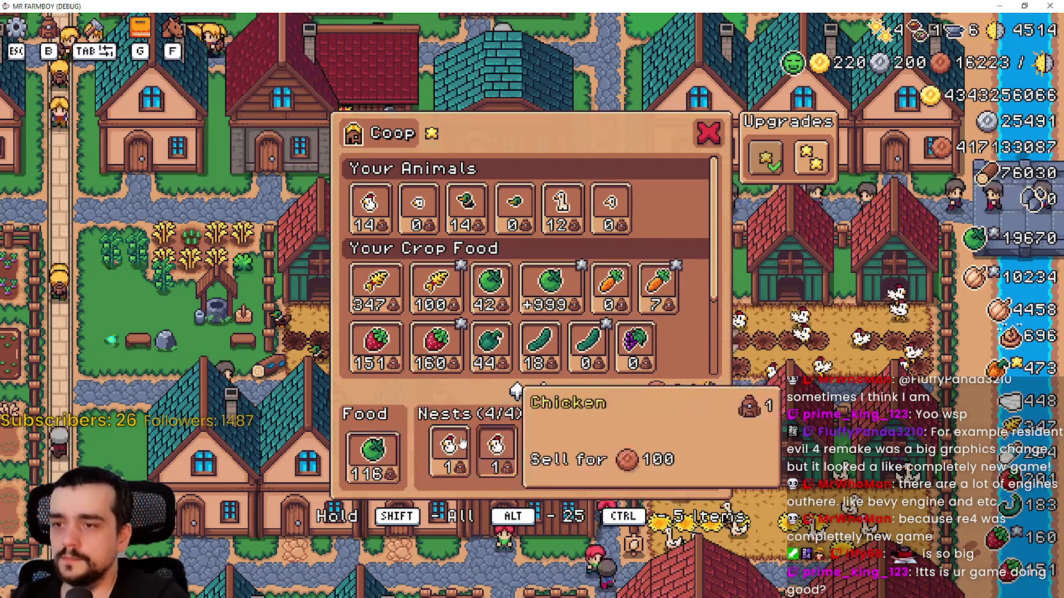
left_click(380, 474)
left_click(380, 473)
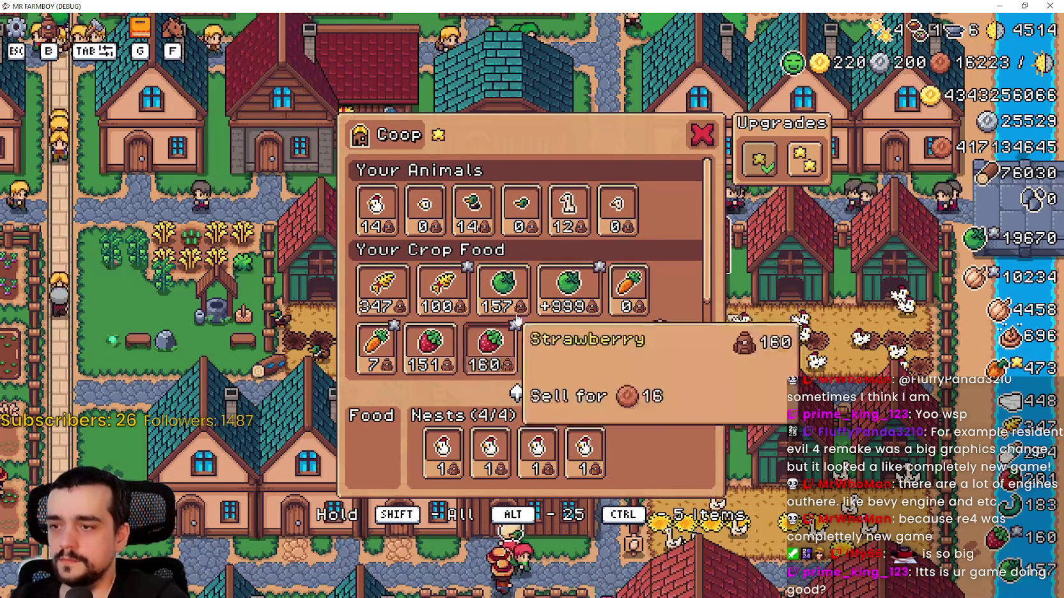
left_click(558, 303)
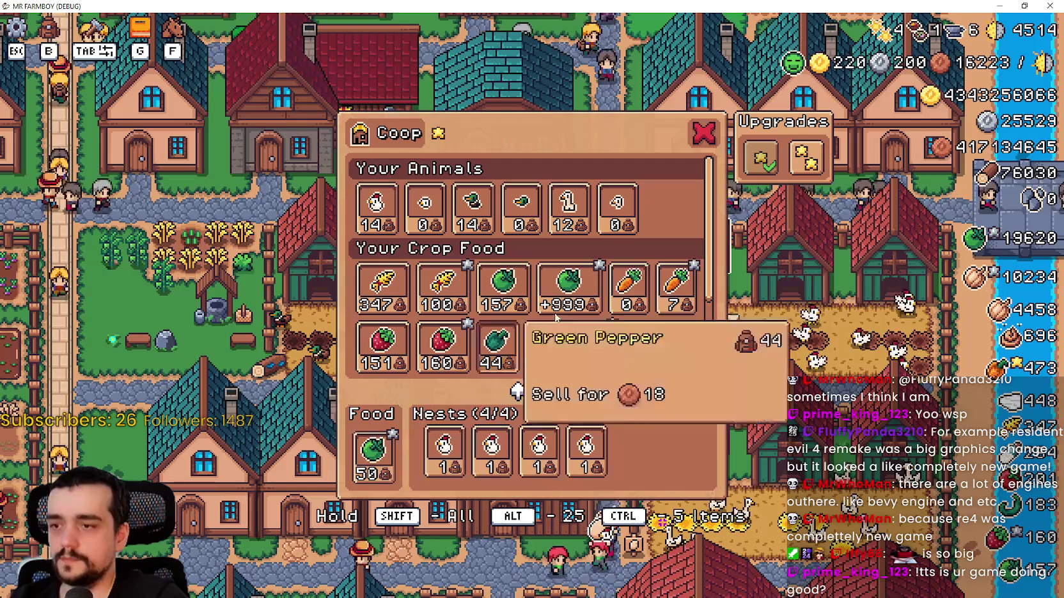
left_click(556, 291)
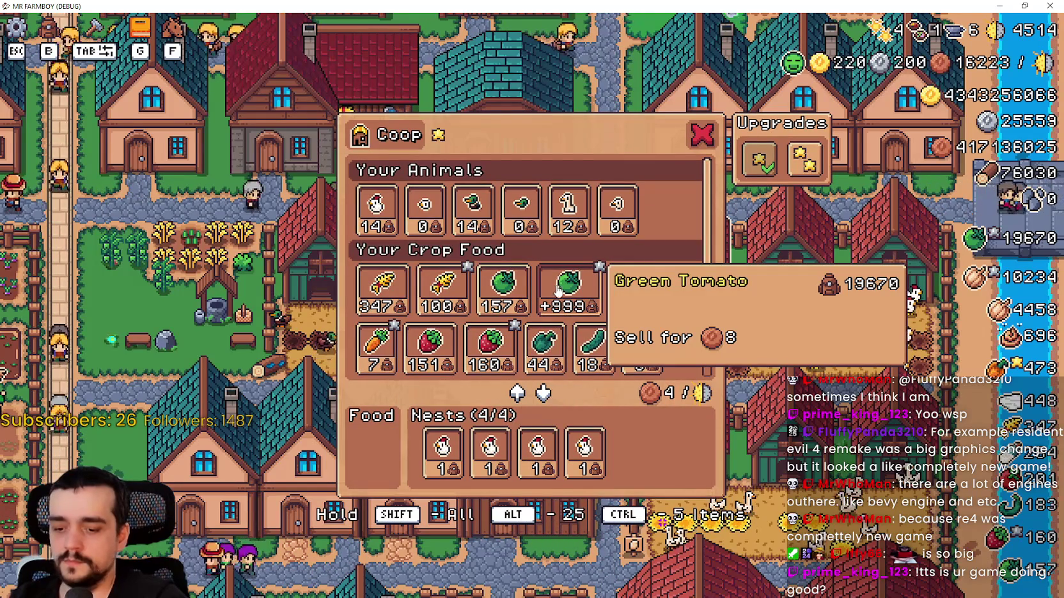
left_click(559, 291, "ctrl")
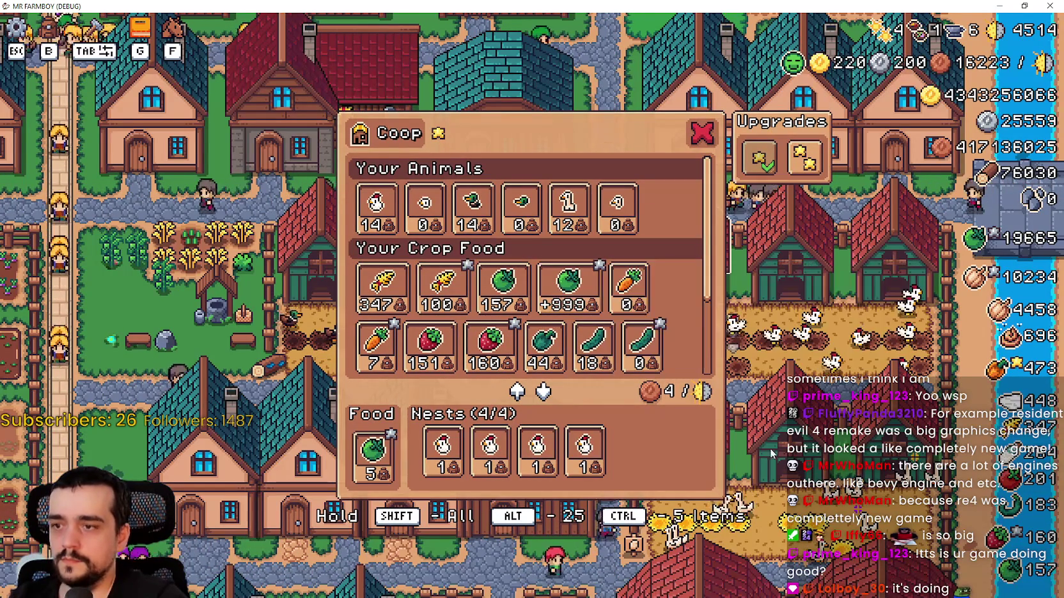
Step: Close the Coop panel and walk the farmer up toward the village warehouse
key("Escape")
key("e")
key("Escape")
key("w")
key("a")
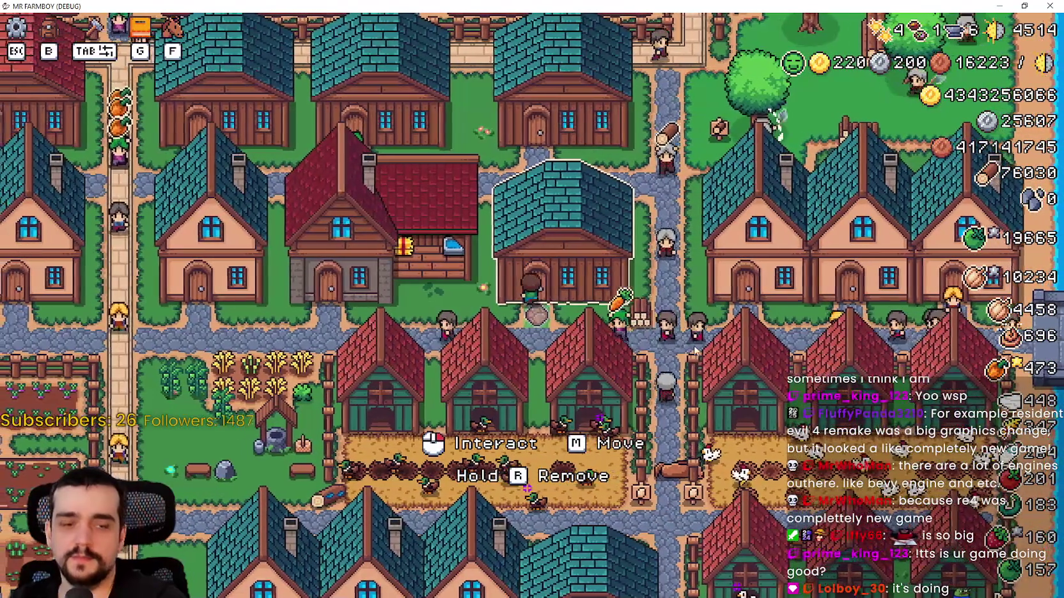
Step: Open and reopen the warehouse inventory several times to check and refresh its stock
key("e")
key("Escape")
key("s")
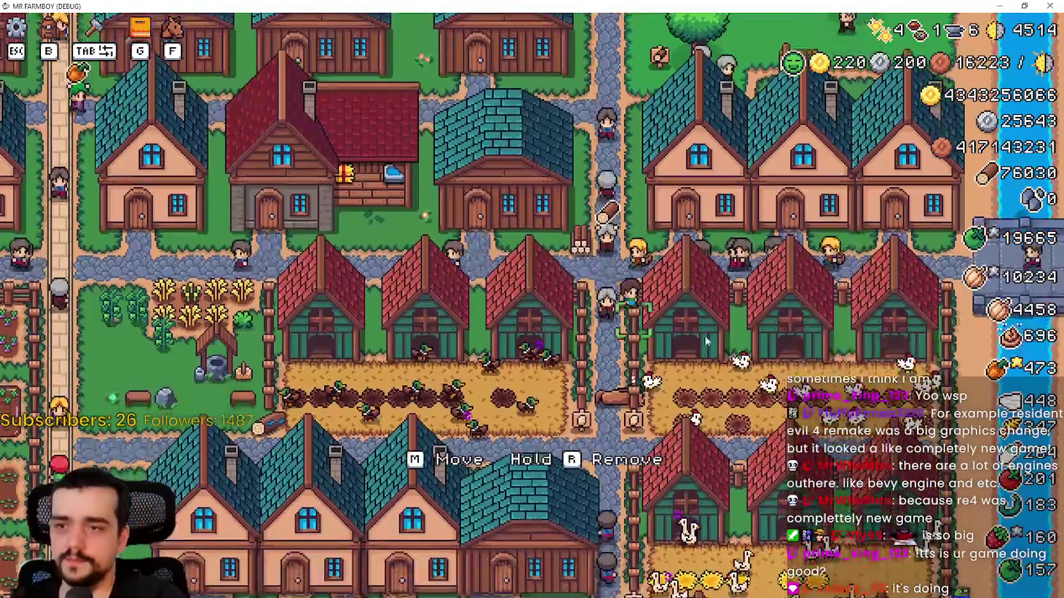
key("w")
key("w")
key("a")
key("e")
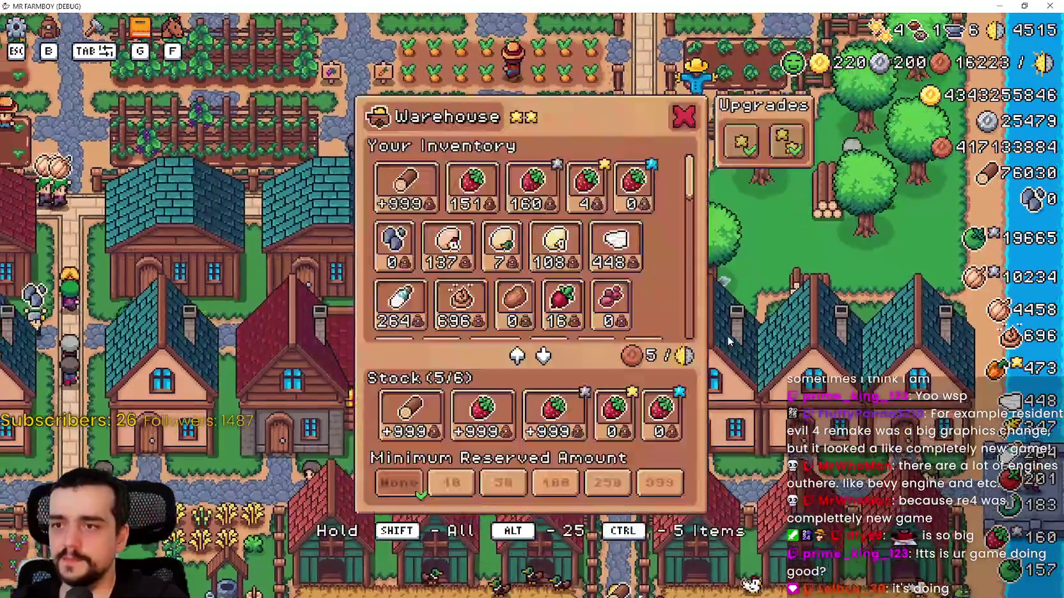
key("Escape")
key("a")
key("e")
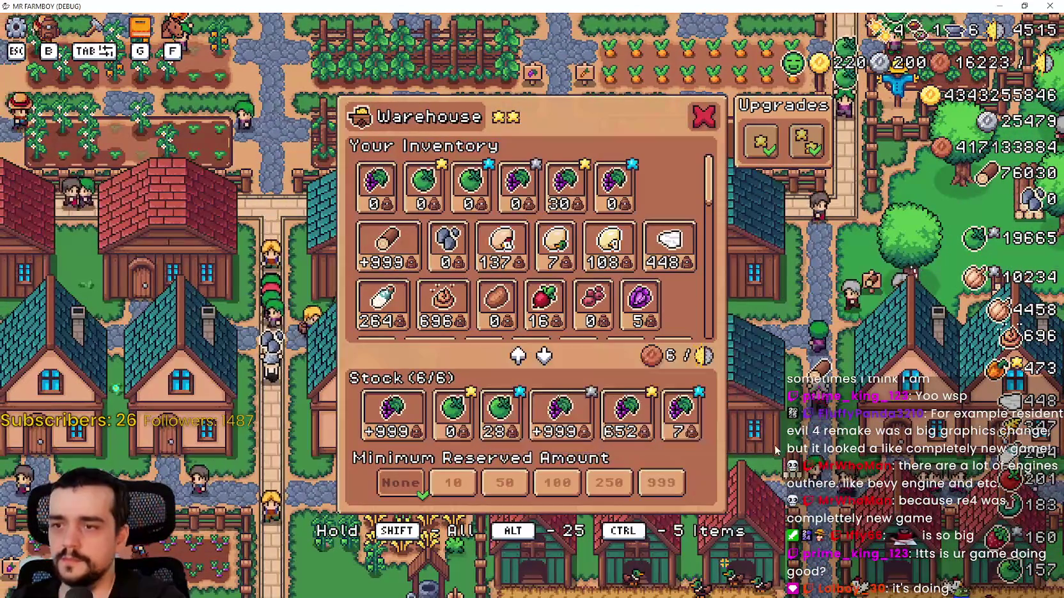
key("Escape")
key("e")
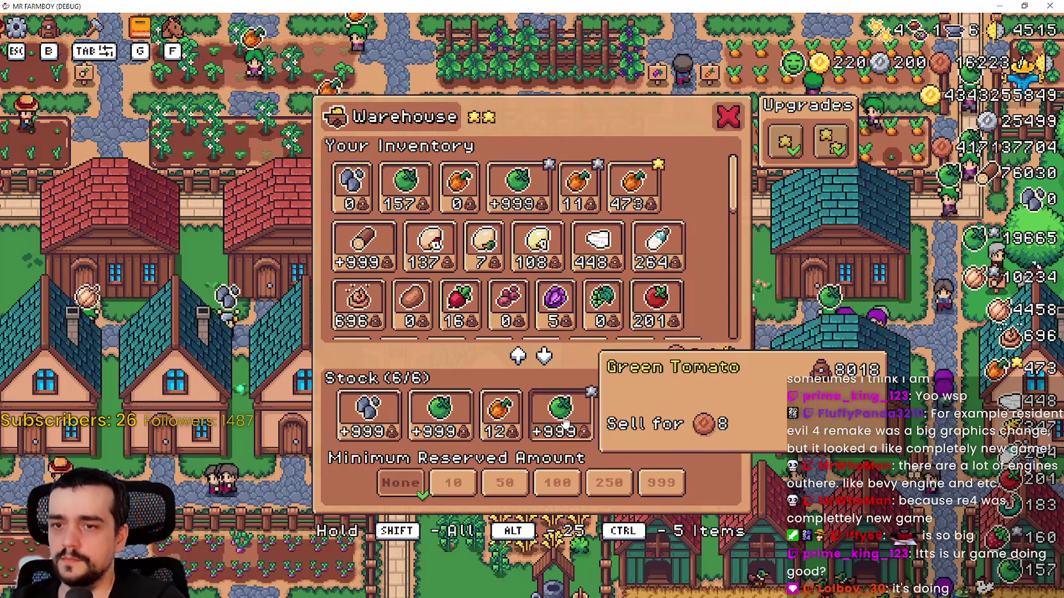
key("e")
key("e")
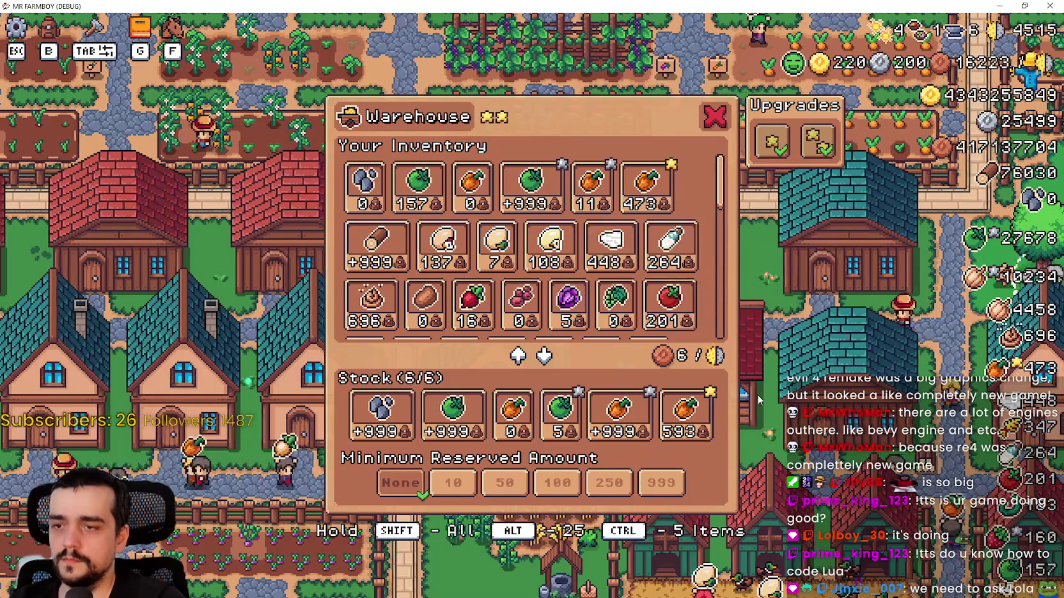
key("e")
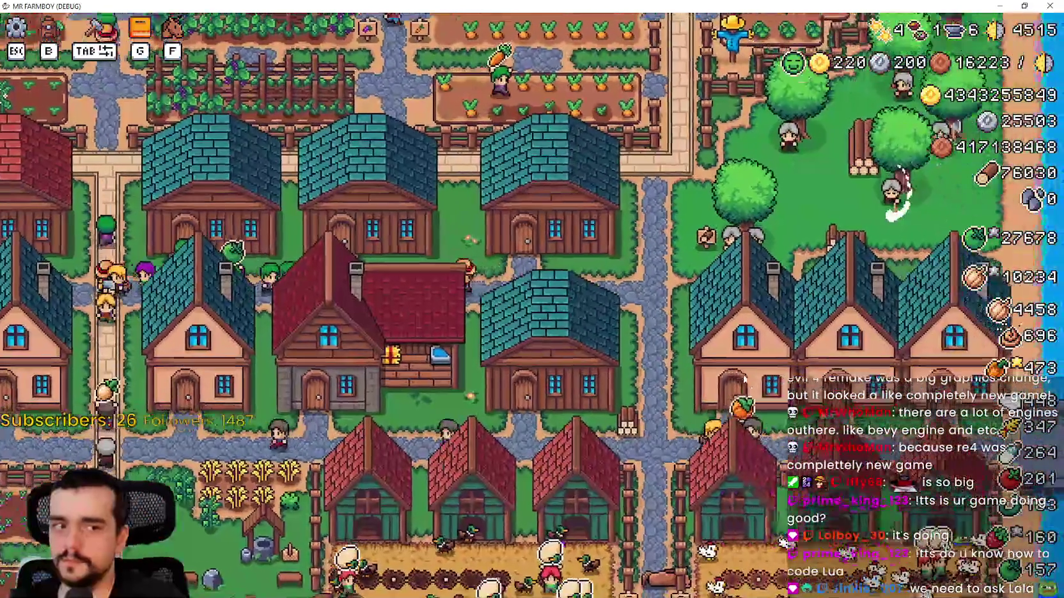
Step: Walk down to check the coop's animals and food, then back to recheck the warehouse
key("s")
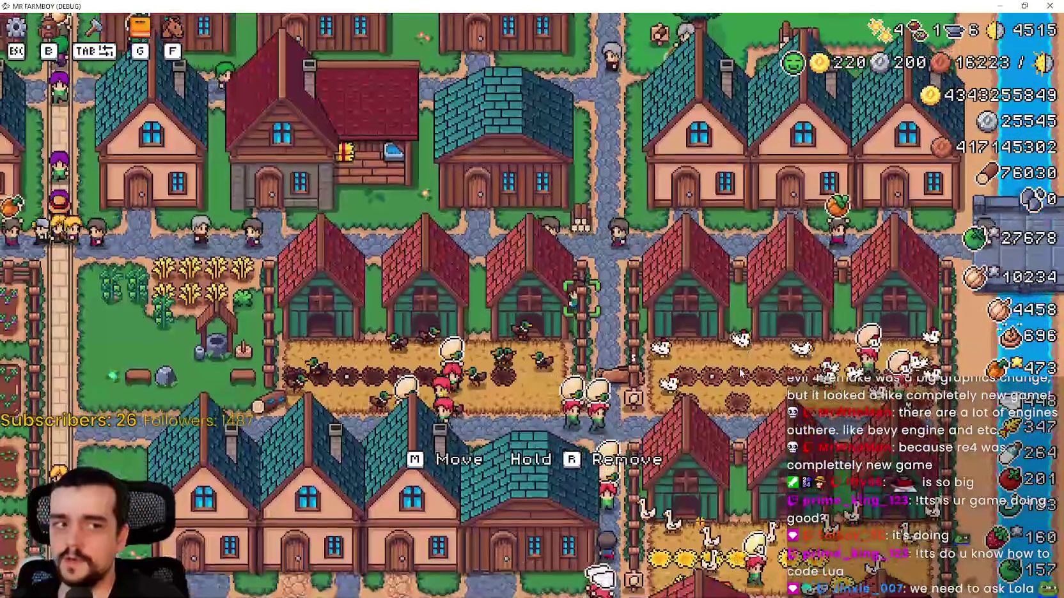
key("e")
key("Escape")
key("w")
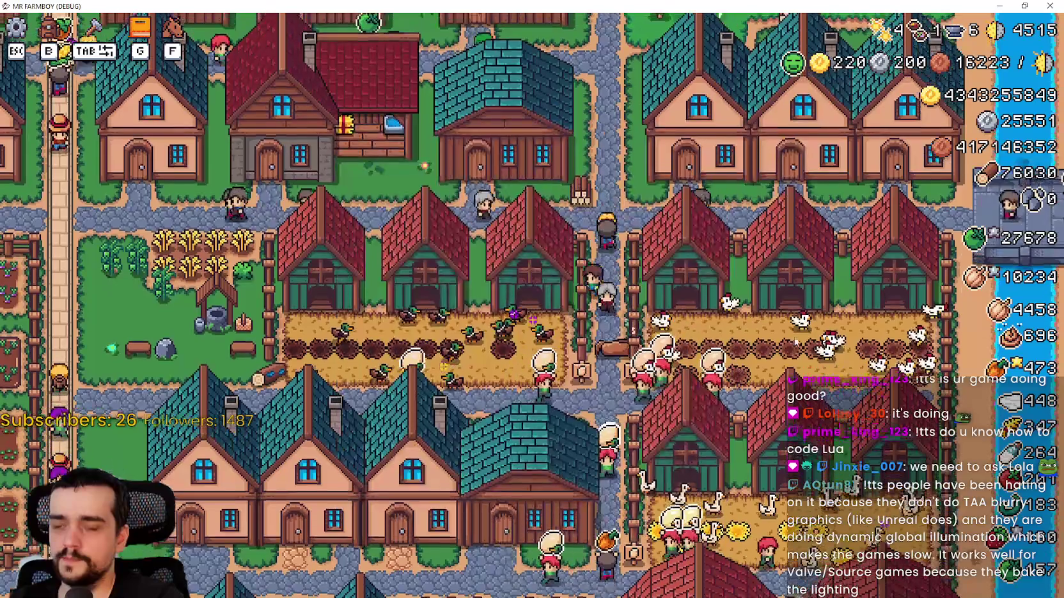
key("w")
key("a")
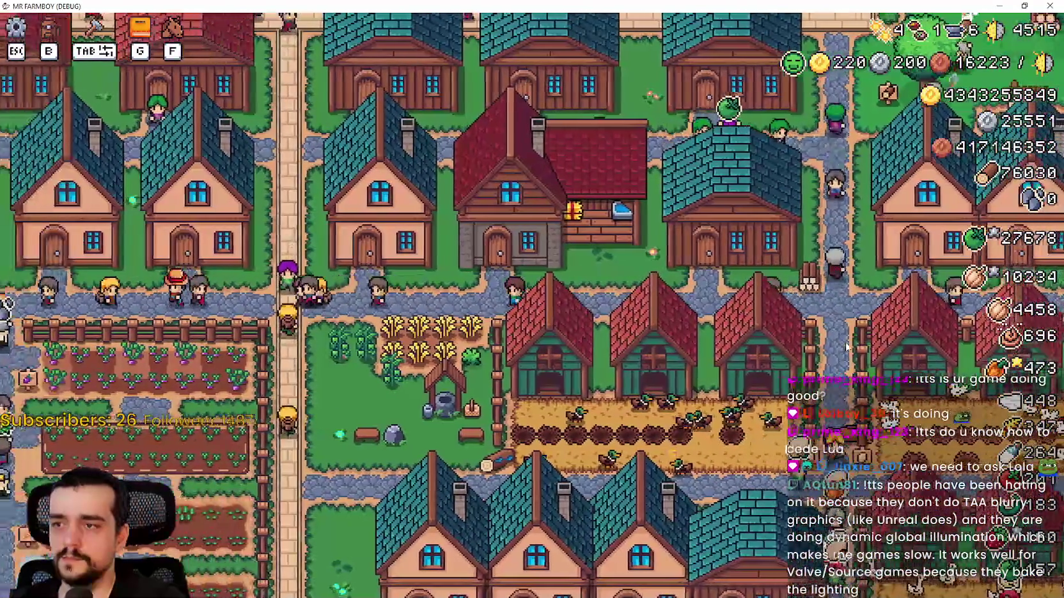
key("e")
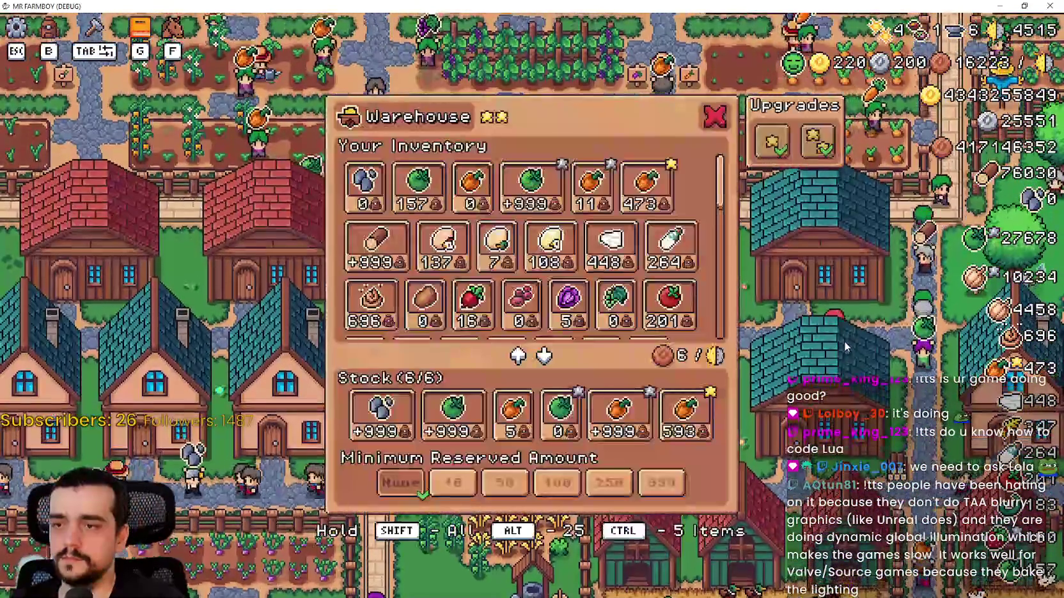
key("Escape")
key("s")
key("d")
Step: Check the chicken coop's food panel, then switch to the Godot editor showing inventory_manager.gd
key("s")
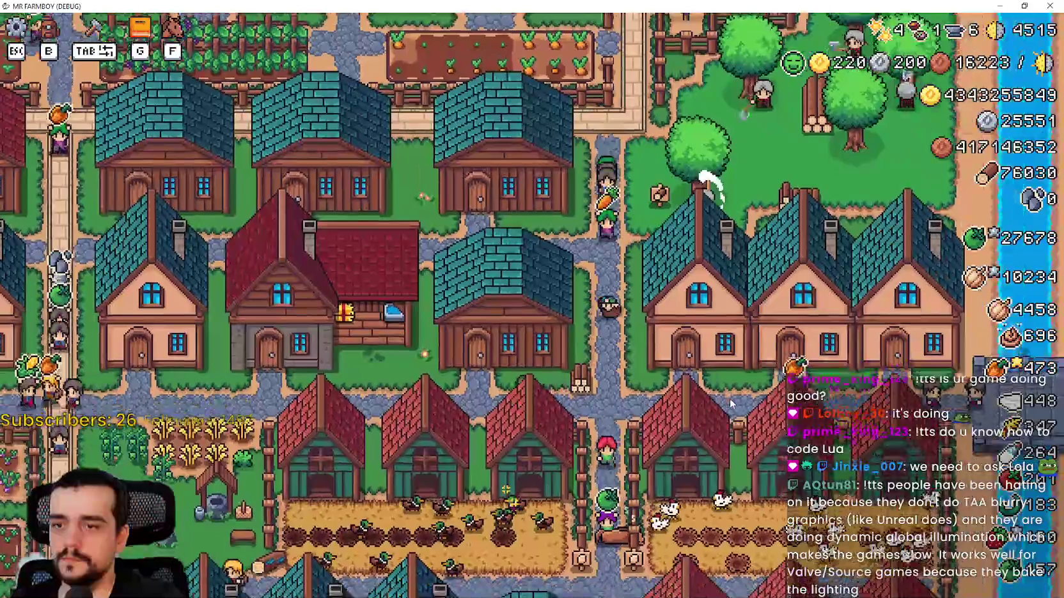
key("d")
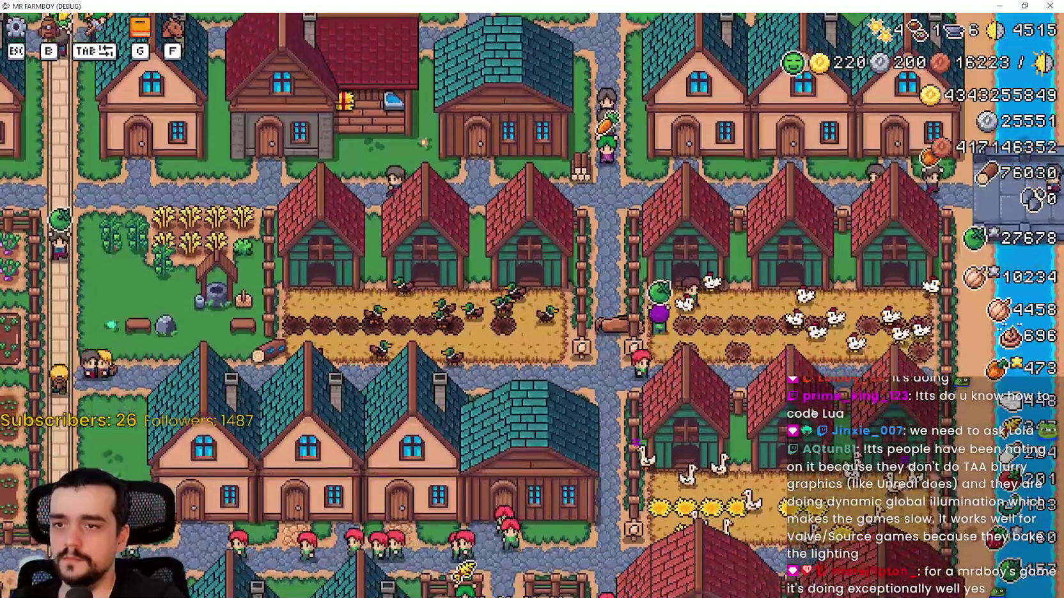
key("e")
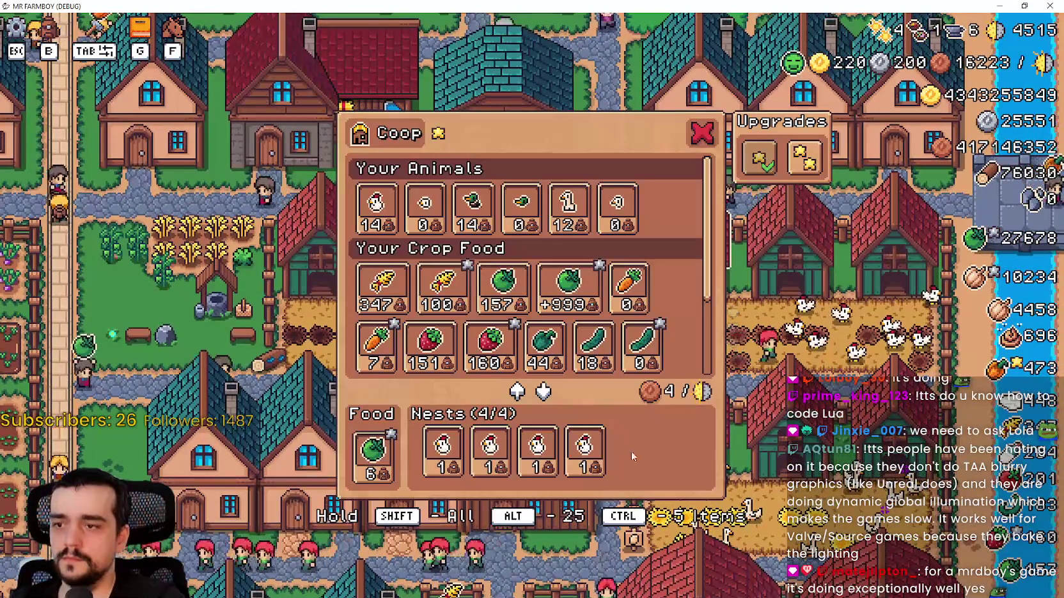
key("Escape")
key("w")
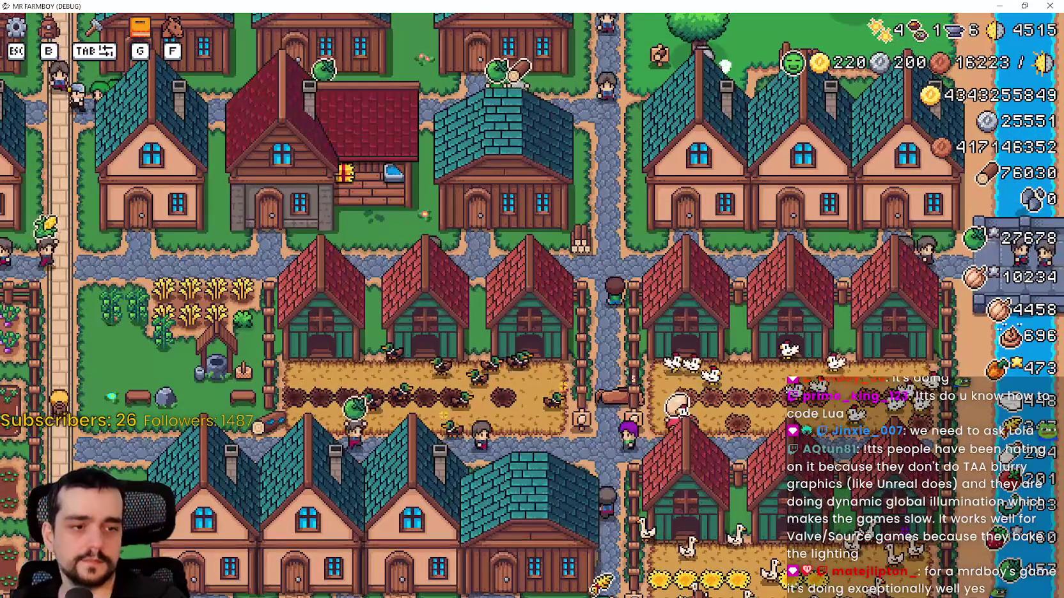
key("alt+Tab")
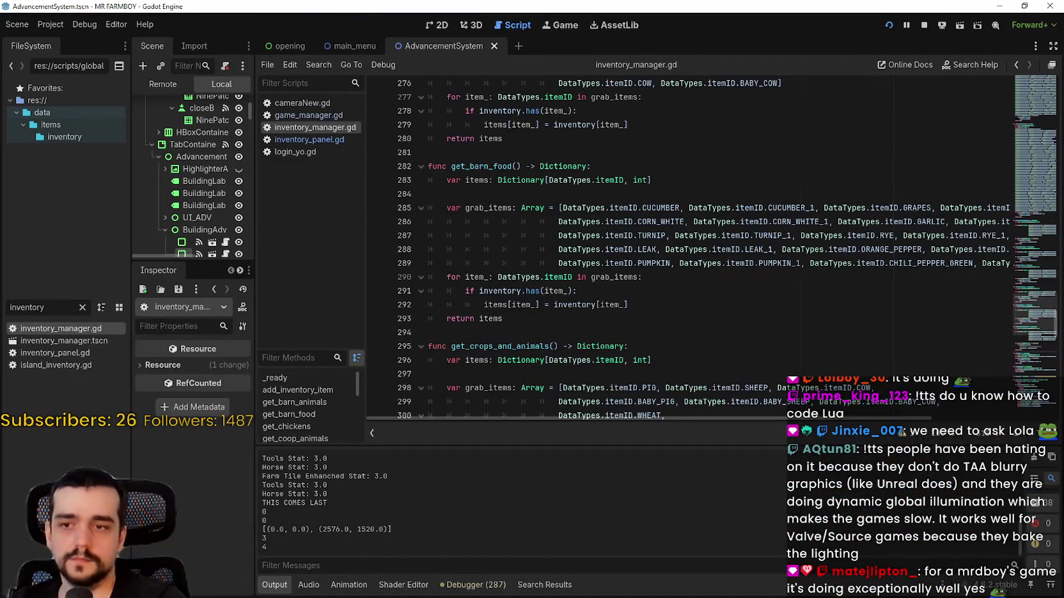
Step: Return to the MR FARMBOY debug run, then to the Steam editor with the Hotfix 1 notes
key("alt+Tab")
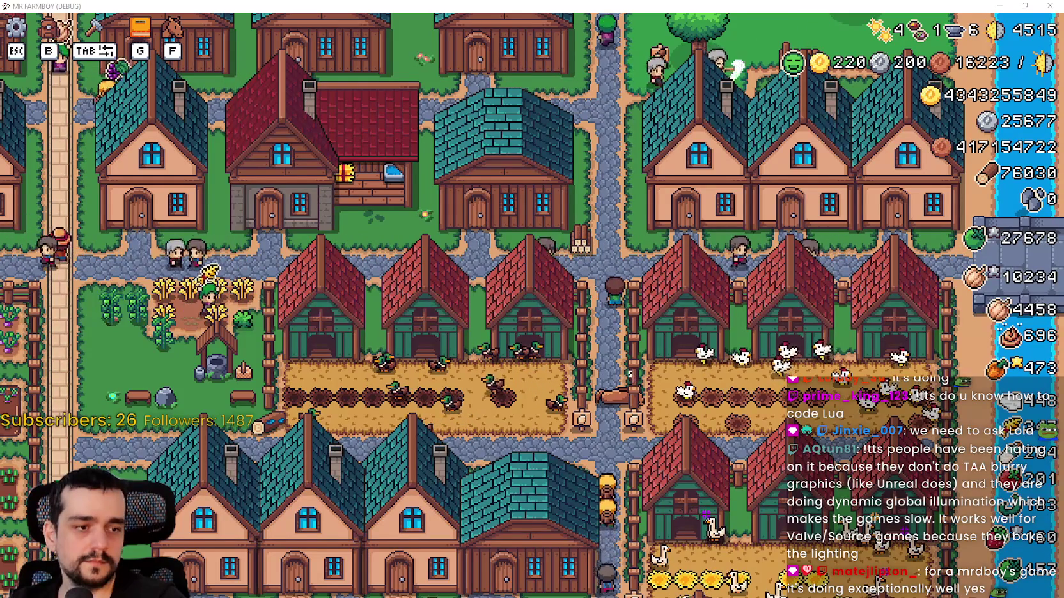
key("alt+Tab")
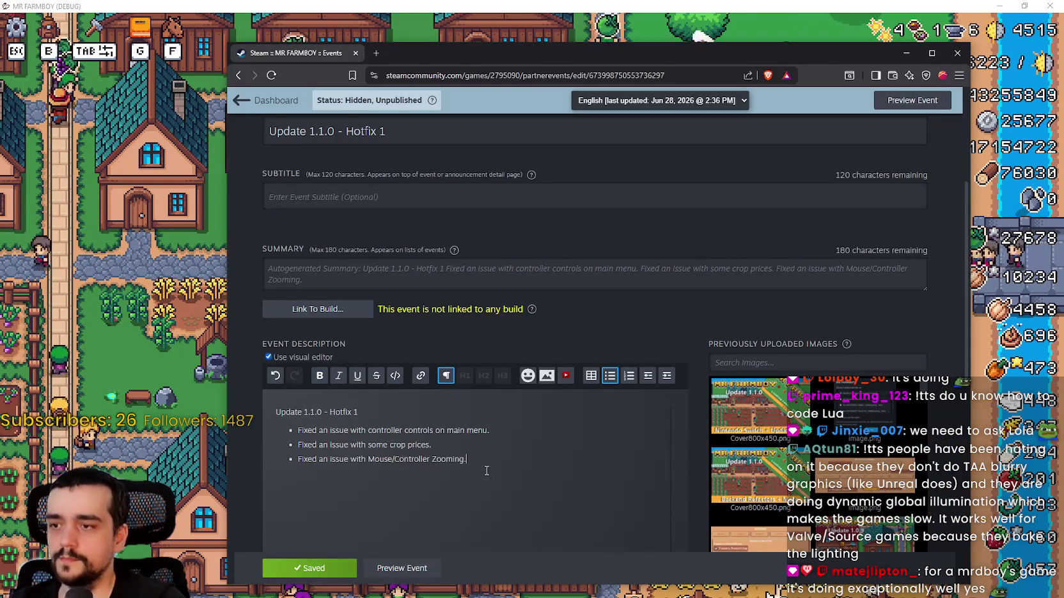
Step: Add 'You can now feed silver crops to animals.' as the first Hotfix 1 bullet and save
scroll(483, 465, "down", 1)
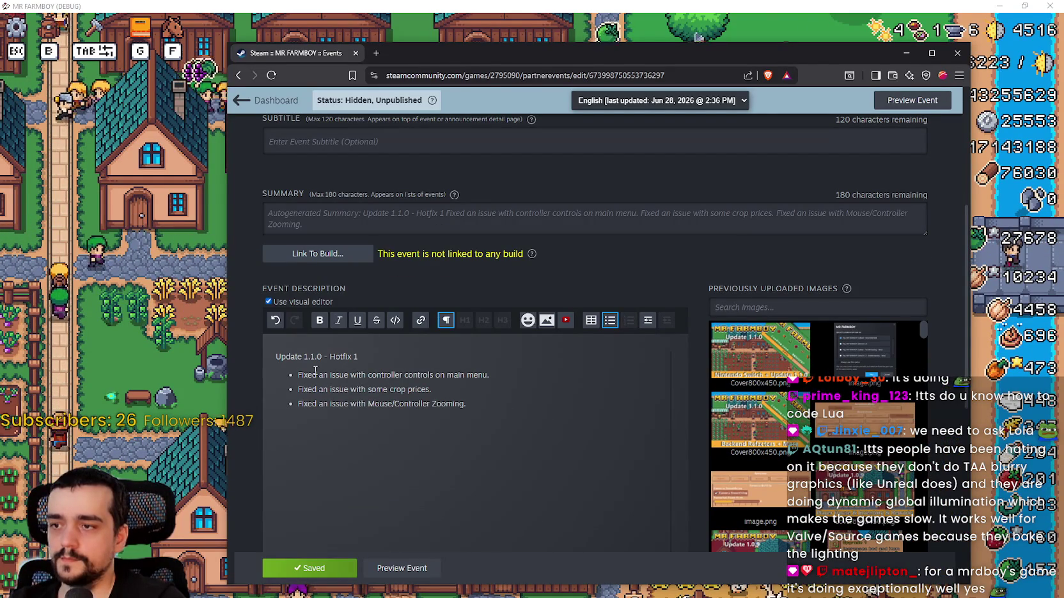
key("Return")
type("You")
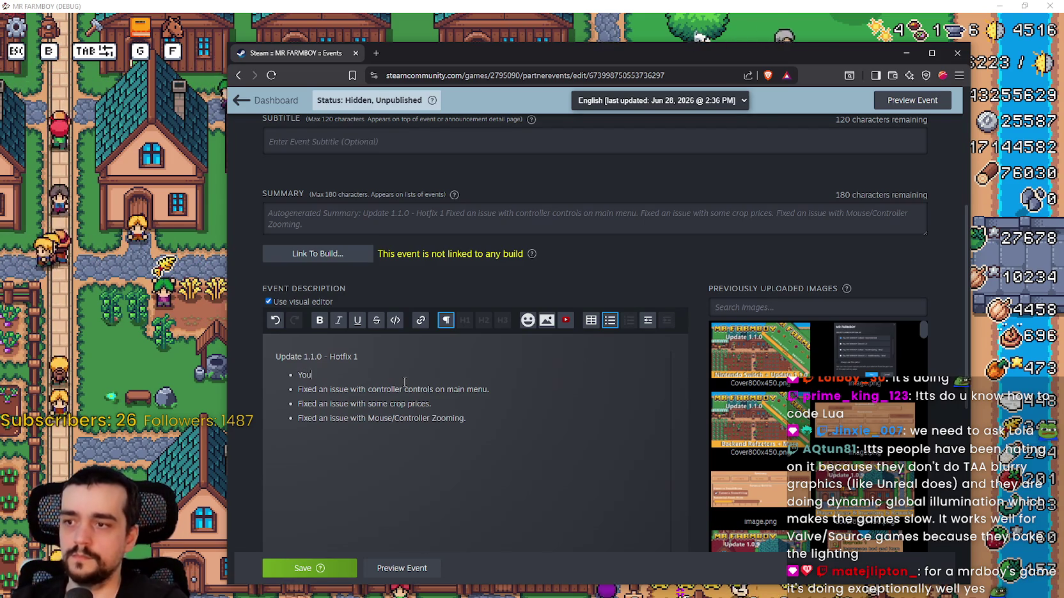
type("can")
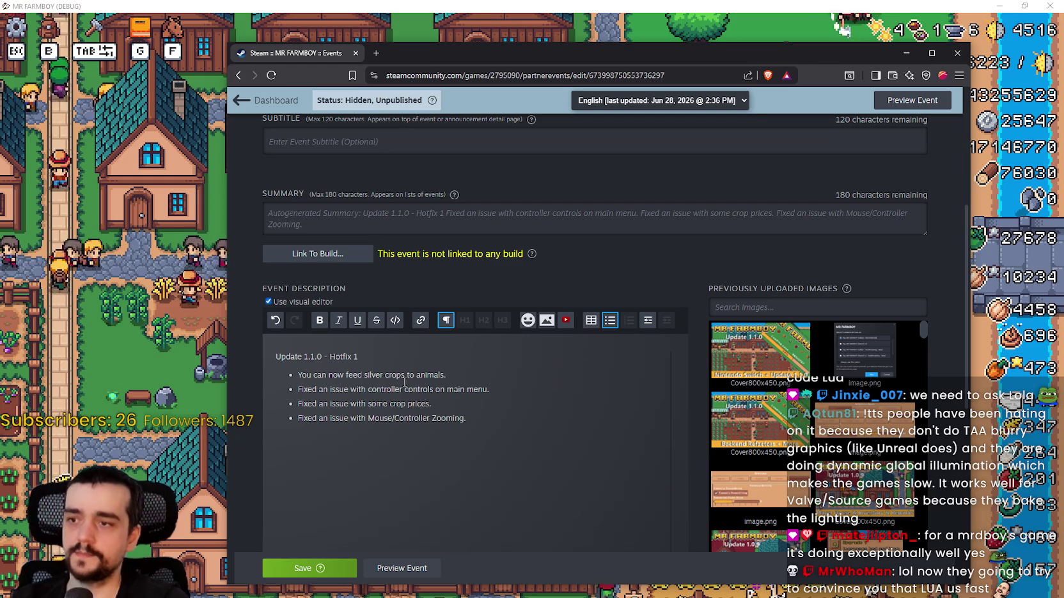
scroll(407, 459, "down", 1)
left_click(336, 565)
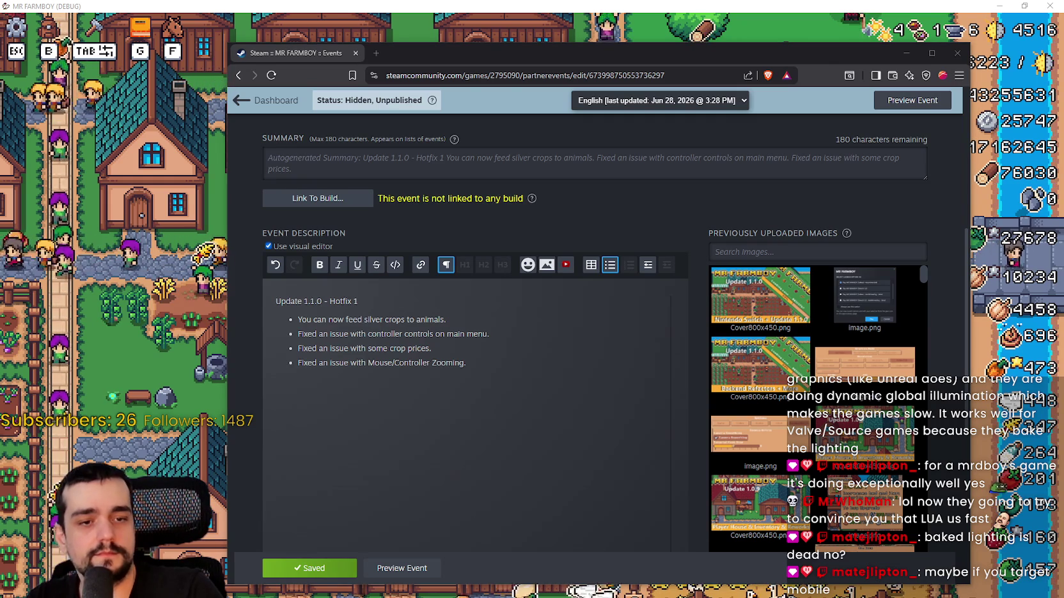
key("alt+Tab")
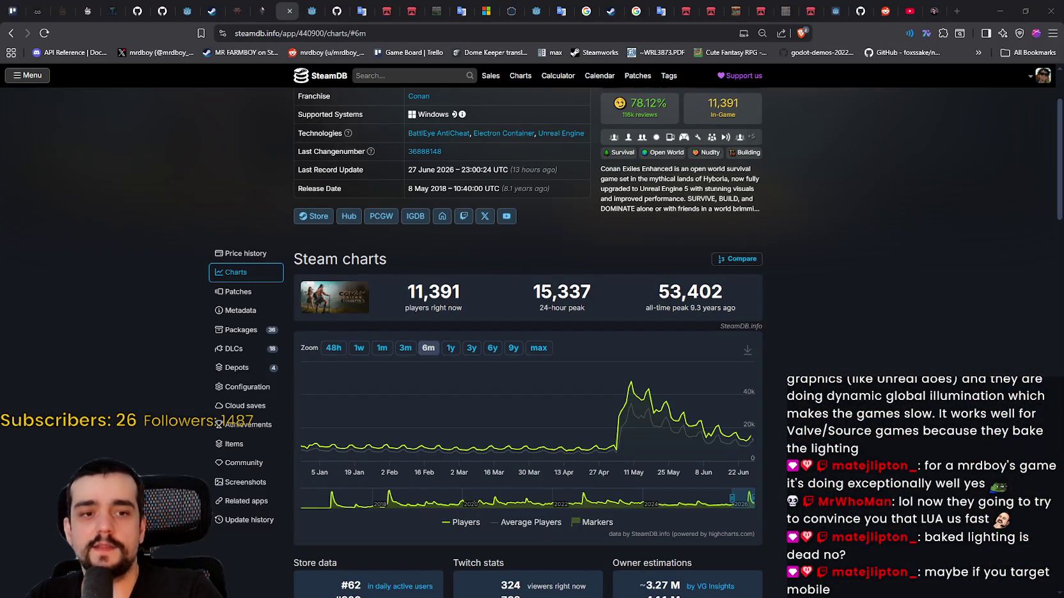
Step: Scroll to the top of the Conan Exiles Enhanced charts and navigate back toward MR FARMBOY
scroll(481, 333, "up", 2)
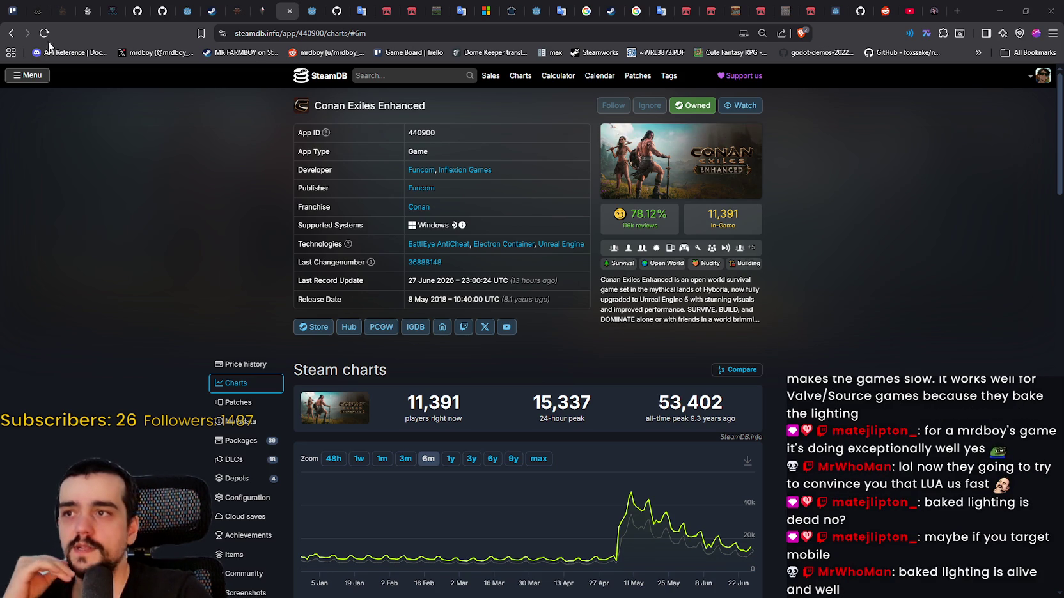
left_click(9, 36)
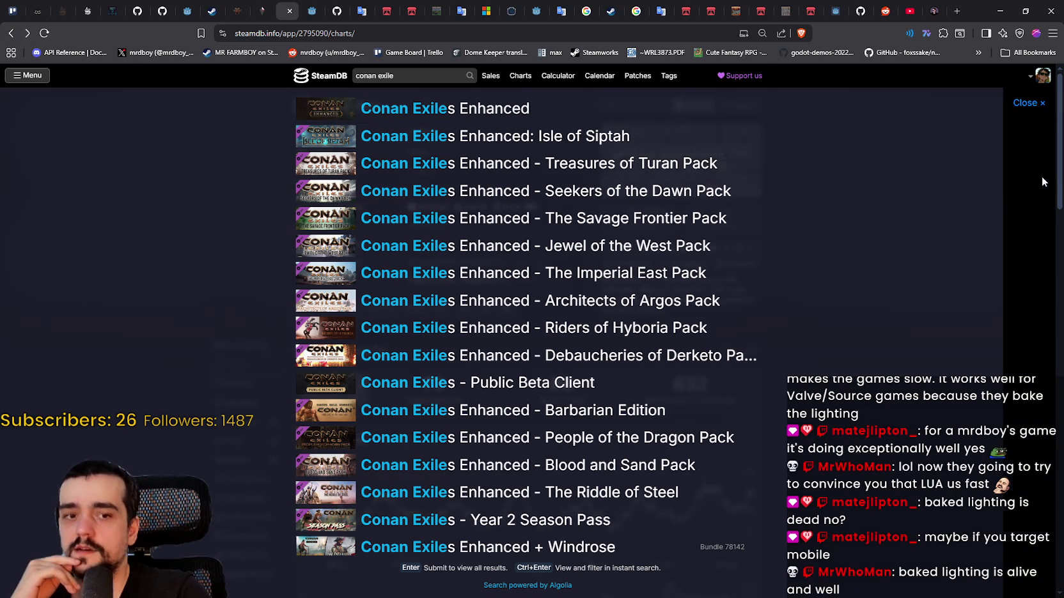
left_click(1040, 181)
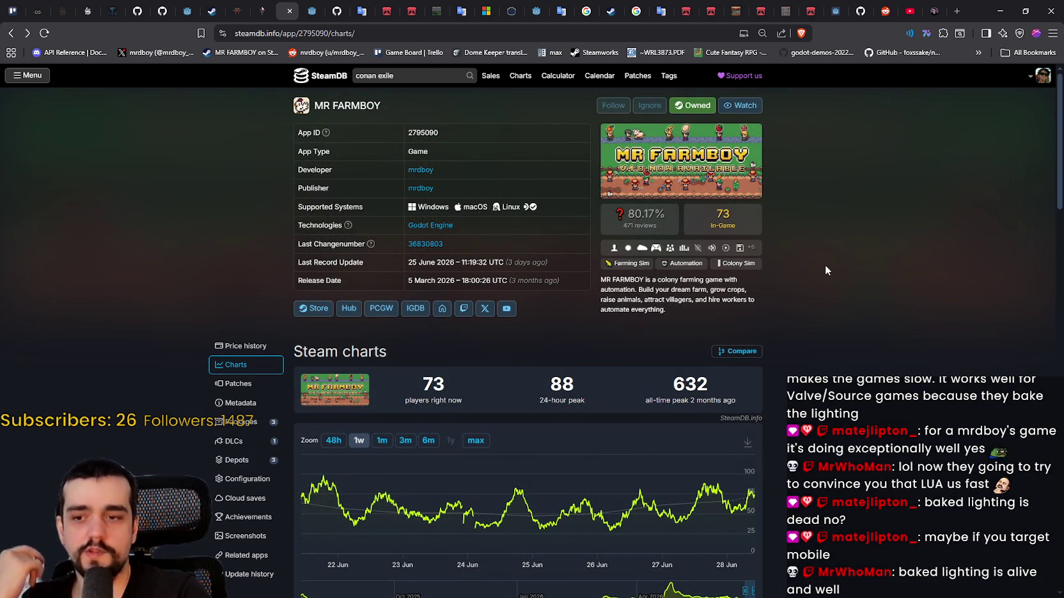
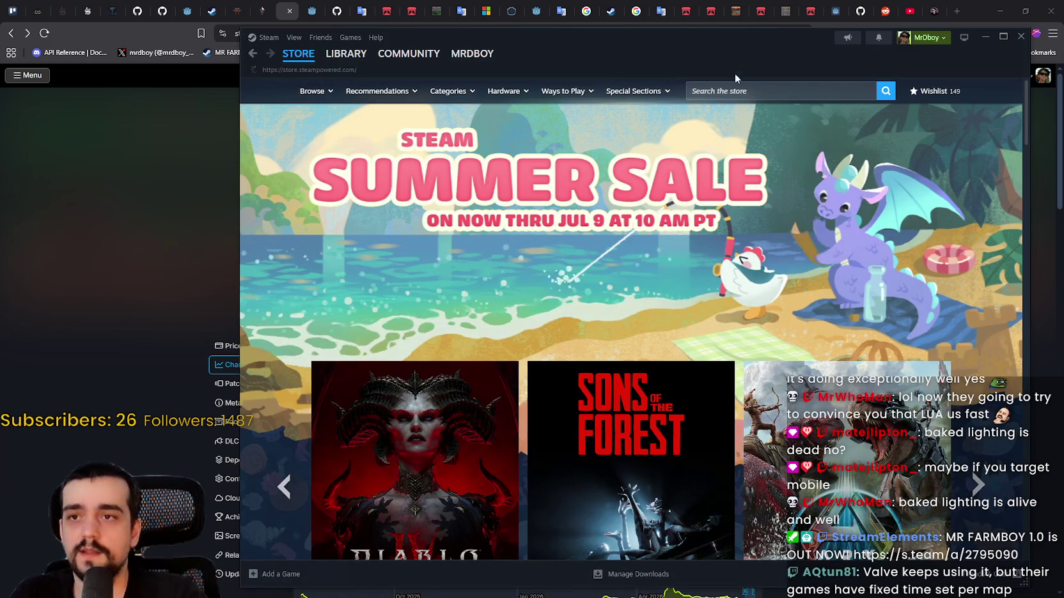
Step: Search the Steam store for 'Stema ma' and browse the Steam Machine store page
left_click(734, 90)
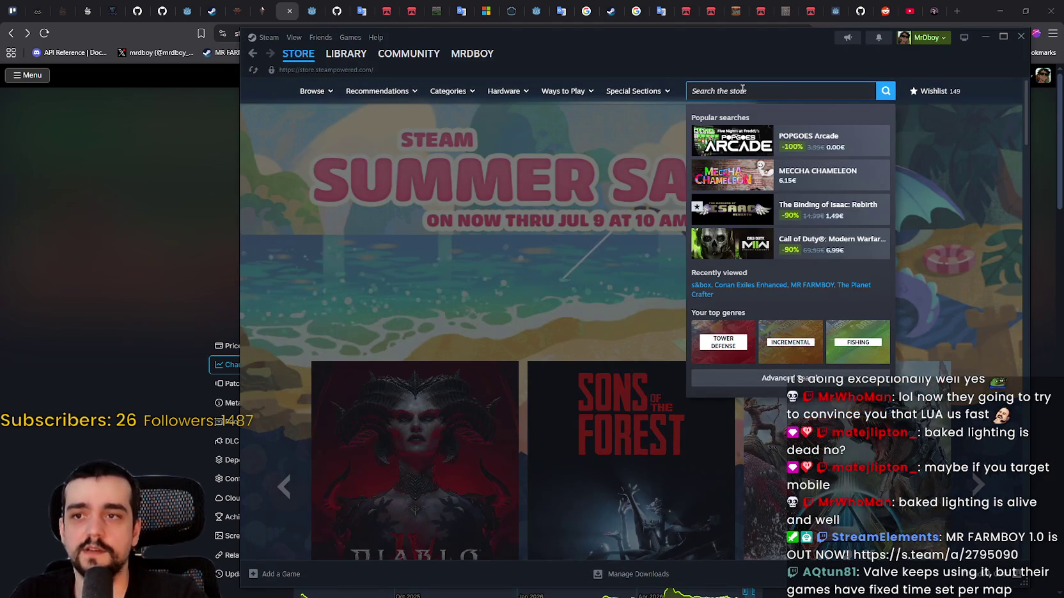
type("Stema ma")
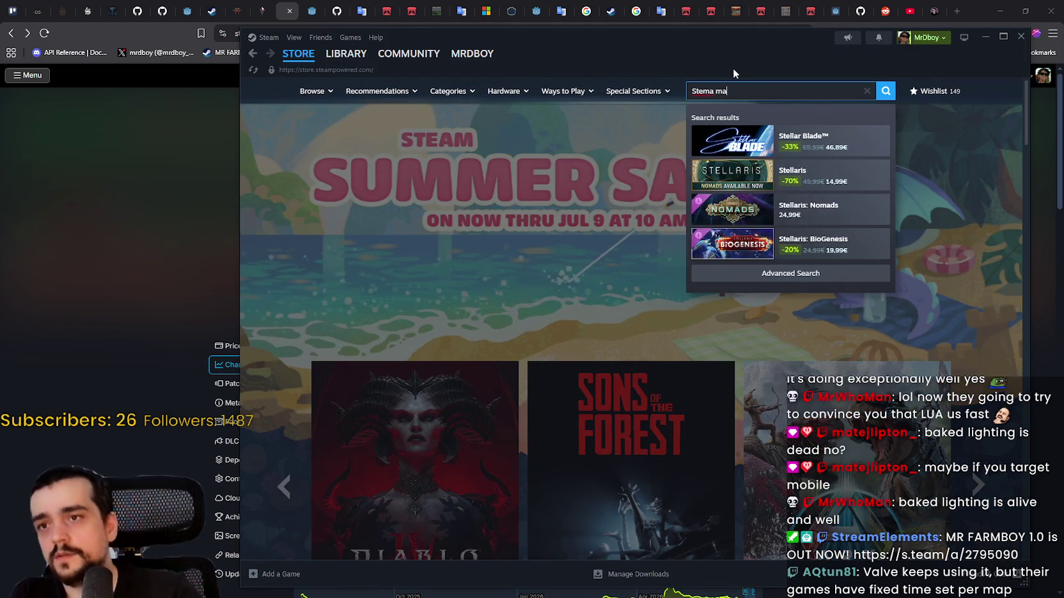
left_click(831, 141)
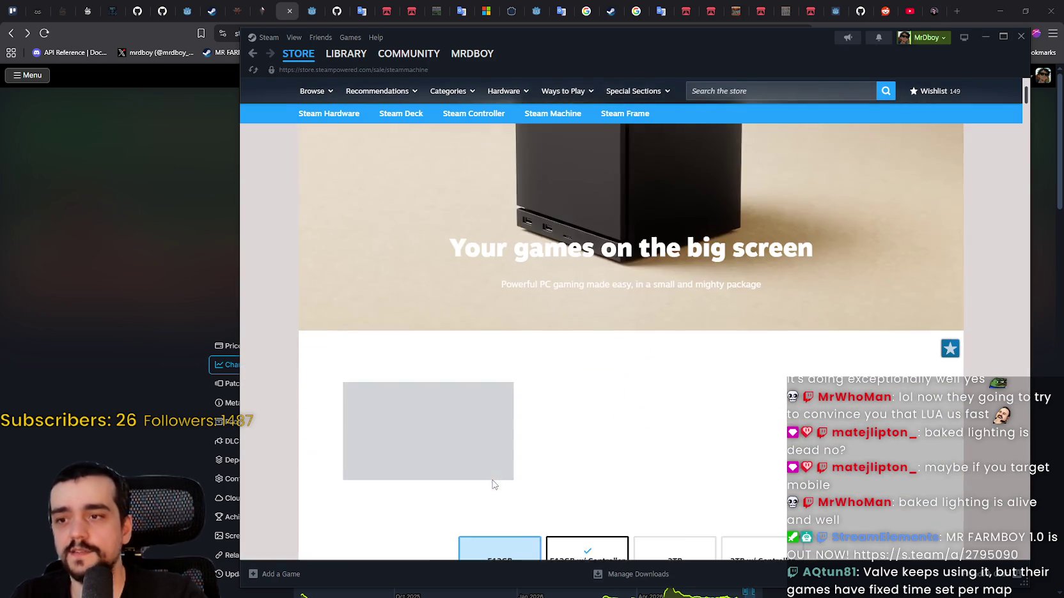
scroll(659, 412, "down", 2)
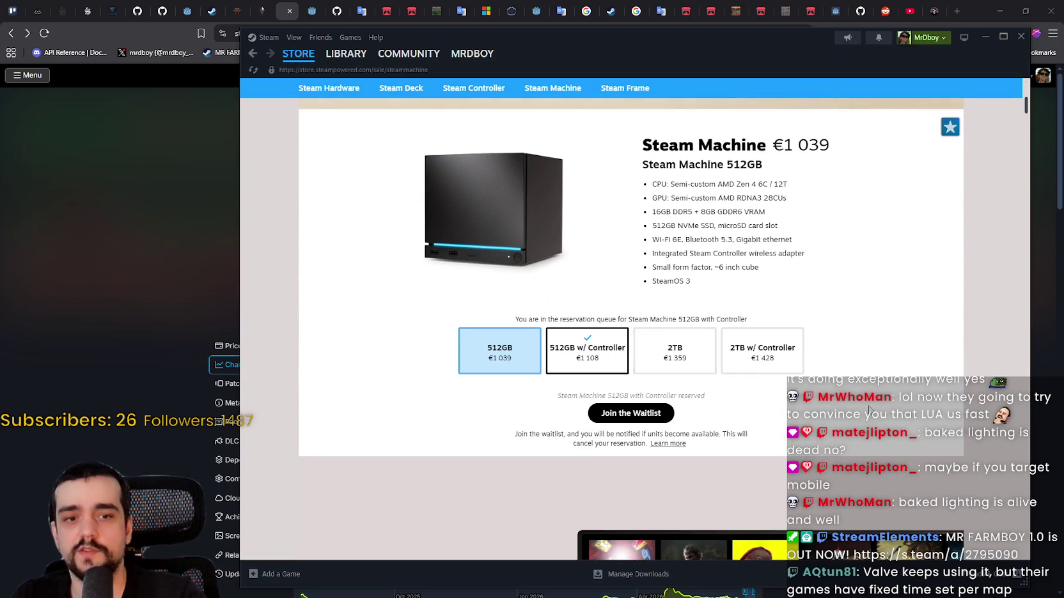
scroll(647, 371, "up", 3)
left_click_drag(652, 360, 786, 451)
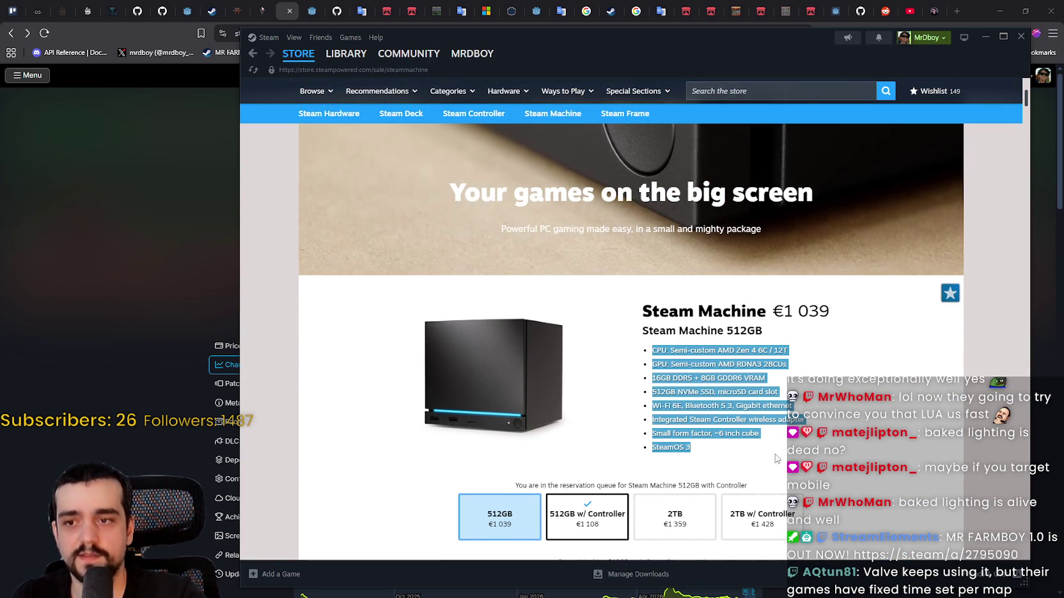
scroll(630, 320, "up", 4)
Step: Go back to the store front, close Steam, and return to MR FARMBOY
left_click(300, 54)
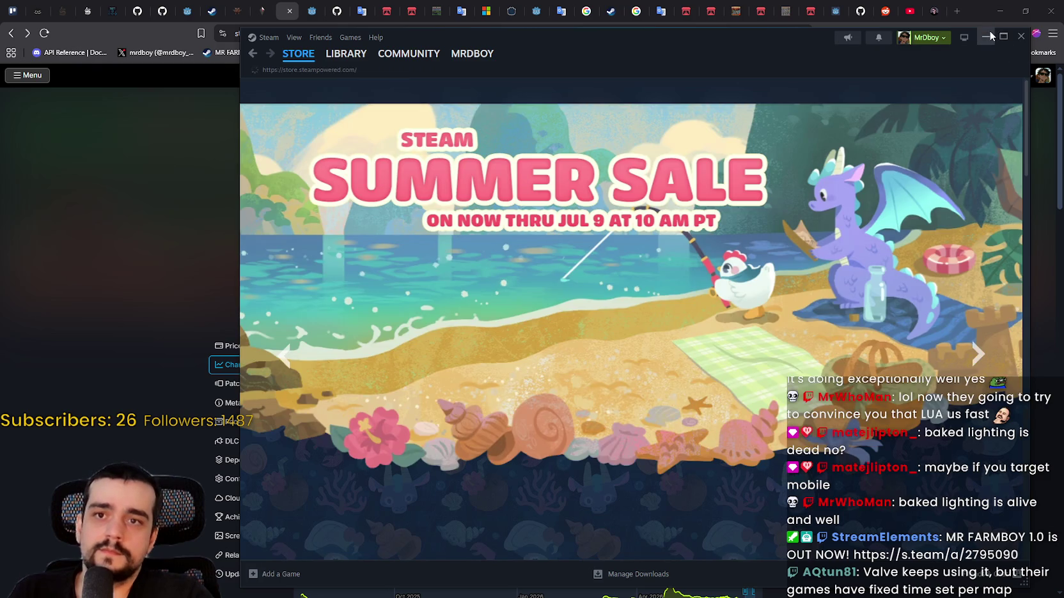
left_click(990, 36)
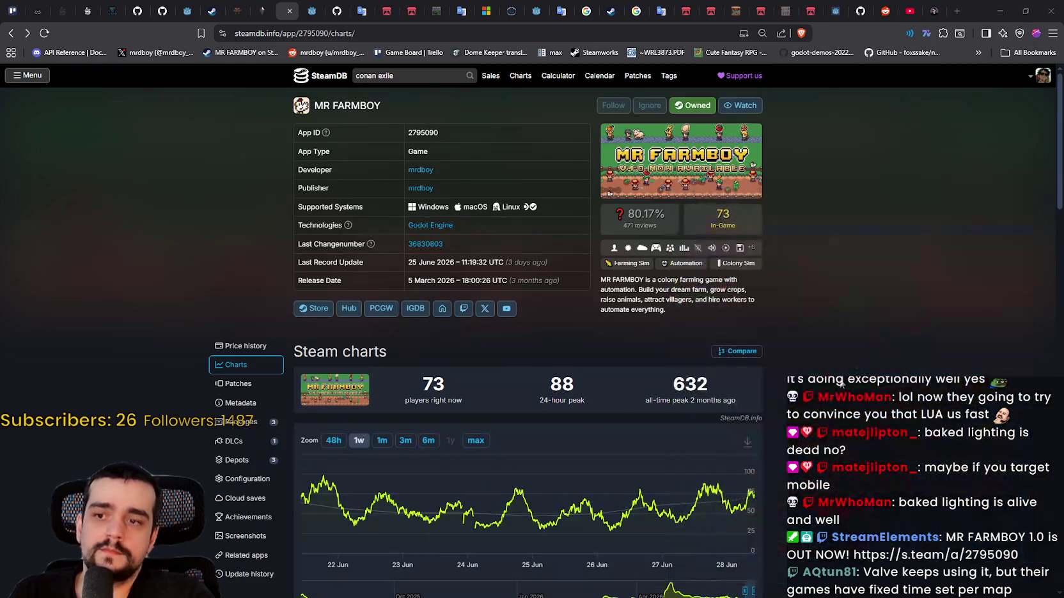
key("alt+Tab")
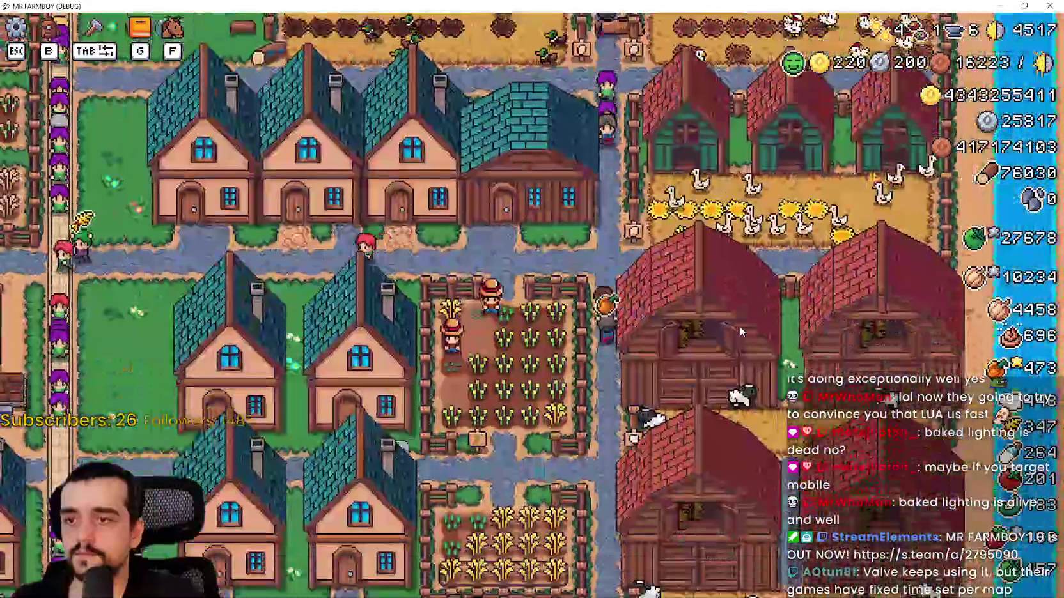
Step: Put 5 White Corn into the barn's Food slot
left_click(741, 328)
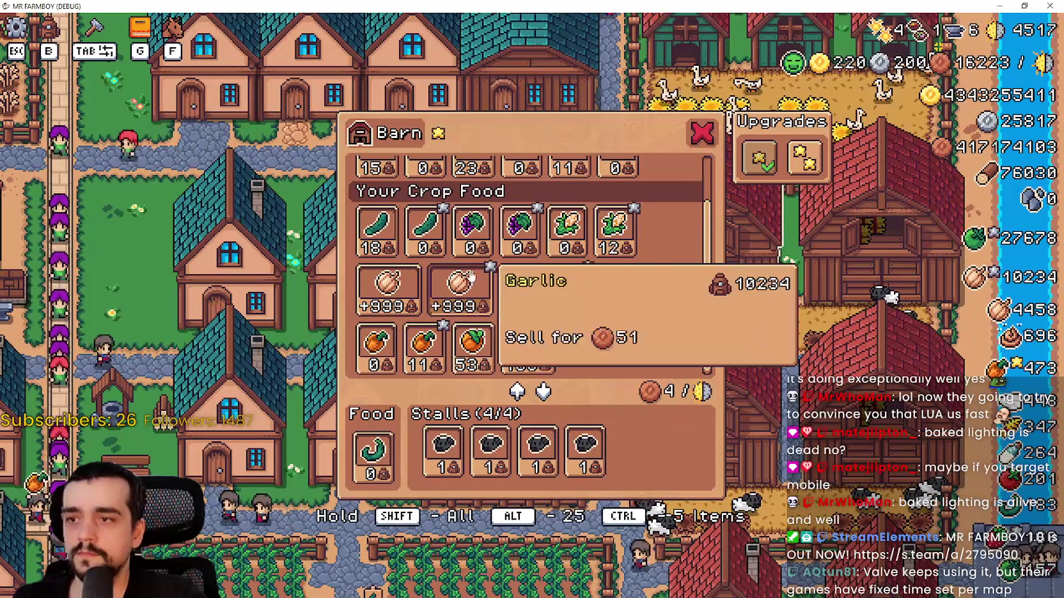
left_click(612, 229)
left_click(374, 451)
left_click(599, 249, "ctrl")
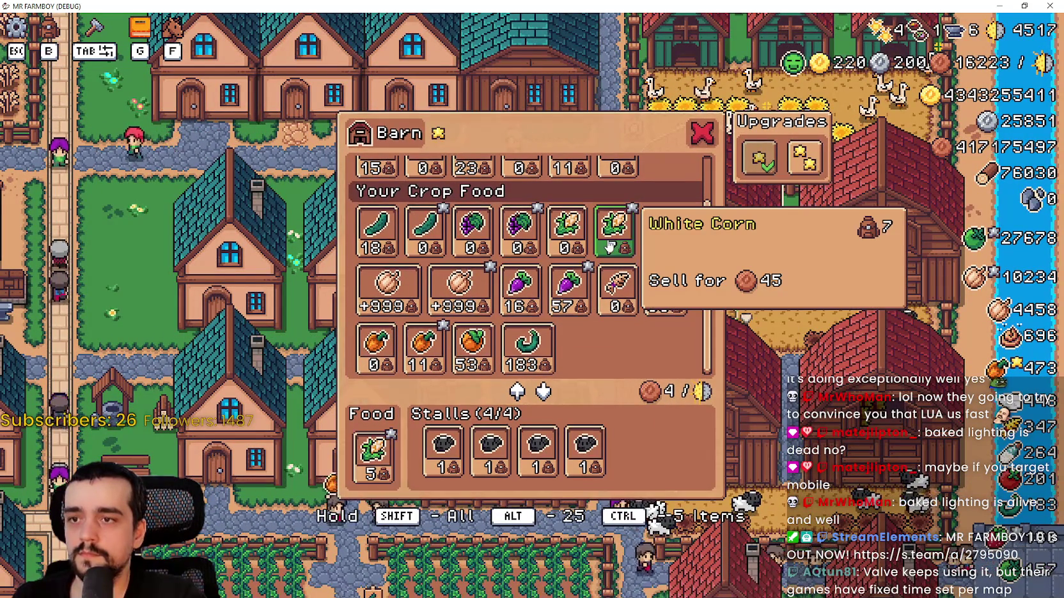
left_click(825, 377)
left_click(824, 377)
left_click(824, 377)
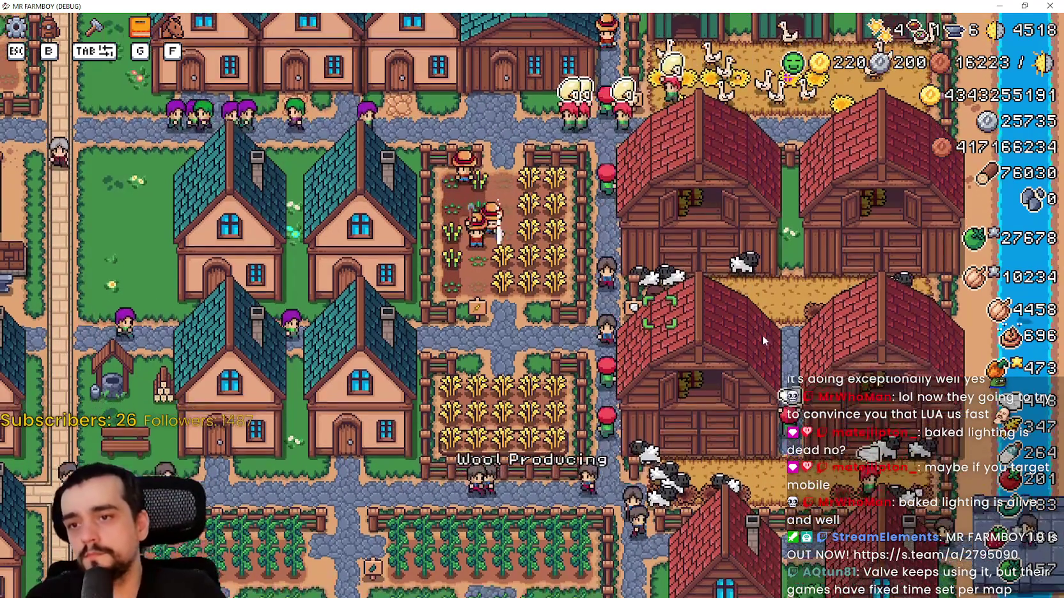
Step: Pan toward the chicken coops and recheck the barn panel's food and supplies
left_click_drag(783, 366, 762, 334)
key("w")
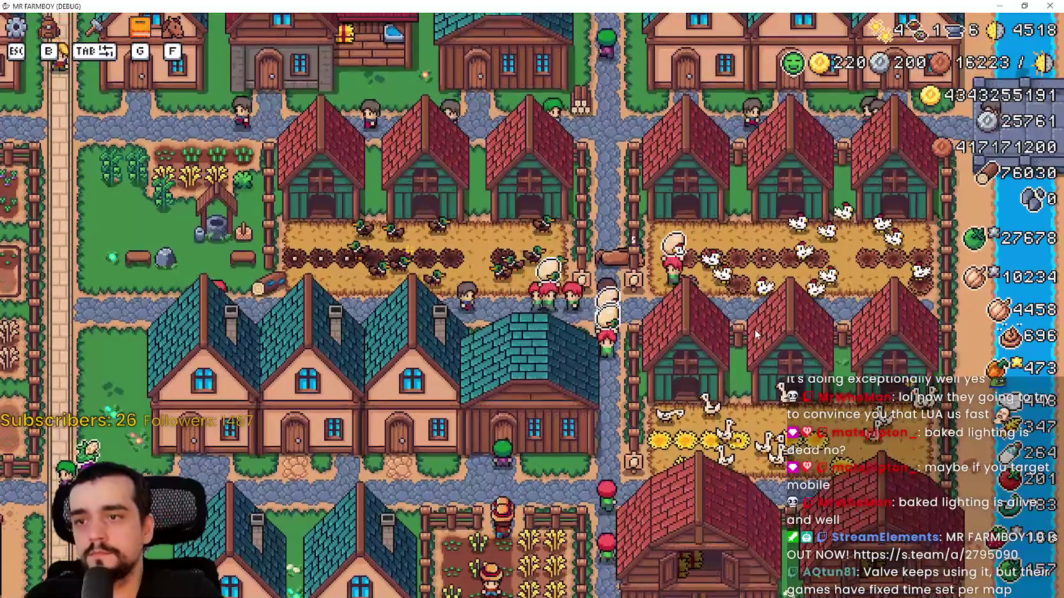
key("s")
key("s")
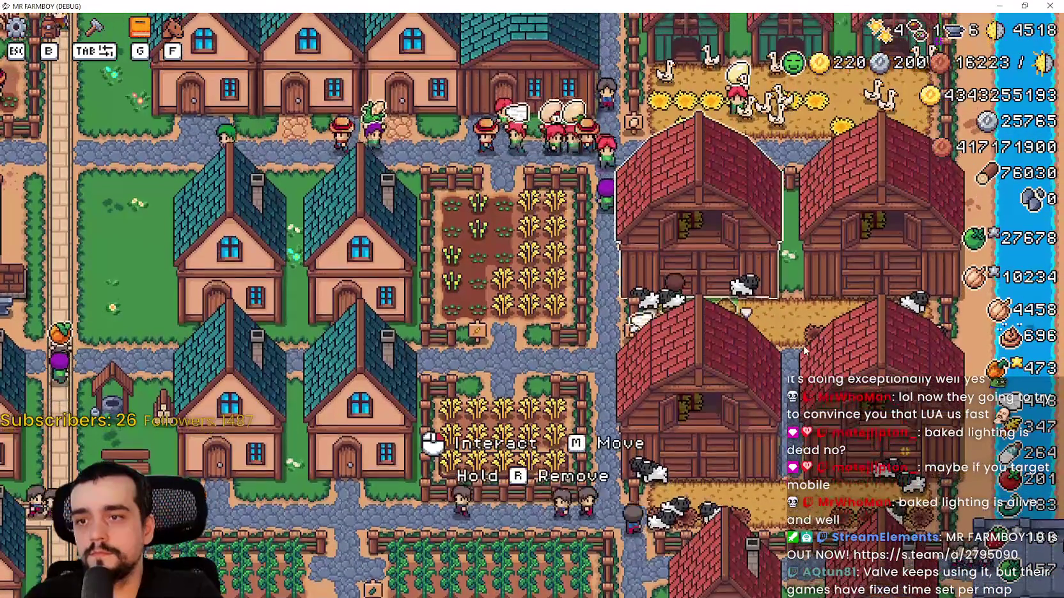
left_click(805, 348)
key("Escape")
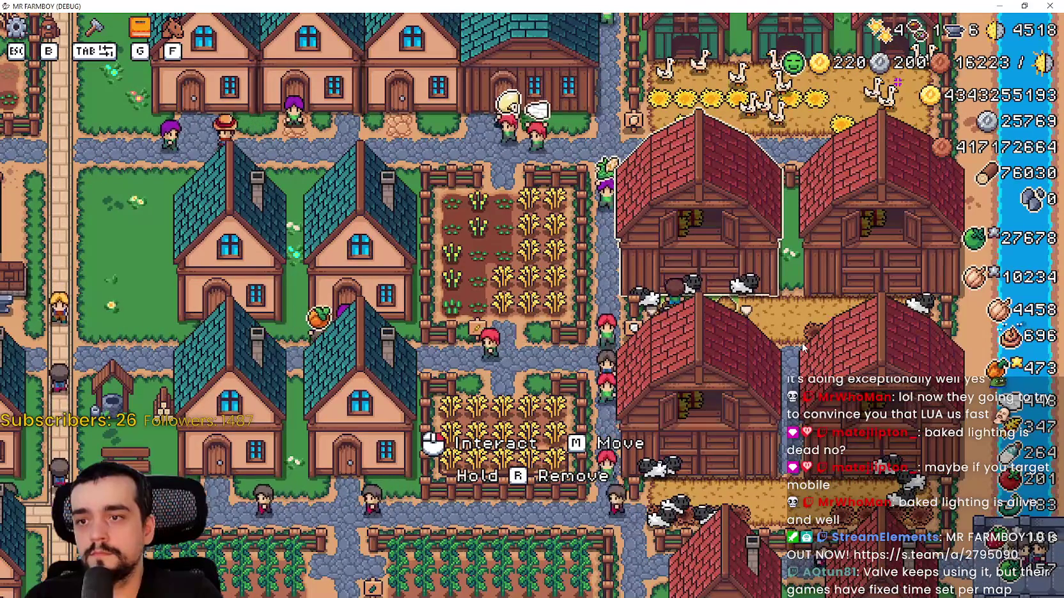
left_click(805, 348)
key("Escape")
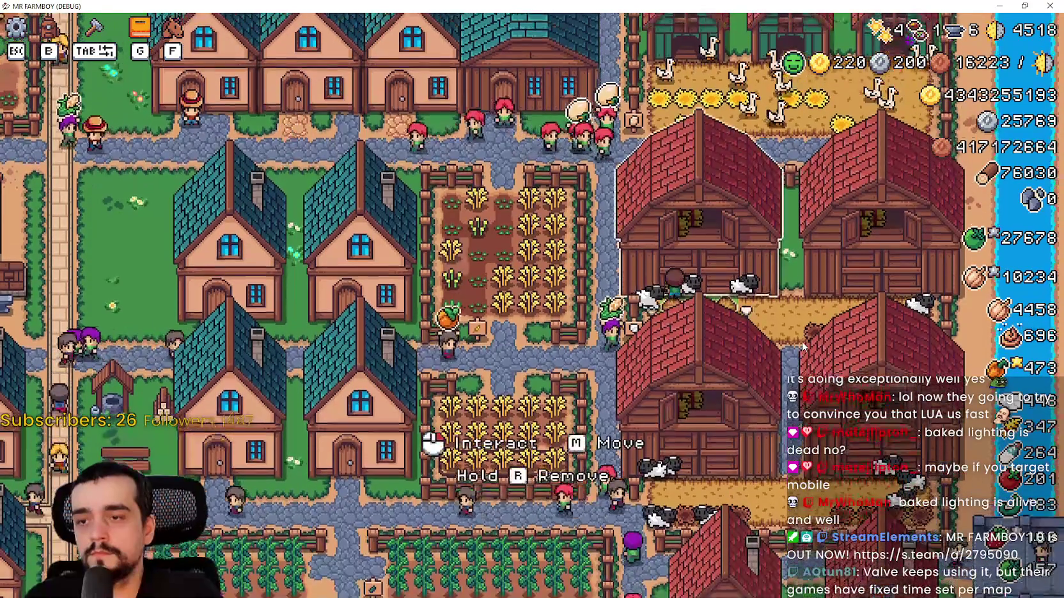
left_click(805, 347)
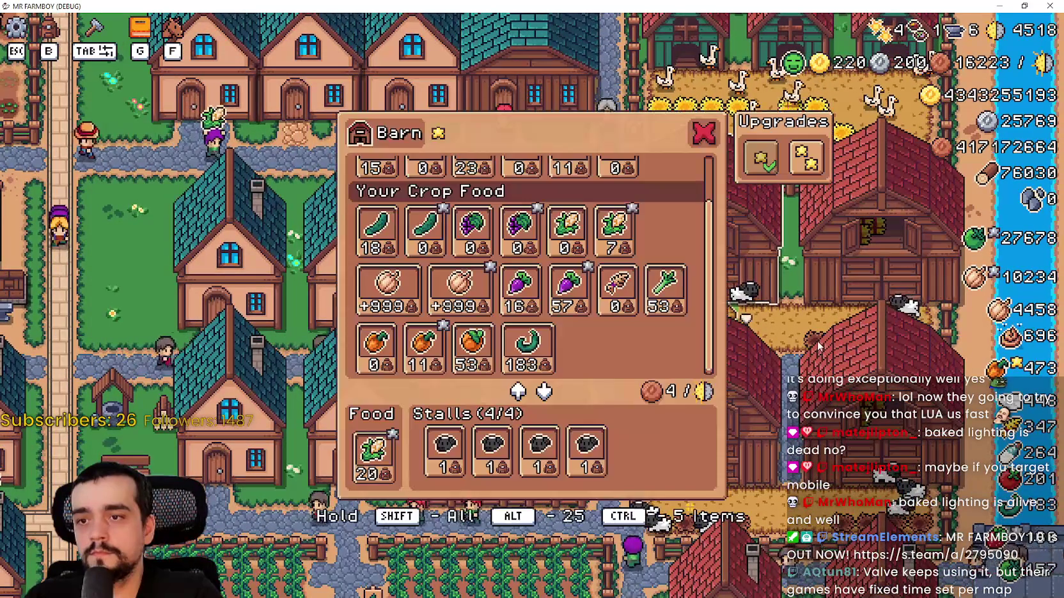
key("Escape")
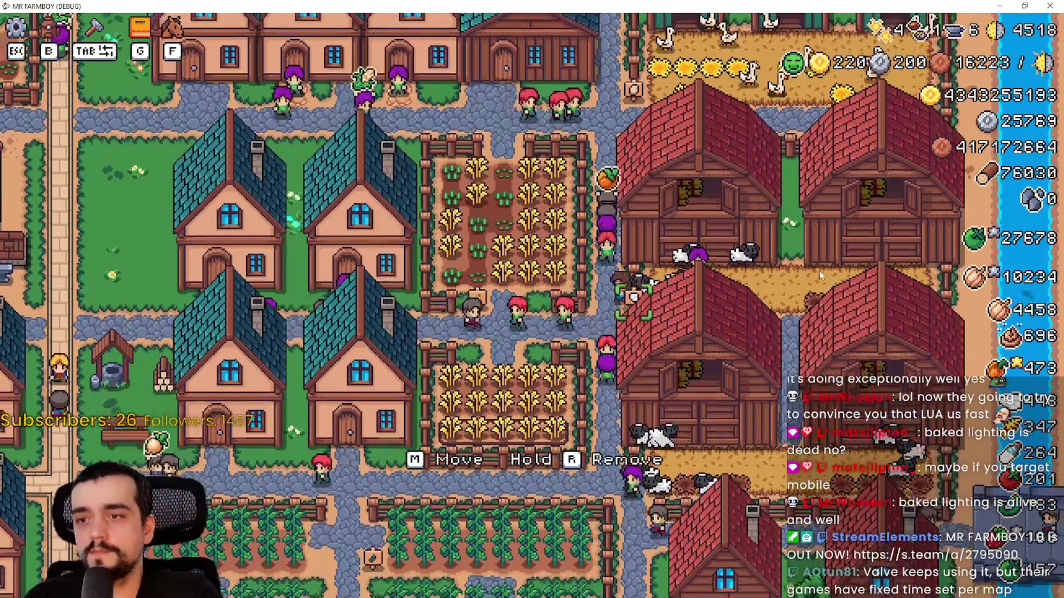
Step: Walk the character across the village and inspect the coop's storage and food
key("w")
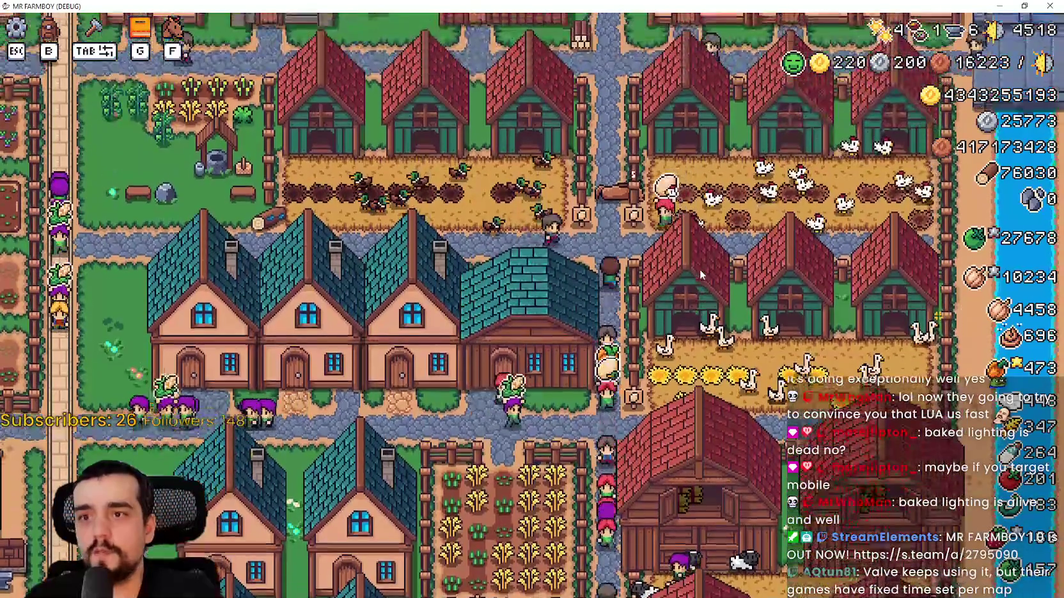
key("d")
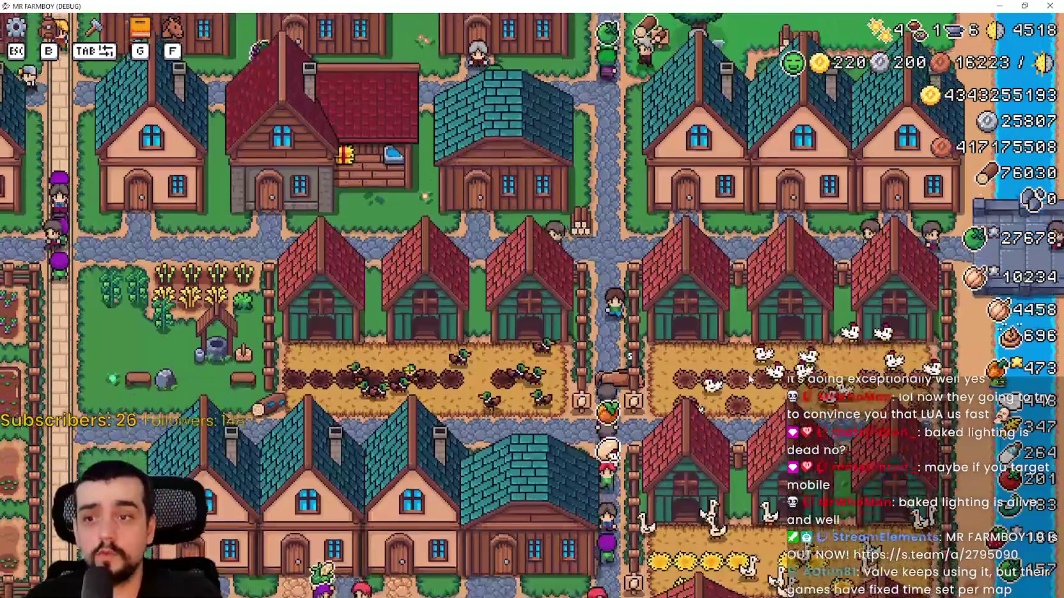
key("e")
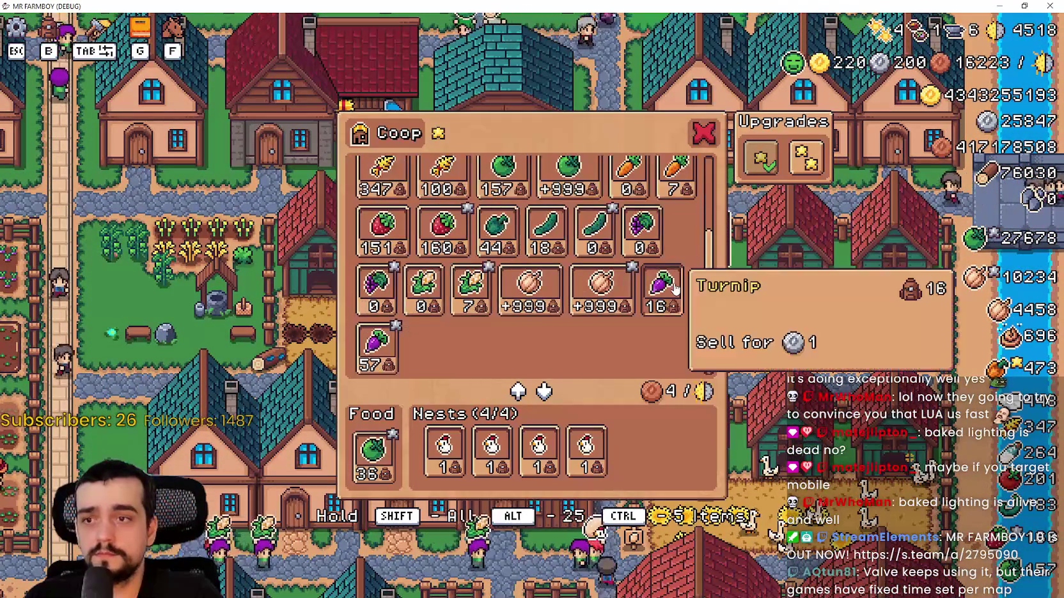
key("Escape")
key("a")
left_click(688, 295)
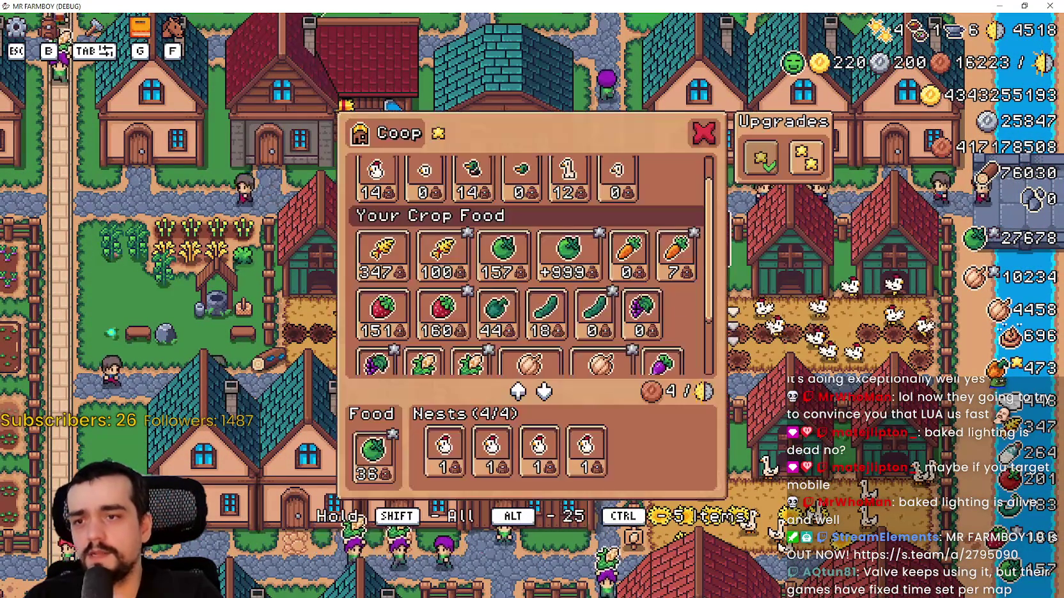
scroll(584, 299, "down", 3)
key("Escape")
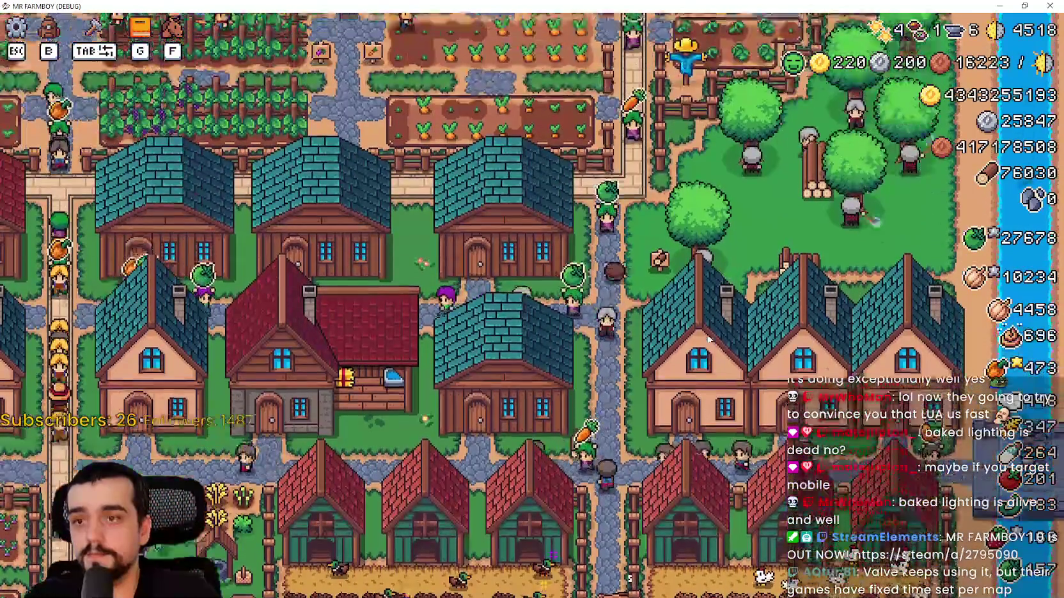
Step: Pause the game, try to quit, and bring GitHub Desktop to the front
key("Escape")
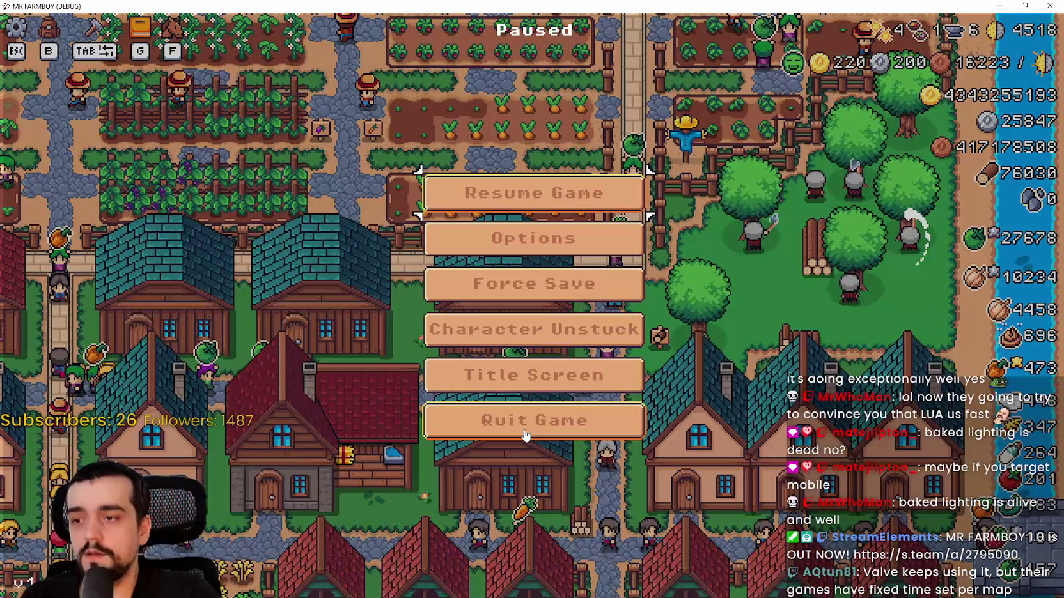
left_click(524, 434)
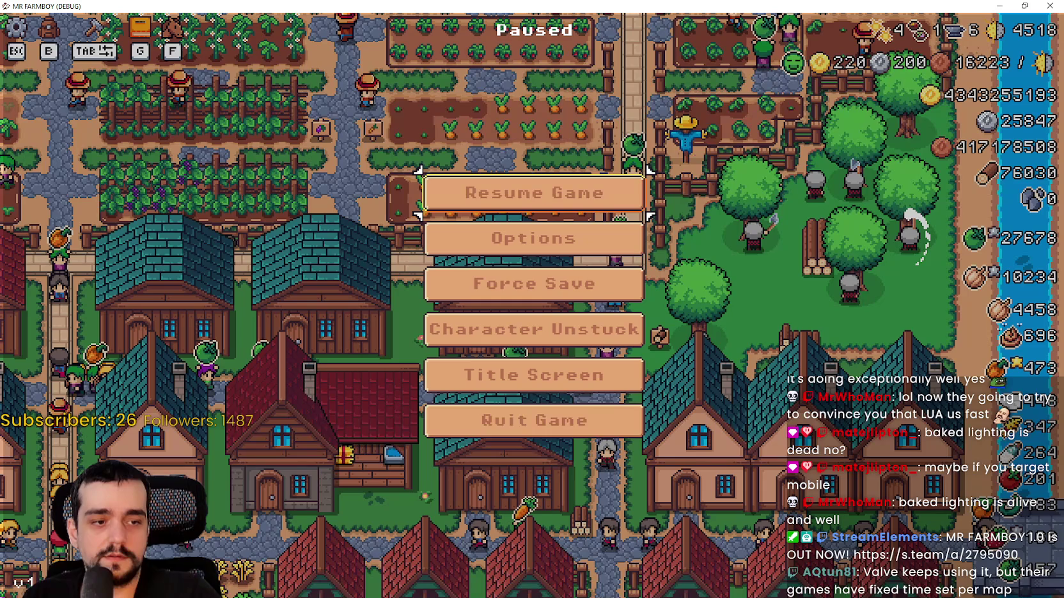
key("alt+Tab")
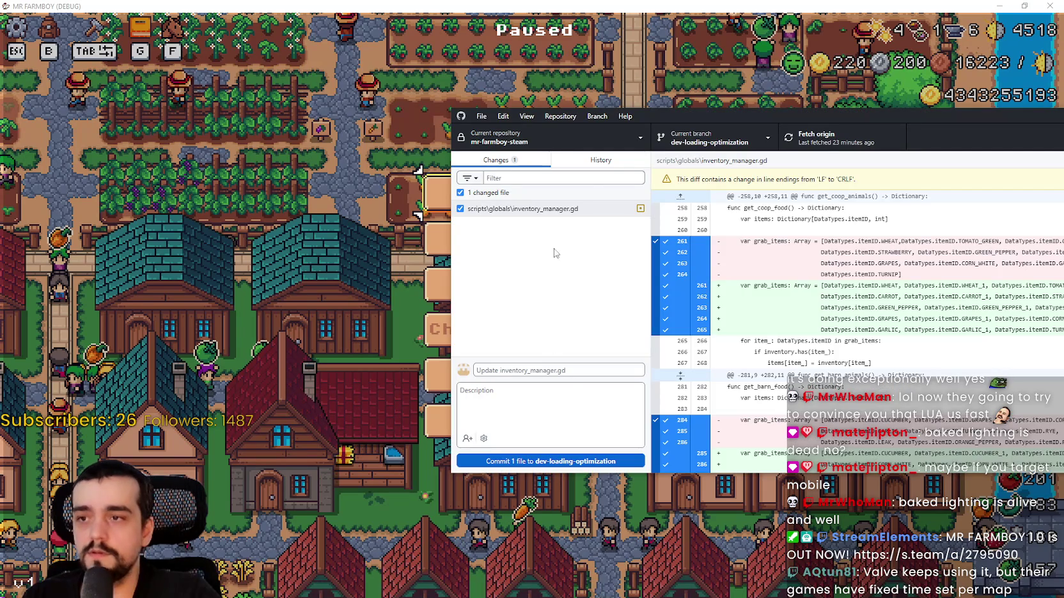
Step: Enter the commit summary v1.1.0 - Hotfix 1.b, following the earlier Hotfix 1.a title
mouse_move(822, 117)
left_mouse_down()
mouse_move(579, 79)
mouse_move(618, 59)
left_mouse_up()
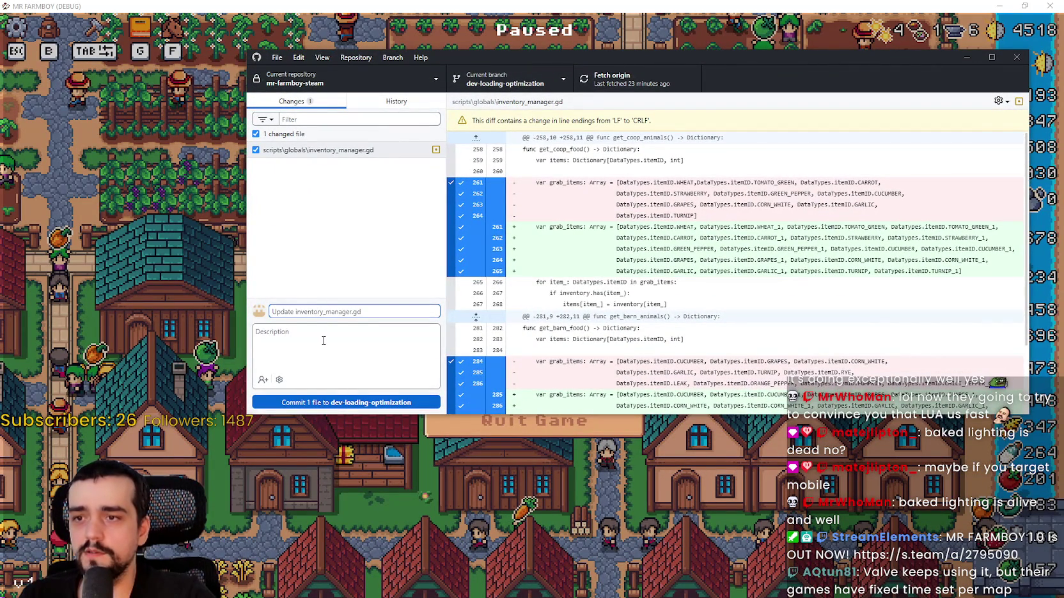
left_click(321, 310)
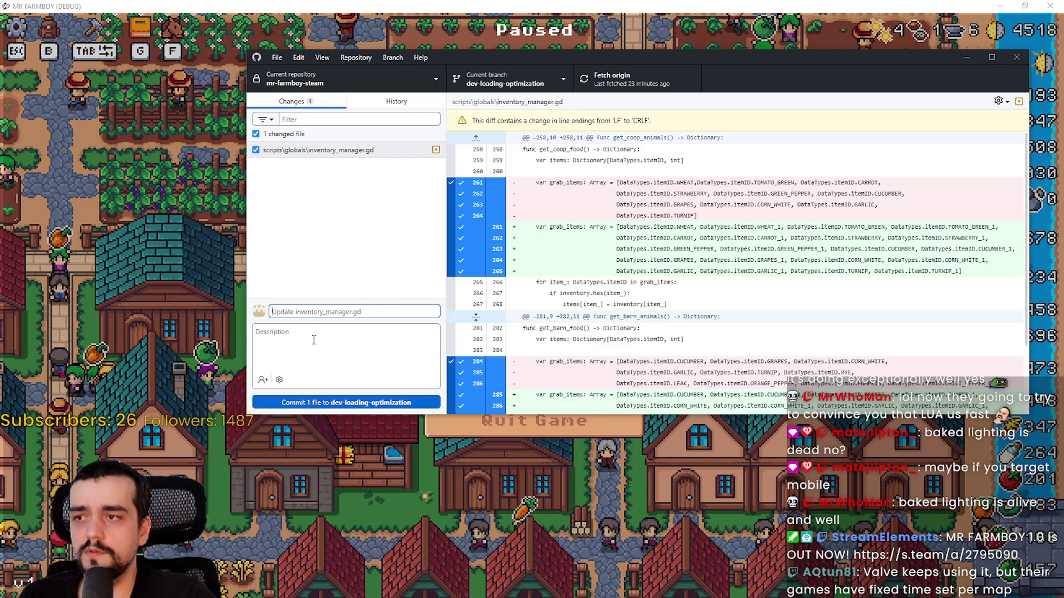
left_click(379, 105)
left_click(355, 142)
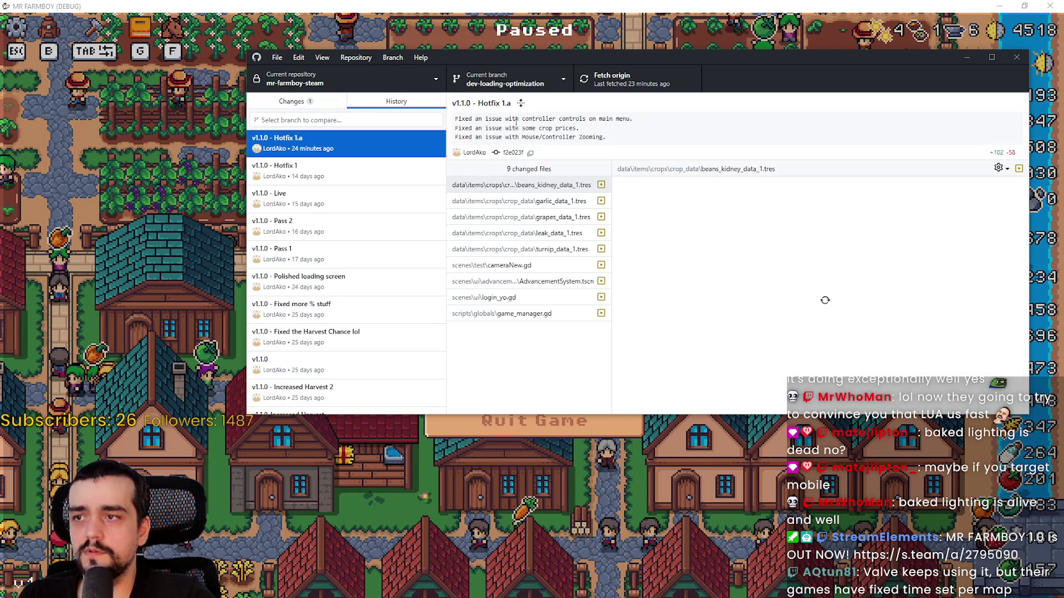
left_click(490, 99)
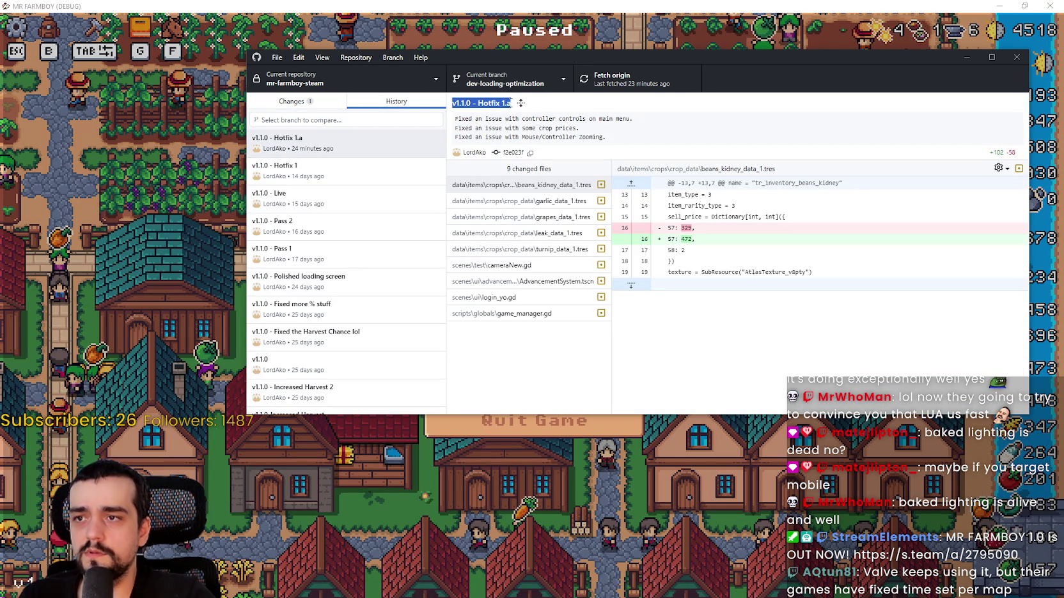
left_click(313, 105)
left_click(337, 311)
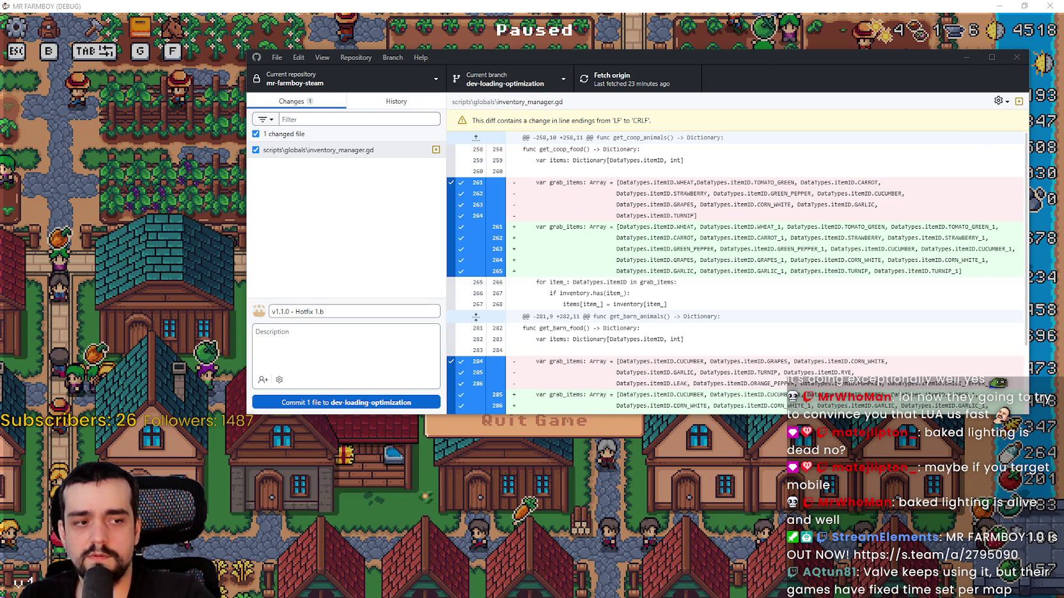
Step: Copy the 'You can now feed silver crops to animals.' line from the Steam update draft
key("alt+Tab")
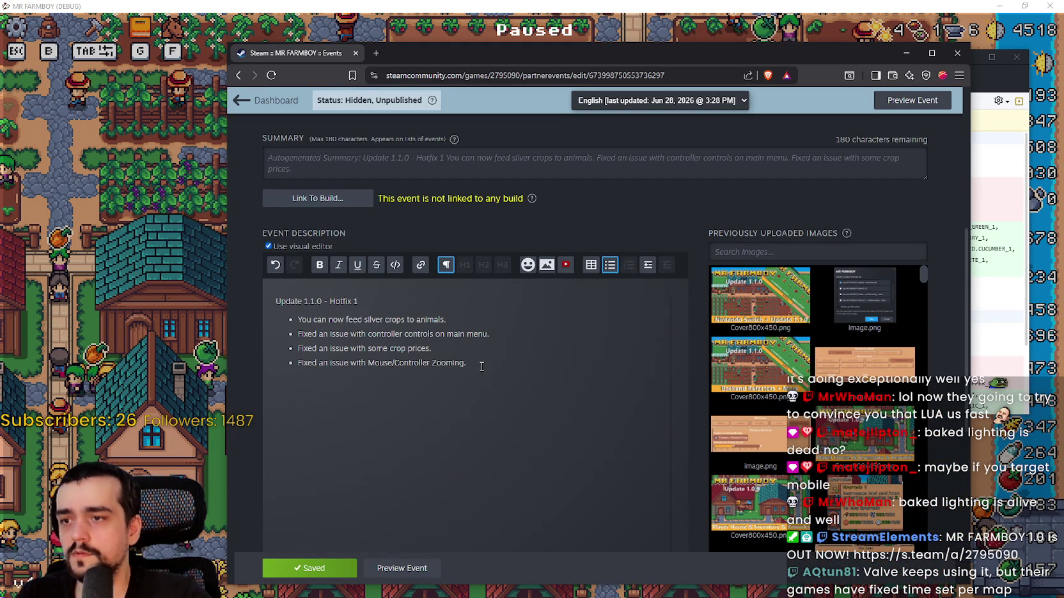
left_click_drag(446, 320, 298, 323)
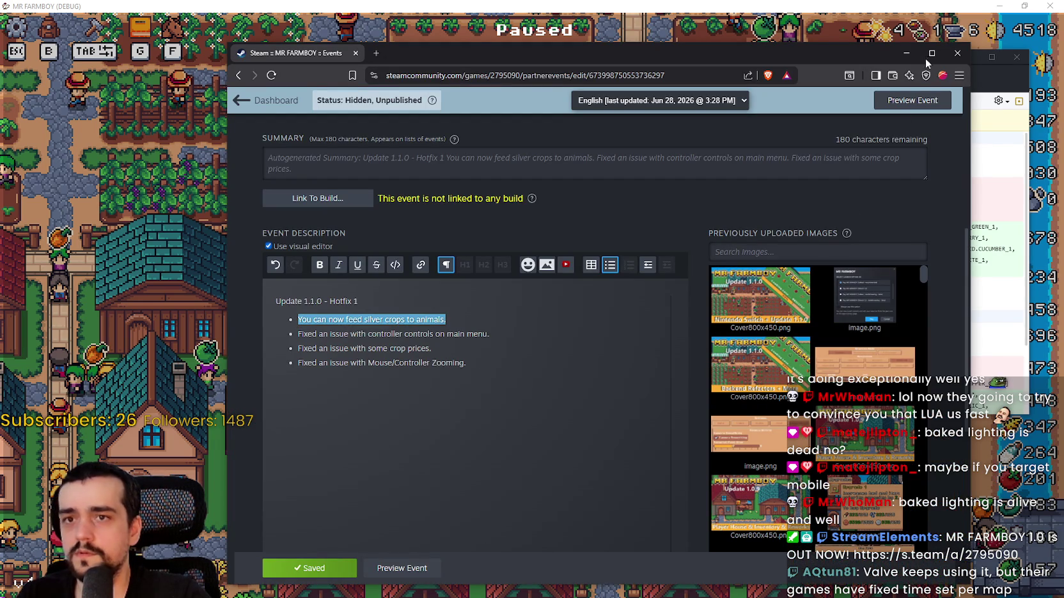
left_click(906, 53)
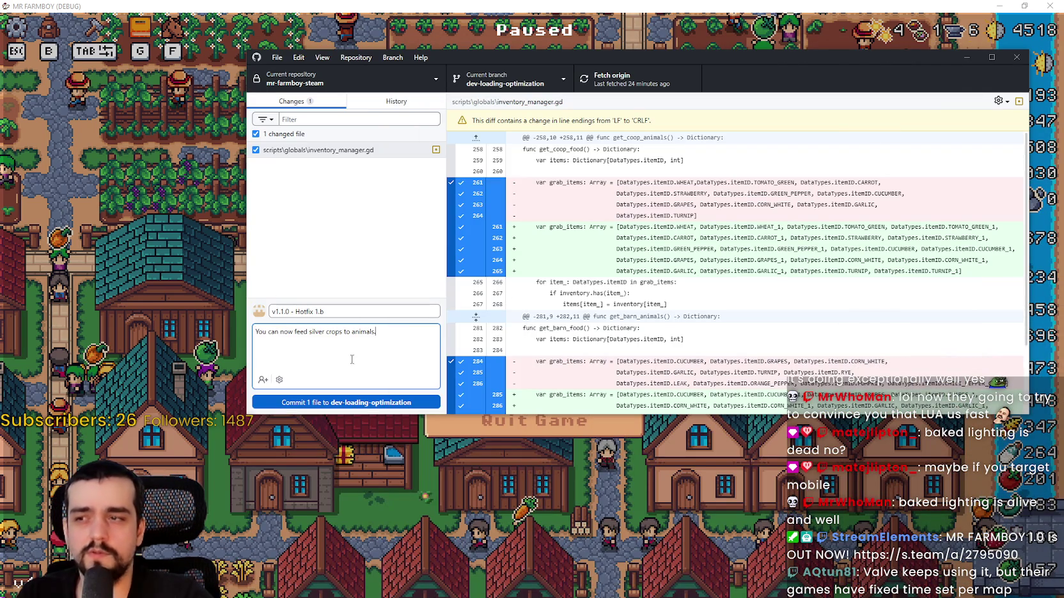
Step: Commit v1.1.0 - Hotfix 1.b, push it to origin, and review its inventory_manager.gd diff
left_click(348, 402)
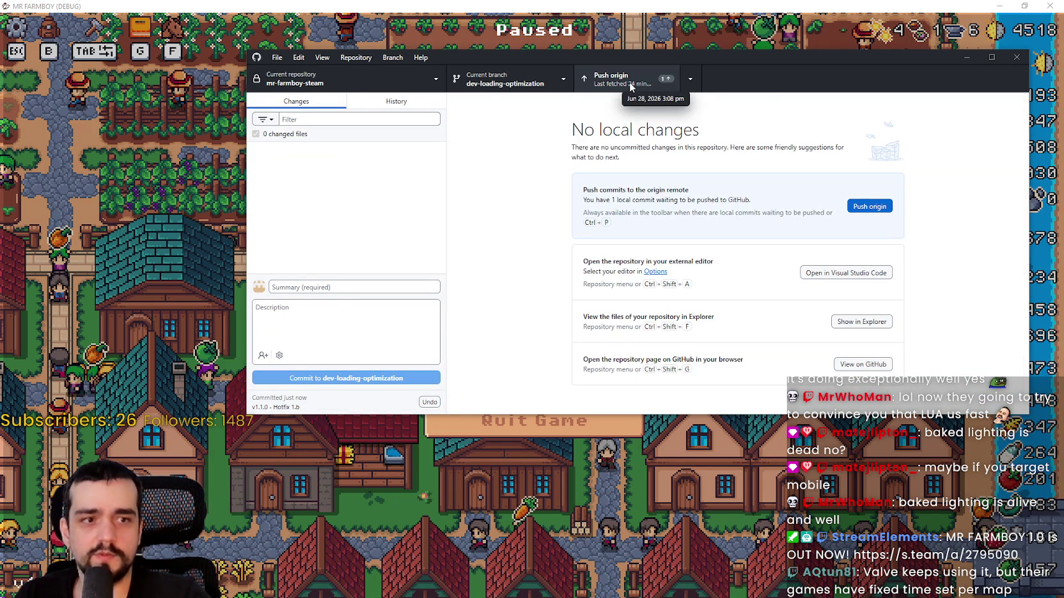
left_click(631, 82)
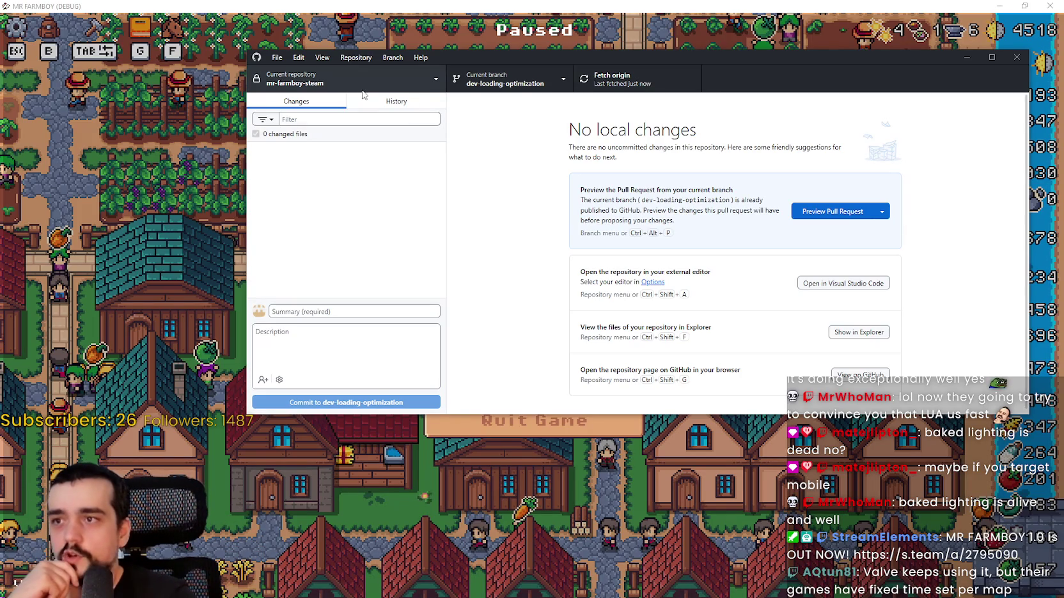
left_click(397, 101)
left_click(331, 148)
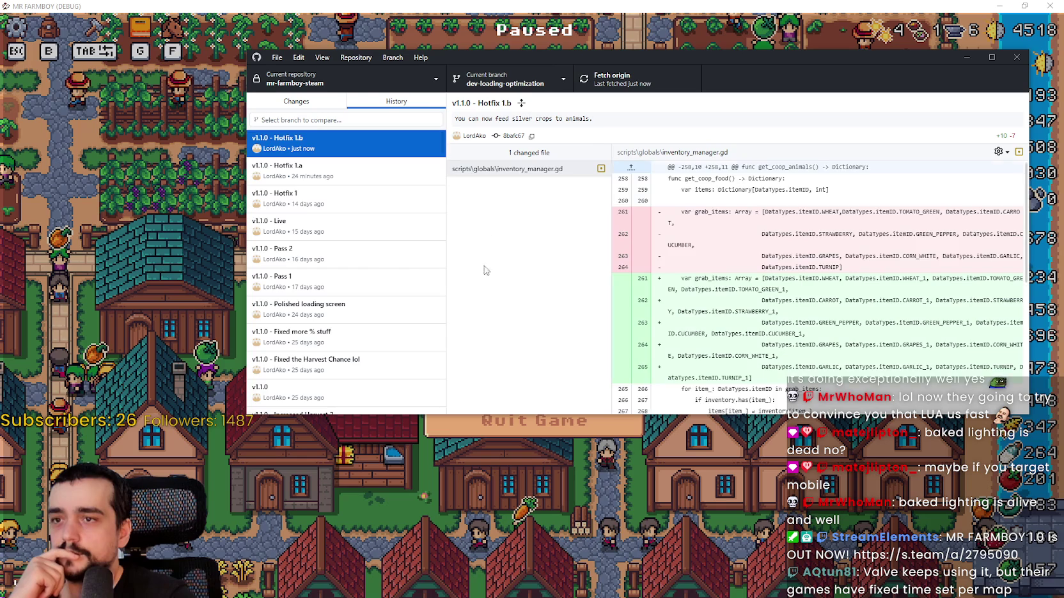
left_click(511, 169)
scroll(765, 268, "down", 2)
scroll(766, 268, "up", 3)
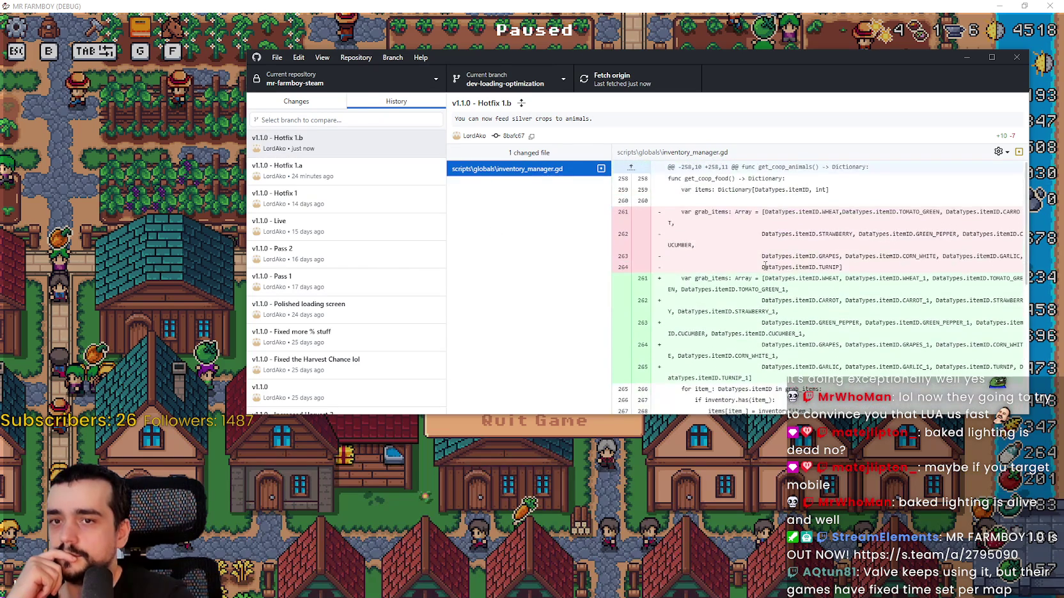
Step: Review Hotfix 1.a diffs: garlic, grapes, leak, turnip, AdvancementSystem, login_yo, game_manager, beans_kidney
left_click(351, 173)
left_click(496, 201)
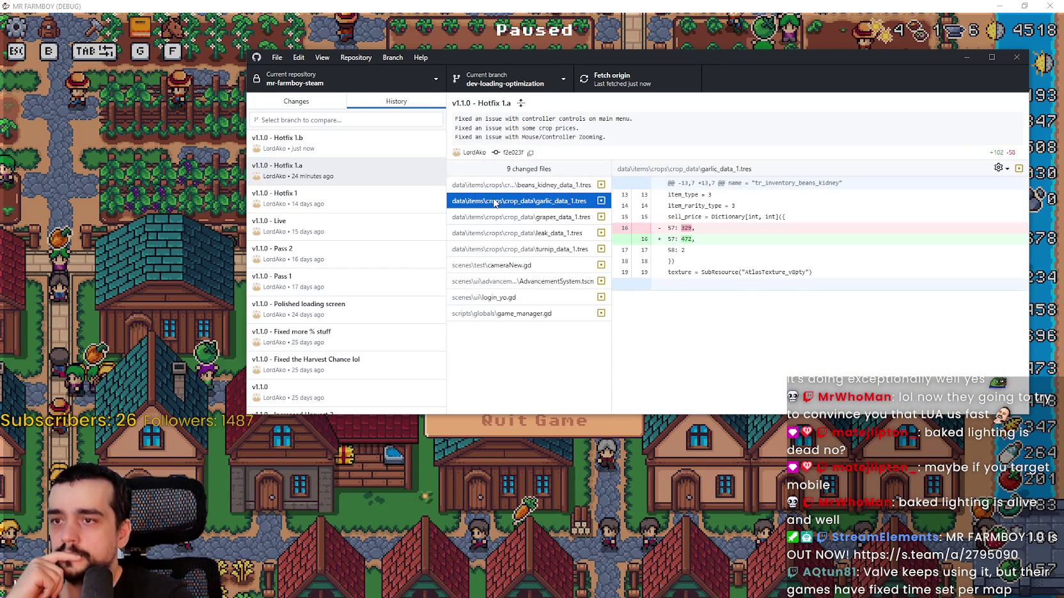
left_click(509, 218)
left_click(515, 233)
left_click(521, 249)
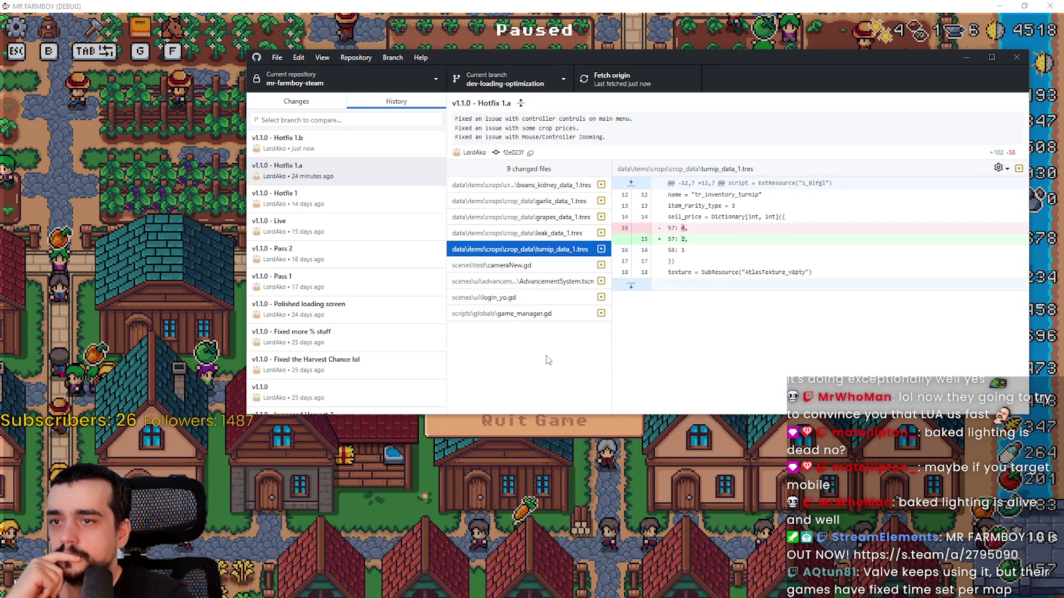
key("Down")
key("Down")
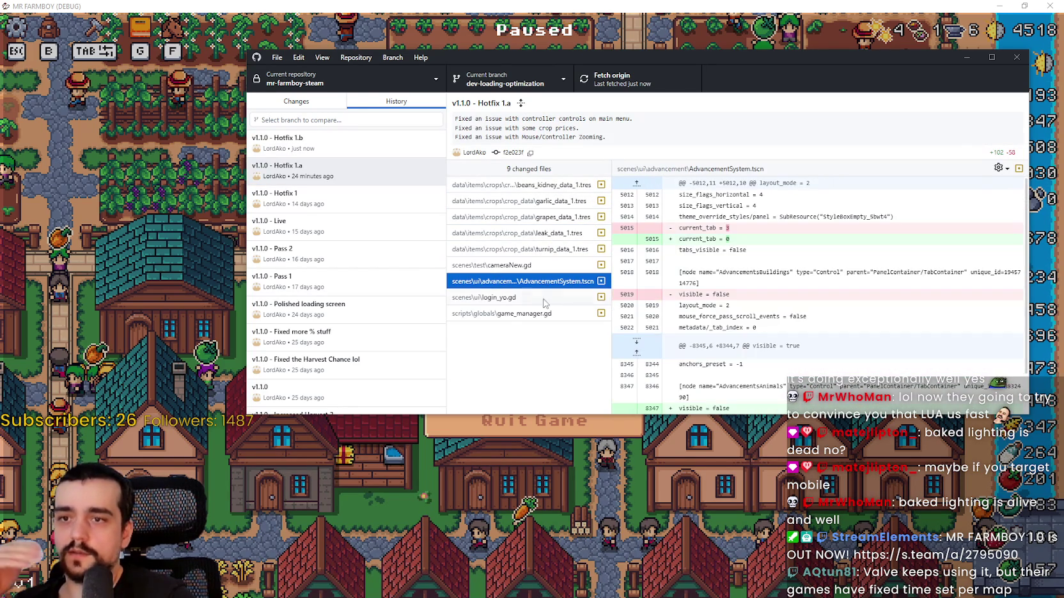
left_click(534, 300)
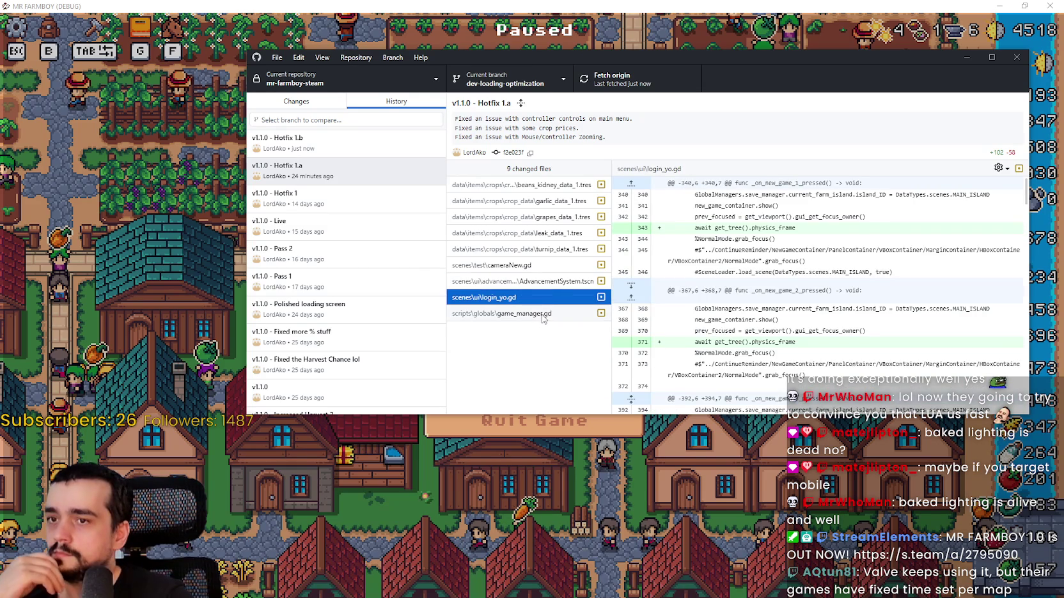
left_click(542, 314)
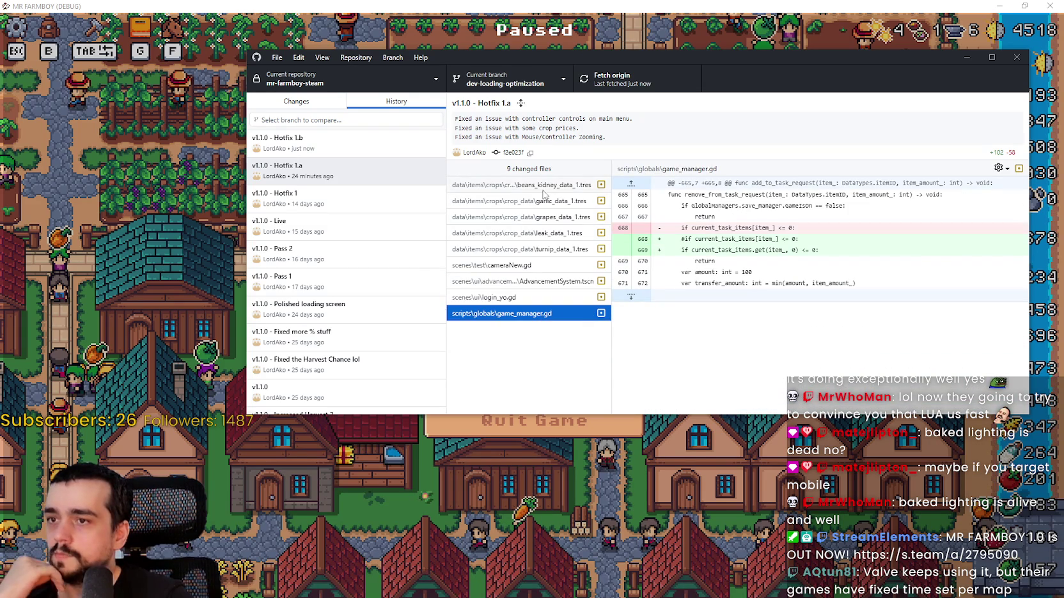
left_click(542, 188)
Step: Return to the Changes view, hide GitHub Desktop, and unpause MR FARMBOY
left_click(329, 149)
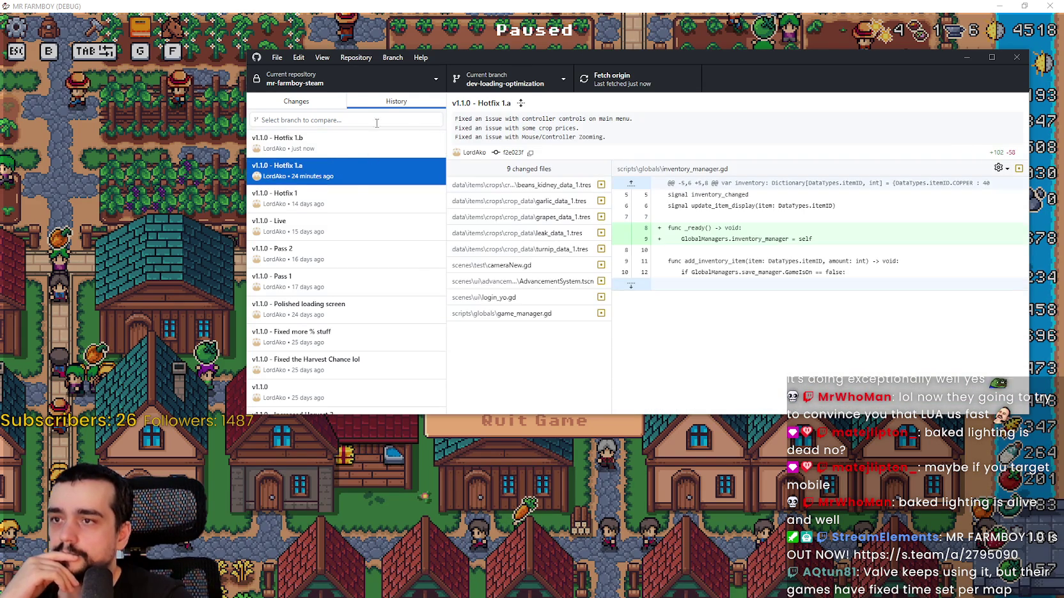
key("ctrl+1")
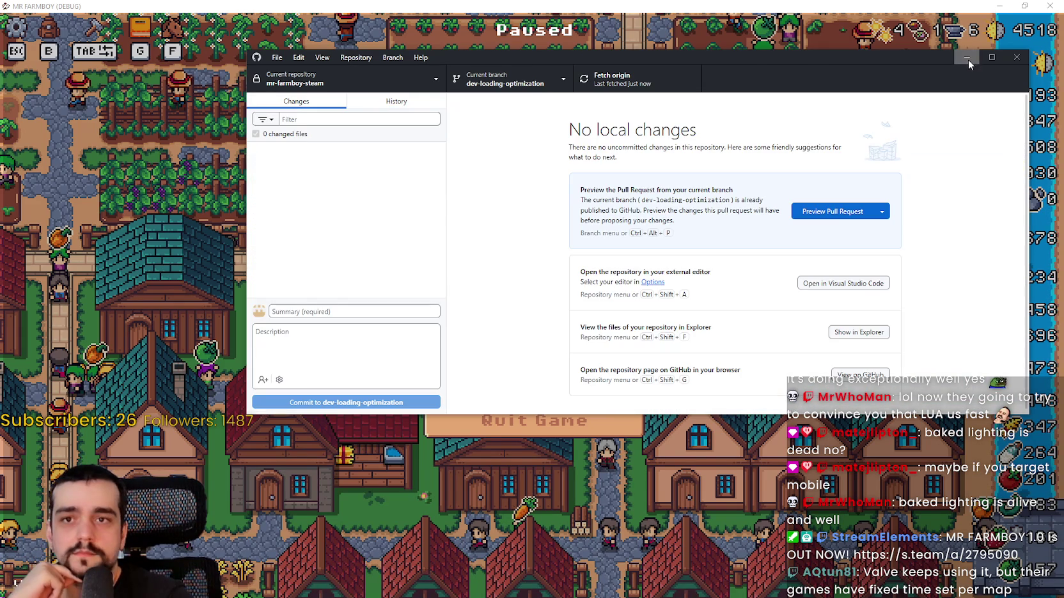
left_click(967, 57)
key("Escape")
scroll(610, 317, "down", 5)
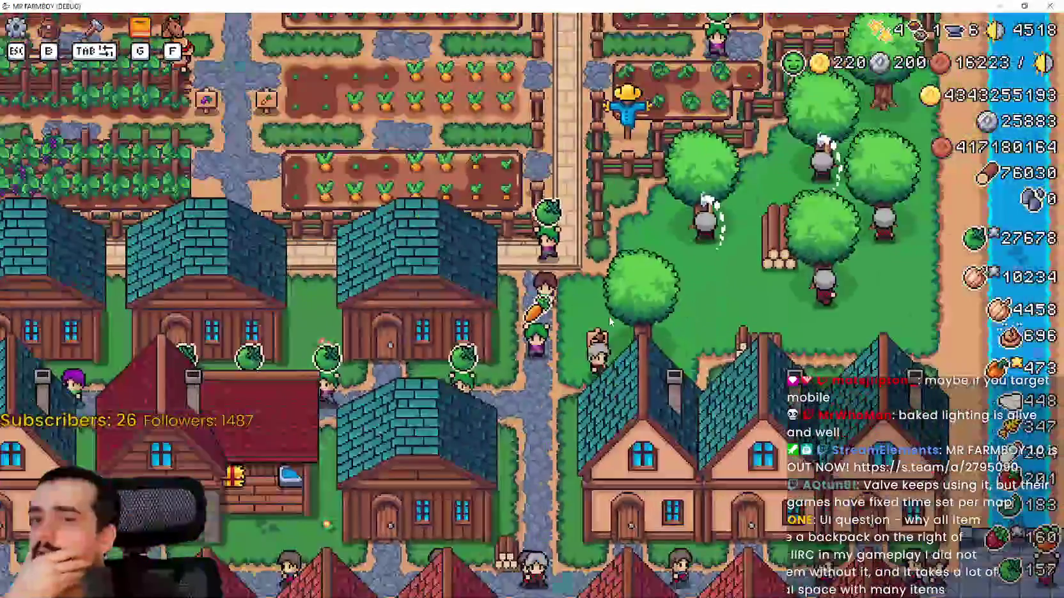
Step: Pan up to the row of houses and look over a house's workers panel
scroll(607, 313, "up", 4)
scroll(604, 311, "down", 2)
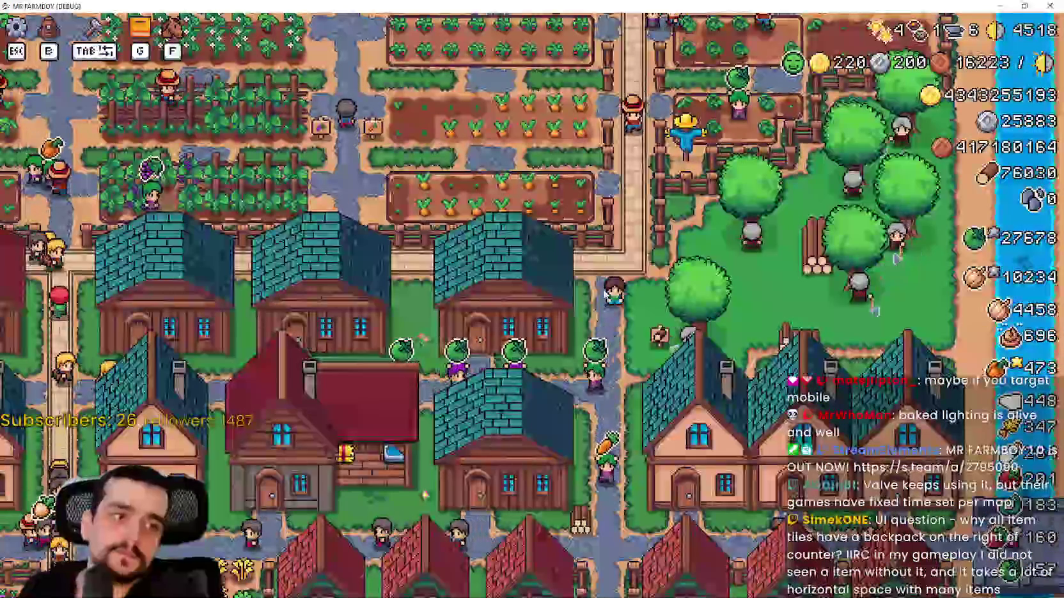
key("w")
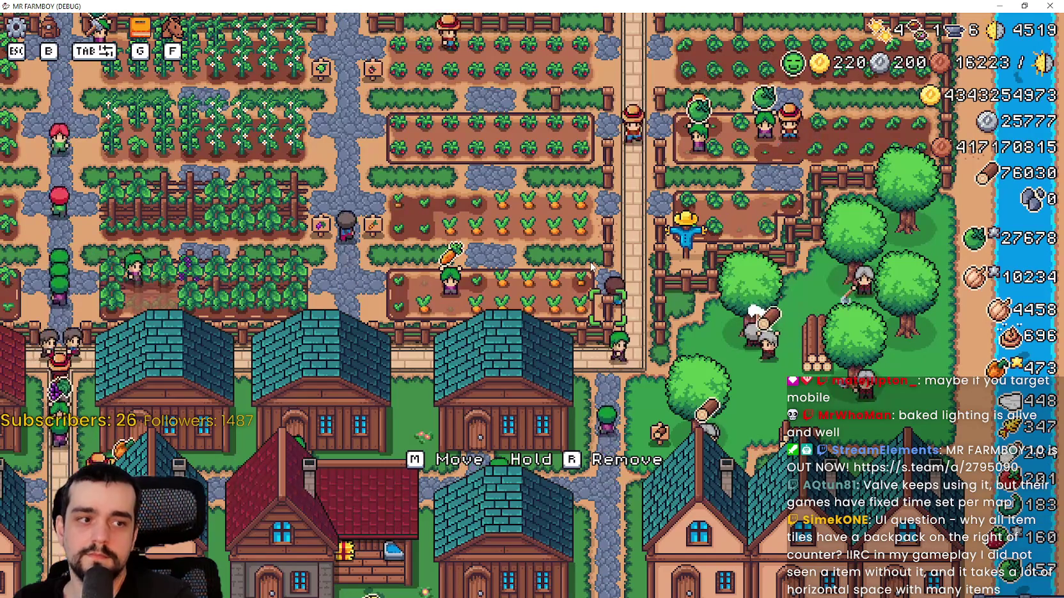
key("w")
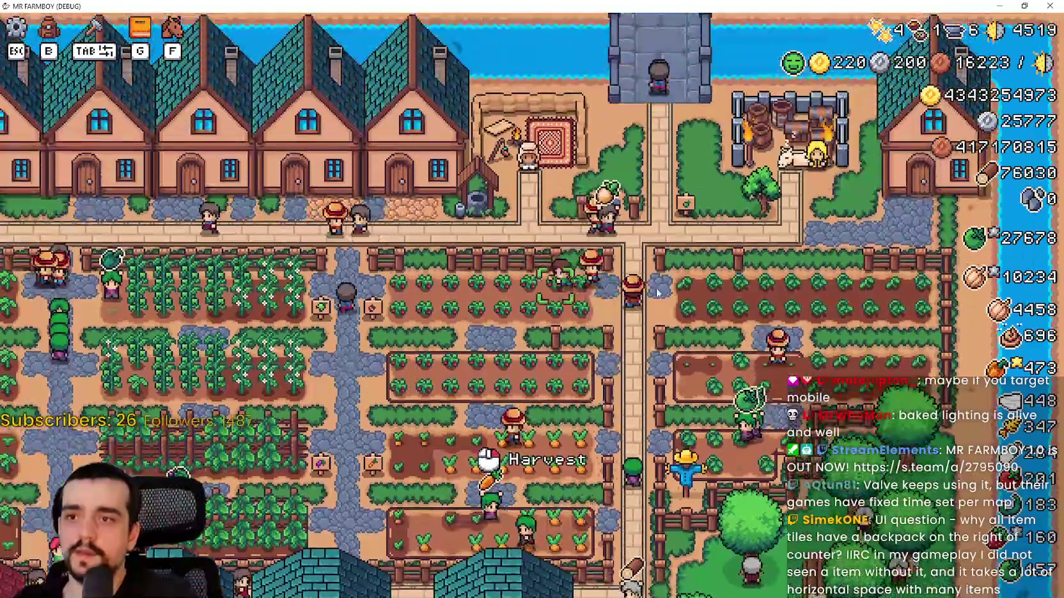
key("w")
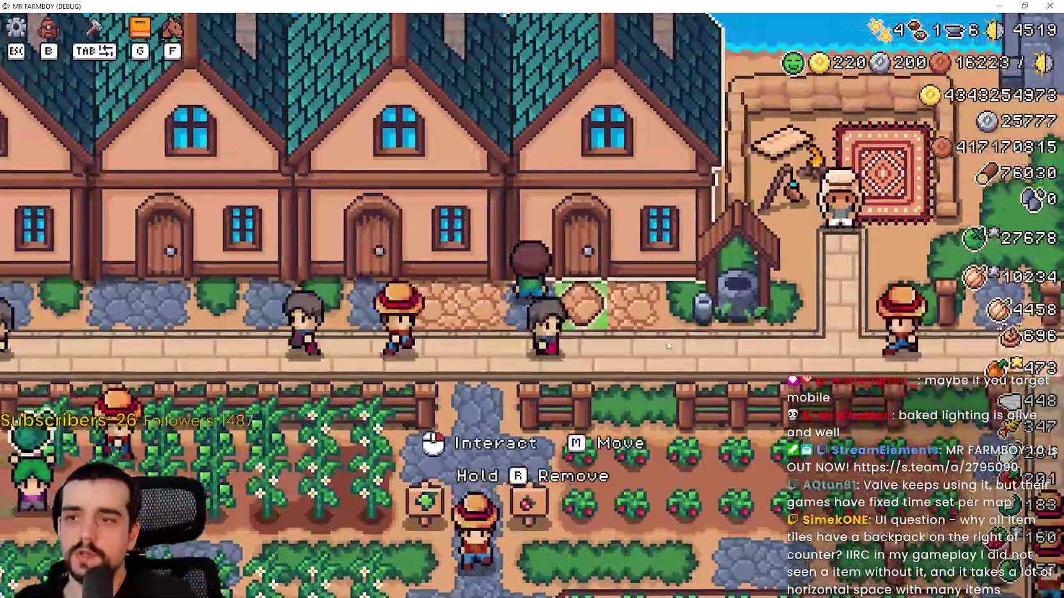
key("e")
scroll(639, 441, "down", 1)
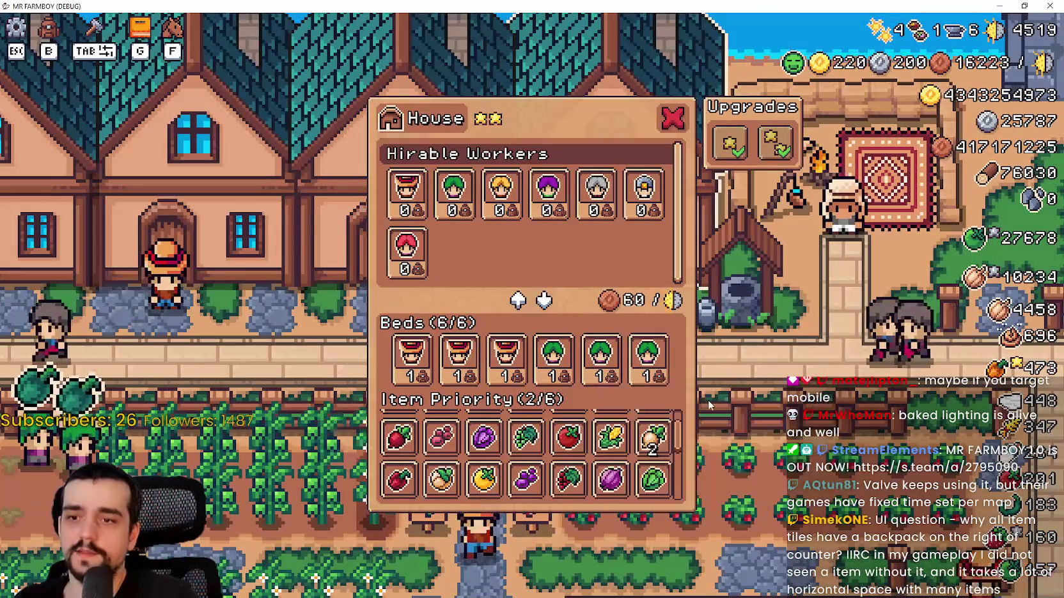
key("Escape")
Step: Check the warehouse's strawberry stock, then close it and pause the game
scroll(610, 407, "down", 3)
scroll(645, 404, "up", 2)
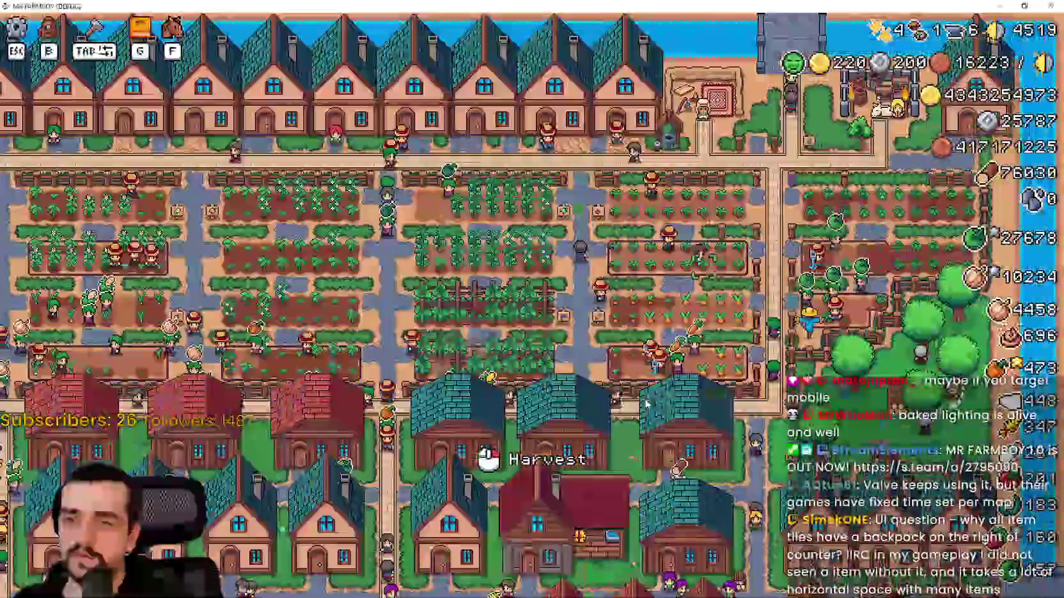
key("s")
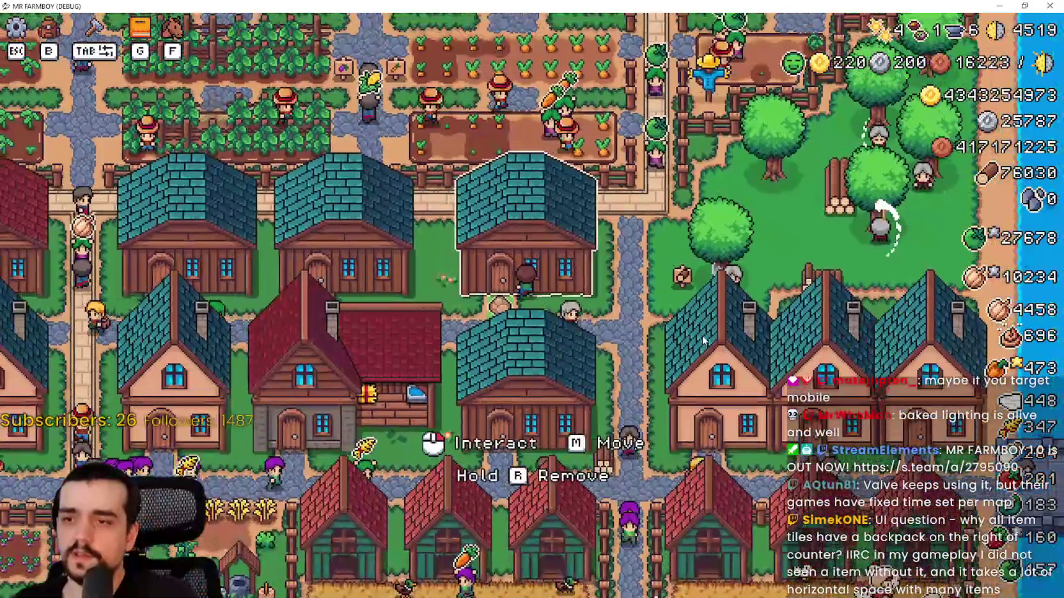
left_click(702, 335)
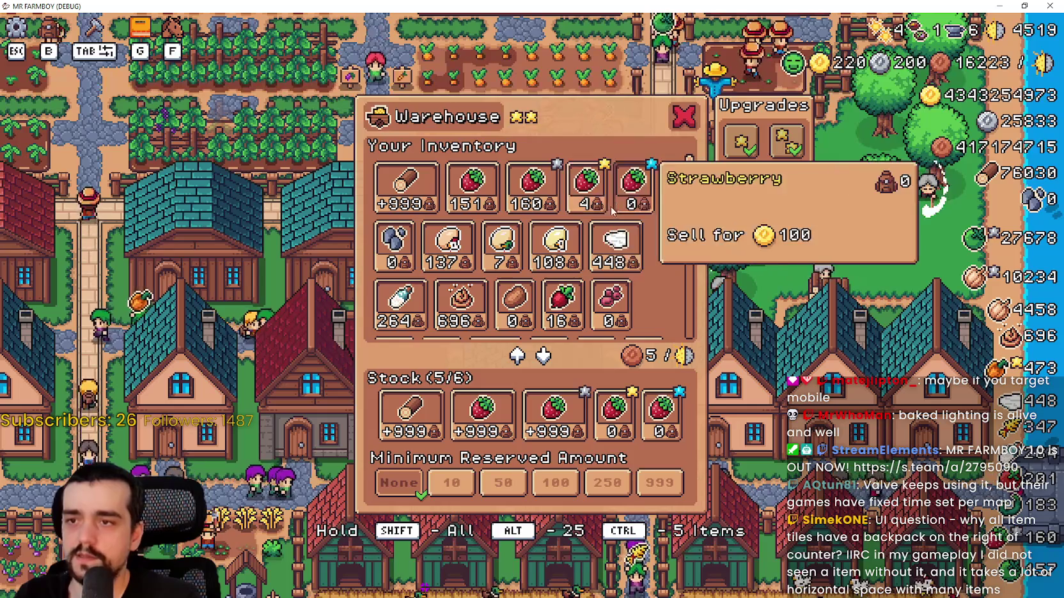
key("Escape")
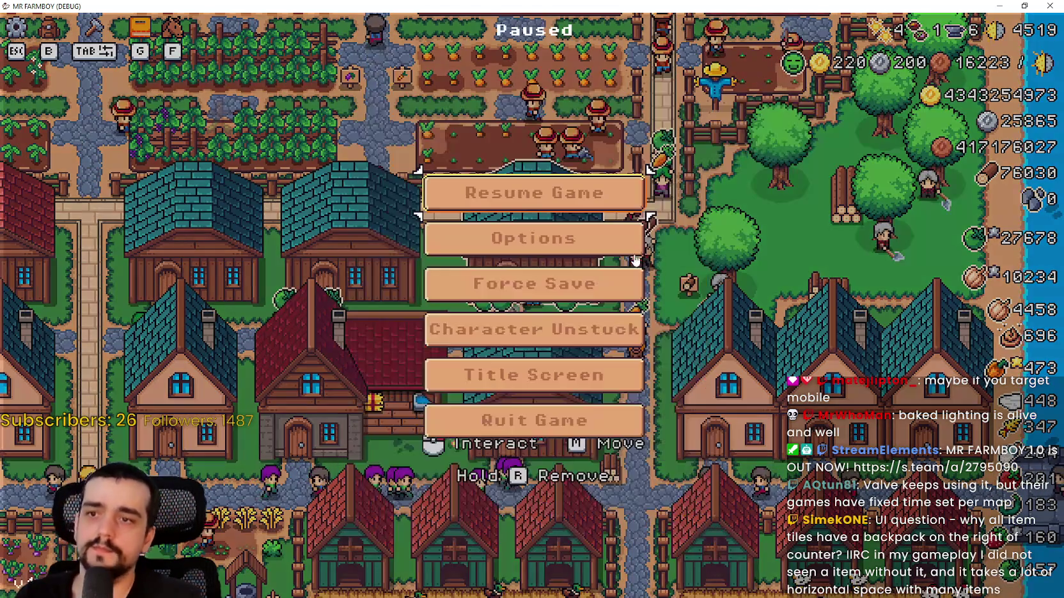
Step: Switch Video Graphics Mode to Borderless Window, resume, and check the warehouse's strawberry stock
left_click(533, 244)
left_click(508, 224)
left_click(745, 506)
left_click(582, 173)
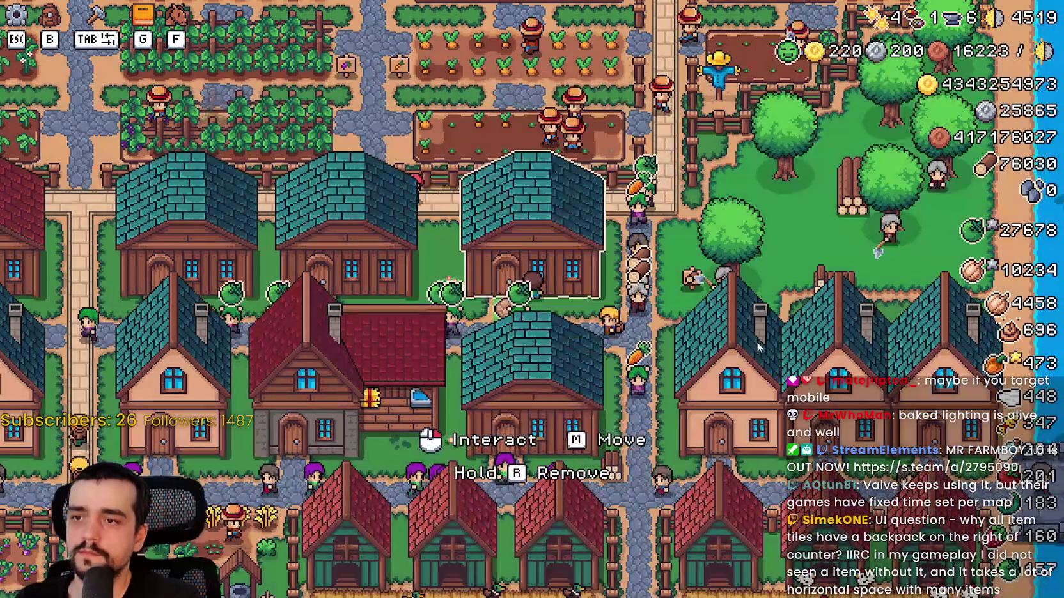
left_click(756, 341)
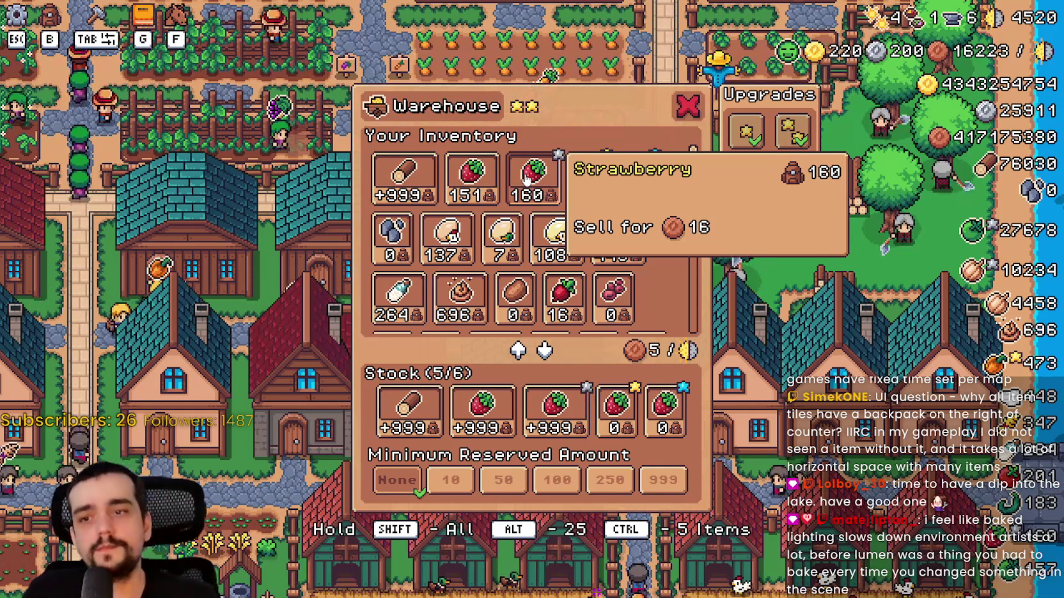
key("Escape")
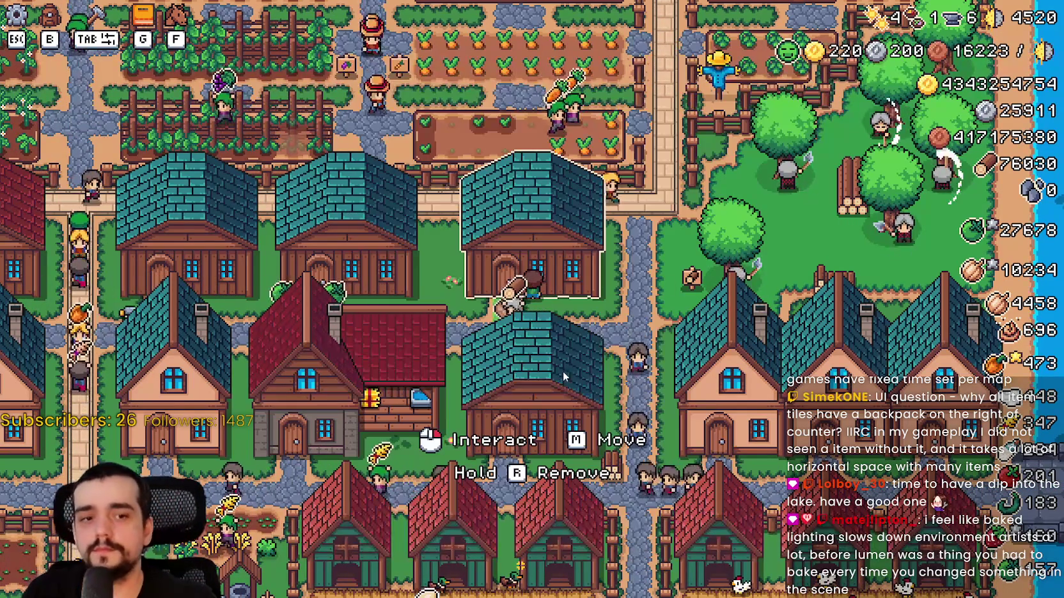
Step: Browse Crafting seeds like Red Onion and Green Tomato, then cancel planting and close the list
key("Tab")
scroll(140, 366, "down", 5)
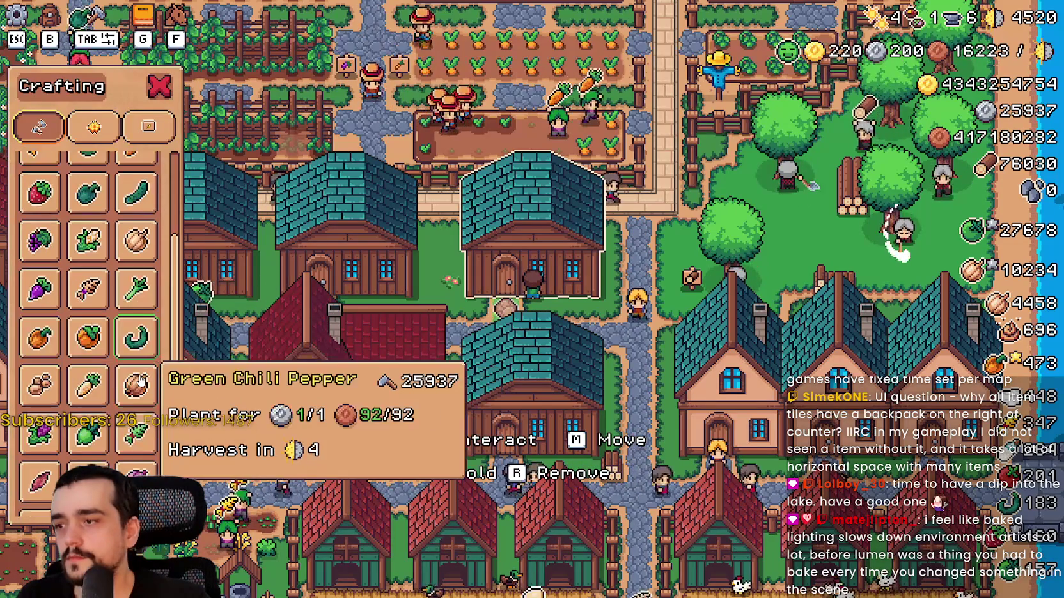
left_click(136, 358)
mouse_move(128, 345)
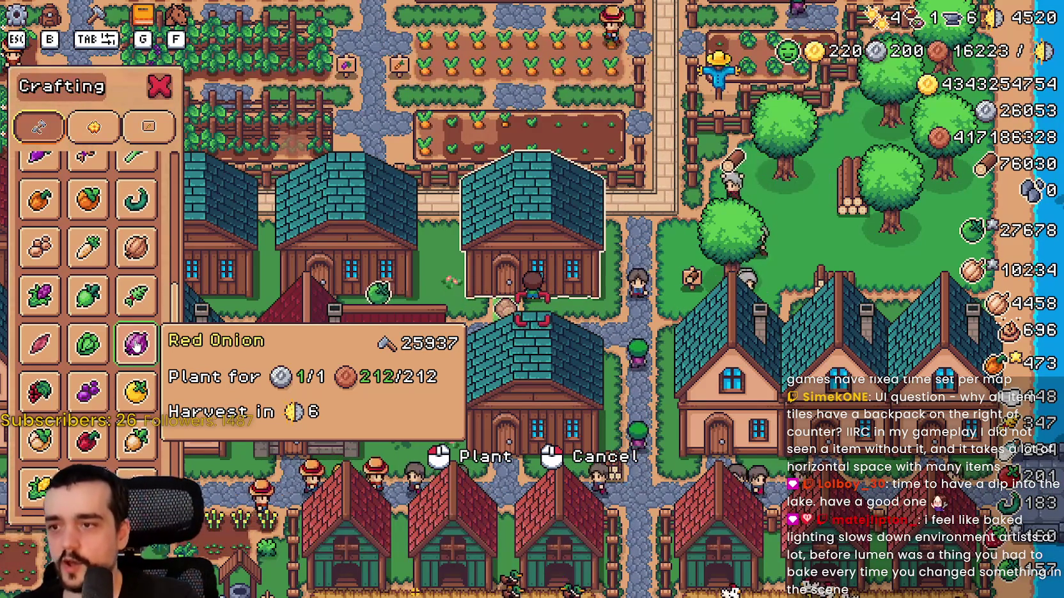
scroll(135, 344, "up", 3)
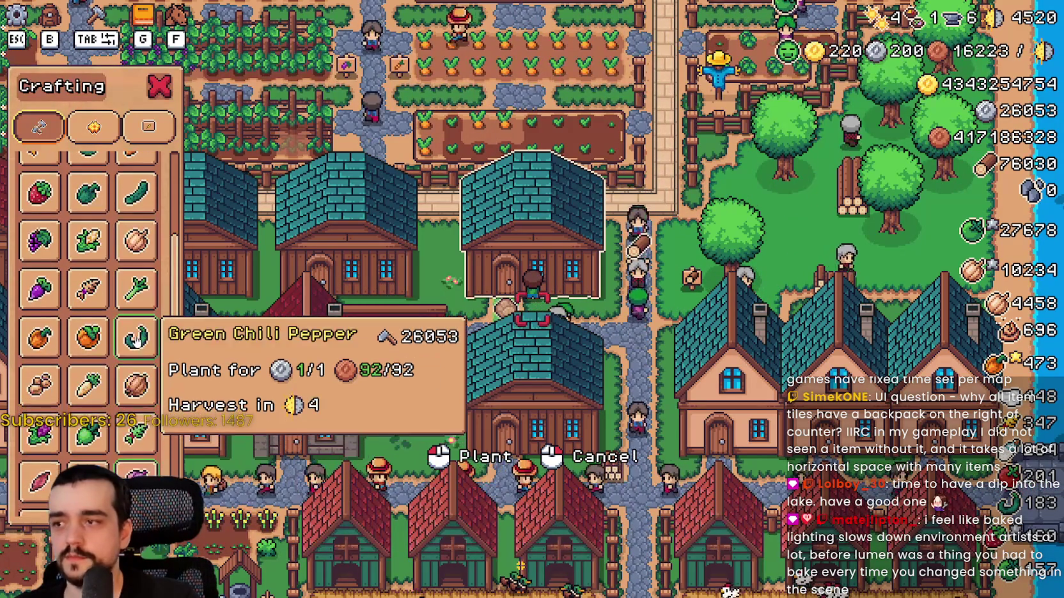
scroll(152, 287, "up", 5)
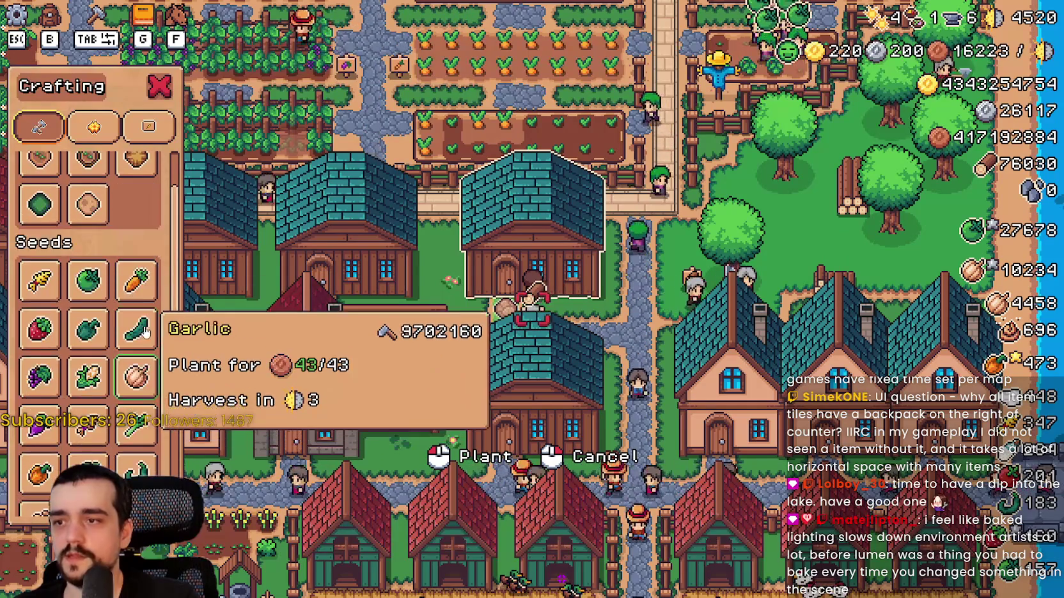
scroll(137, 340, "down", 1)
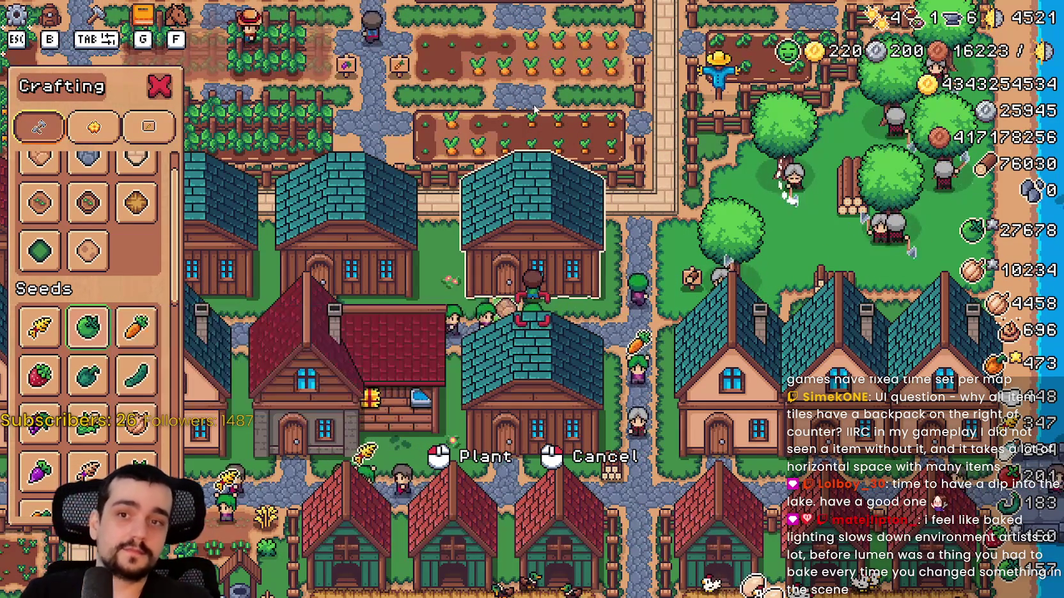
right_click(397, 254)
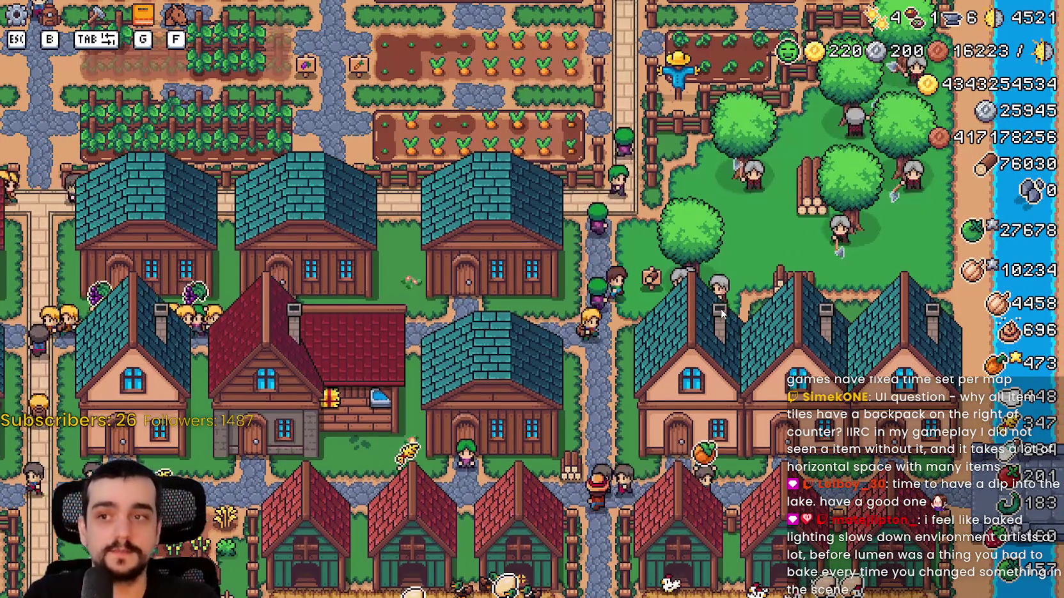
Step: Check a house's workers panel and step through the Barn and Bridge advancements
key("w")
key("s")
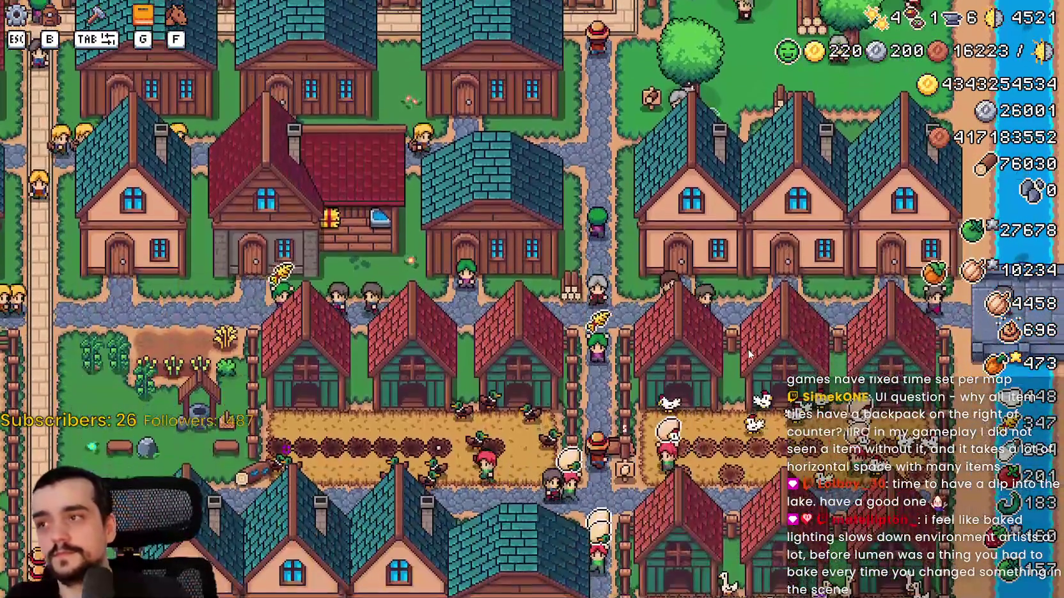
left_click(748, 351)
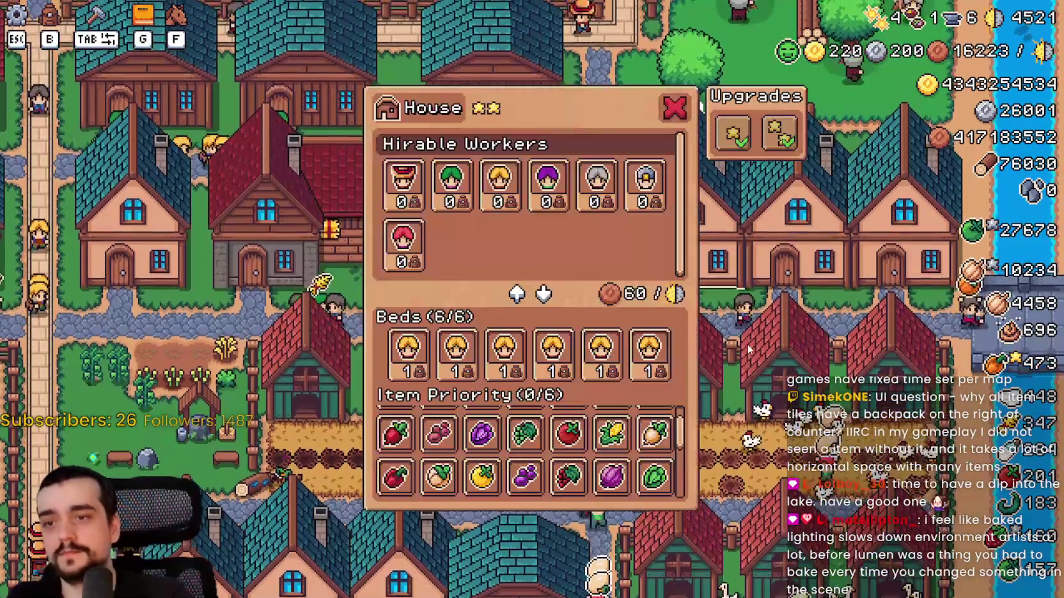
key("Escape")
key("g")
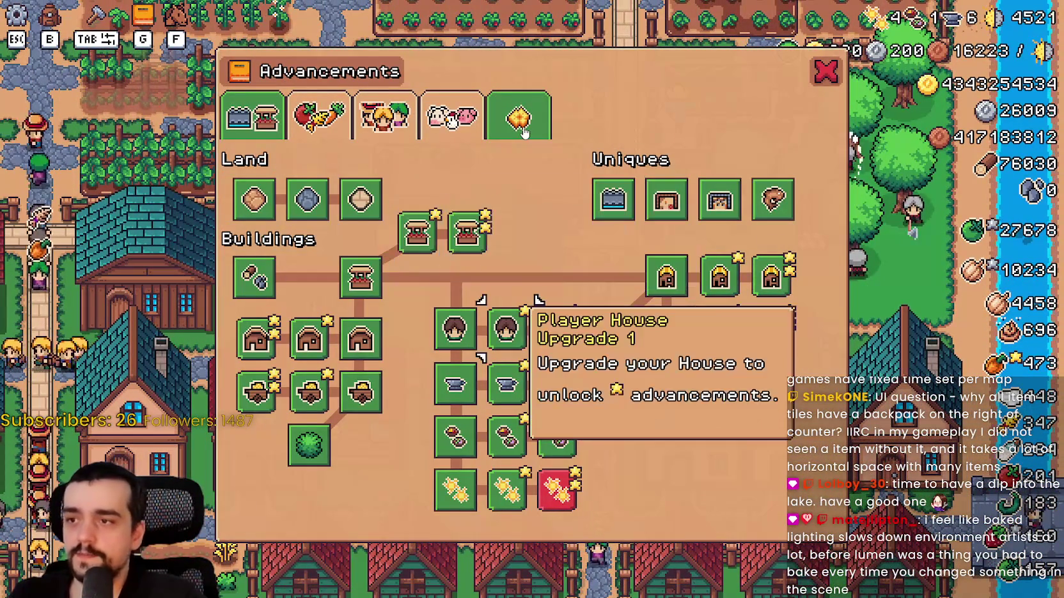
key("Right")
key("Right")
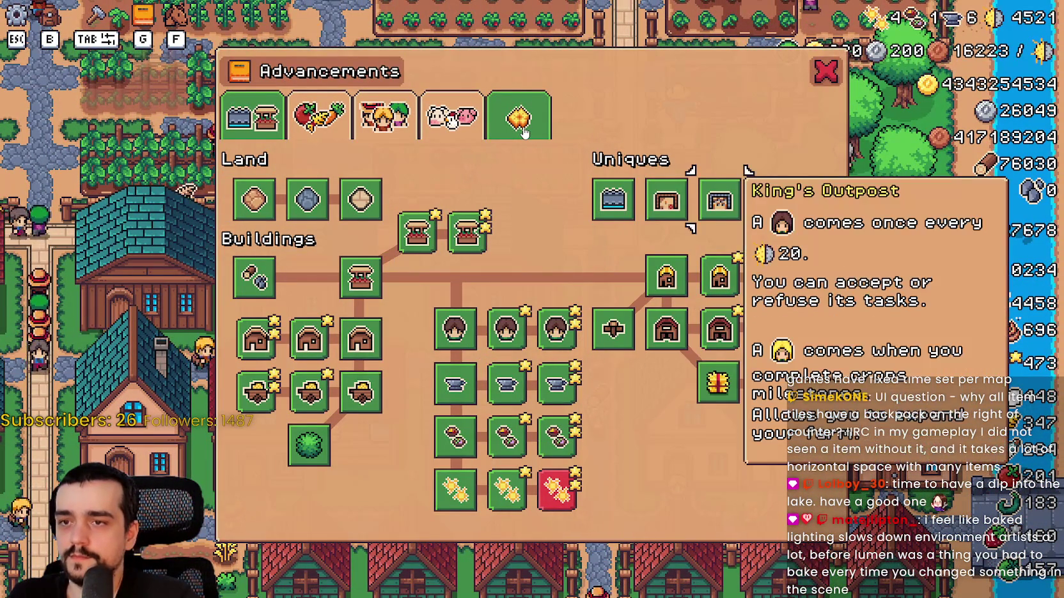
key("Left")
key("Left")
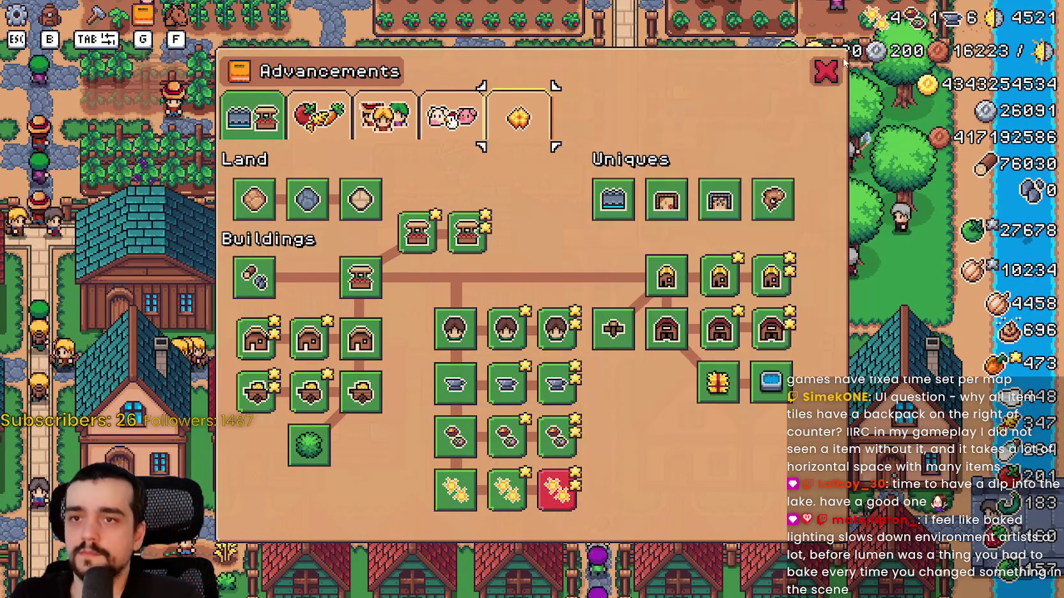
left_click(825, 73)
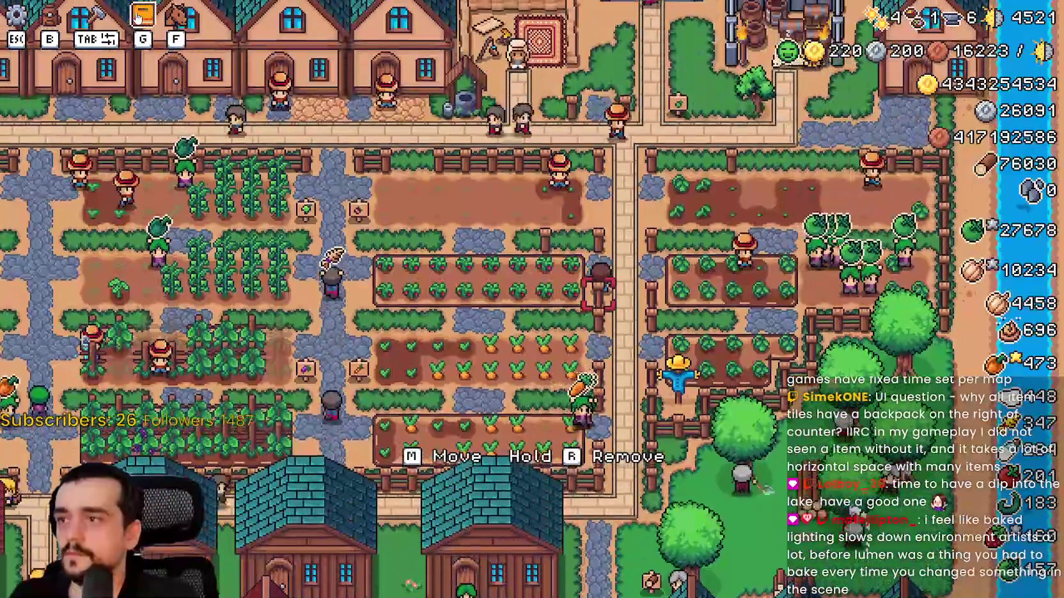
Step: Look over the crafting list's third category and the merchant selling list, then pause
left_click(136, 17)
left_click(96, 14)
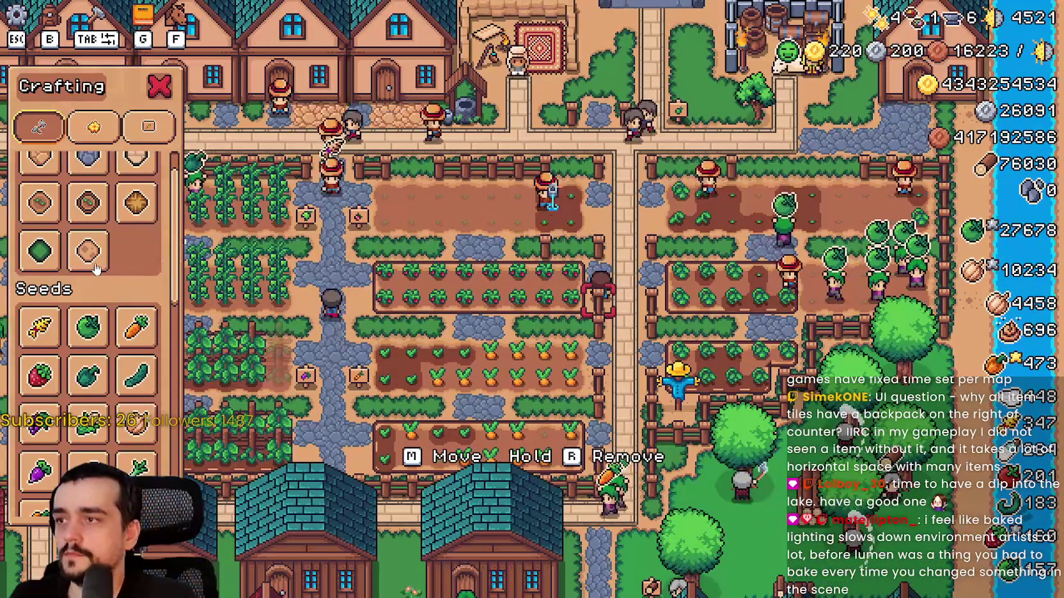
left_click(148, 126)
left_click(160, 86)
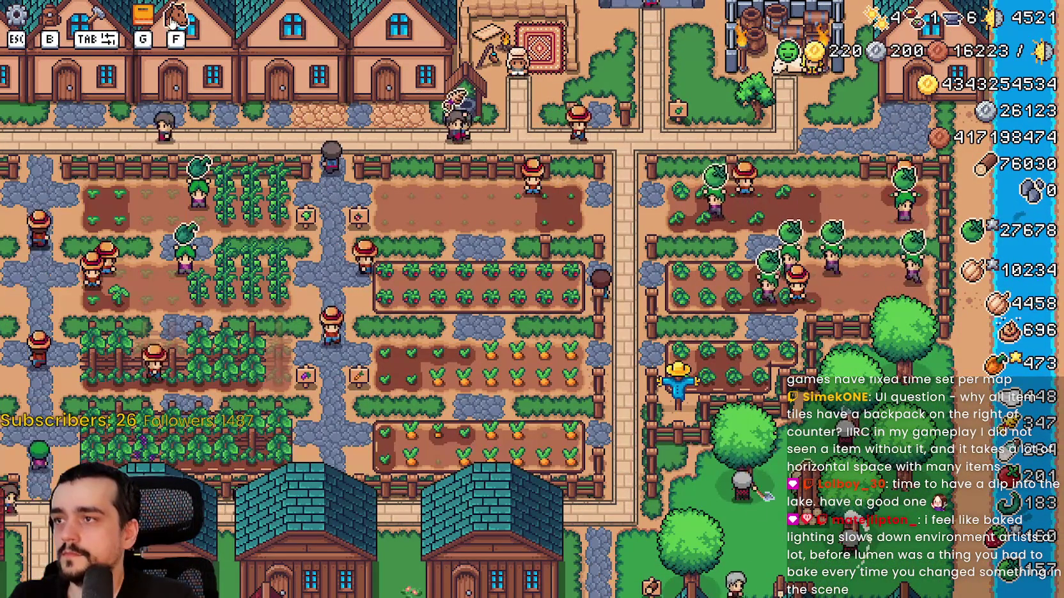
key("w")
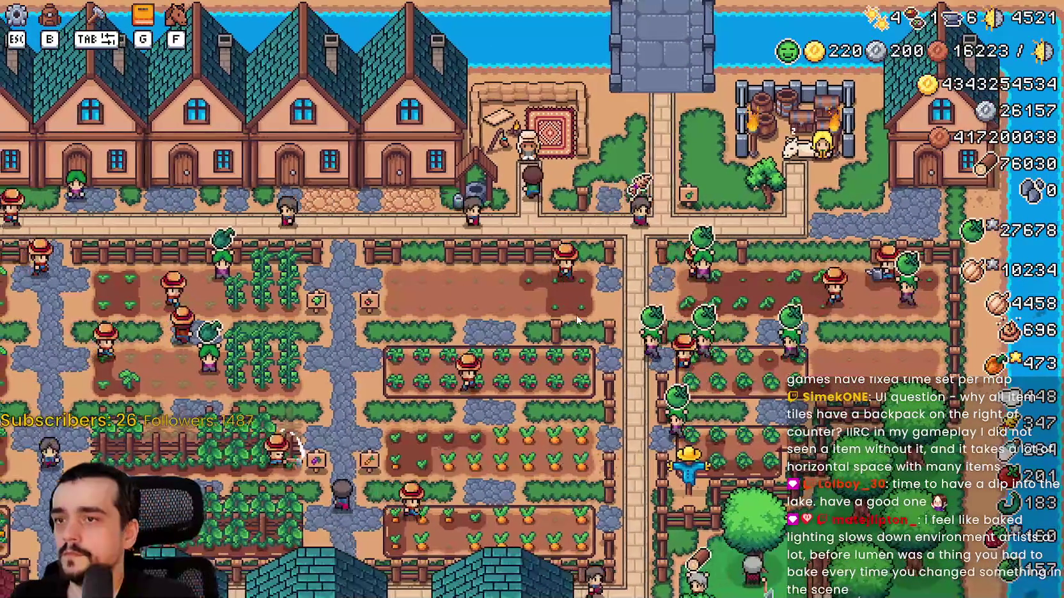
key("m")
key("Escape")
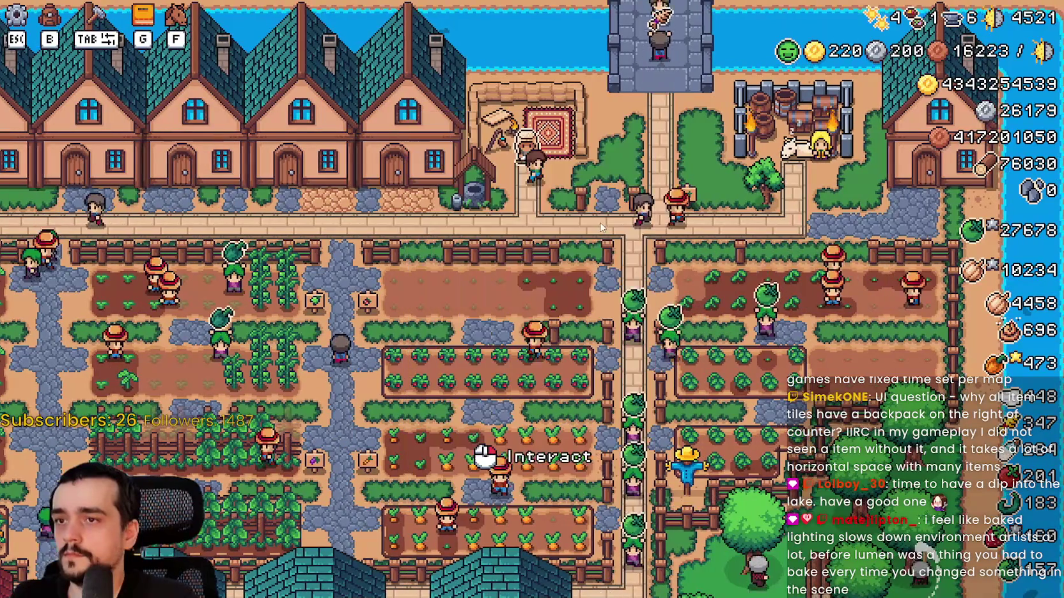
key("Escape")
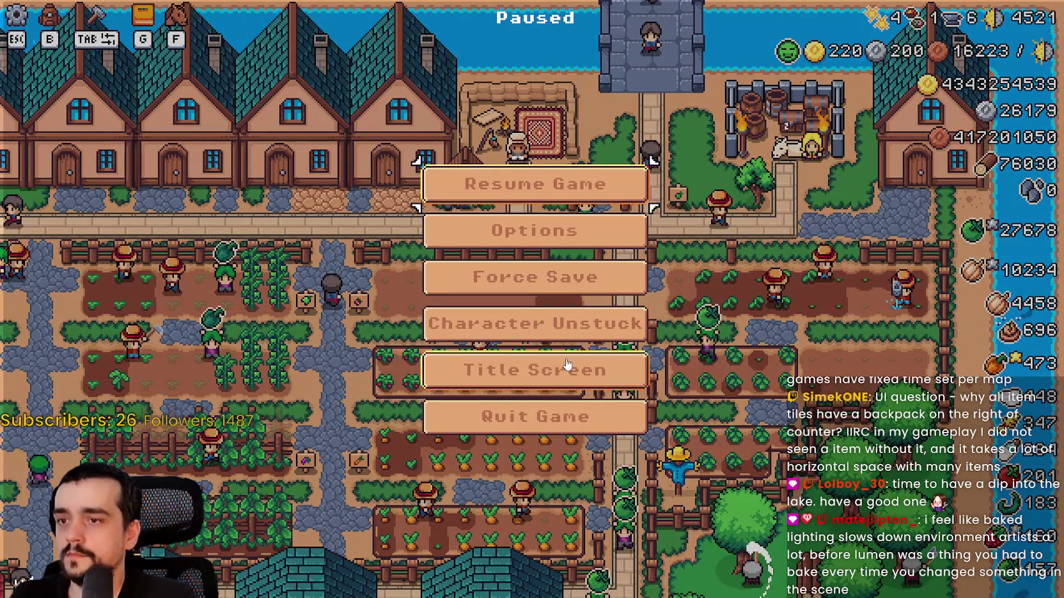
Step: Return to the title screen, load Save 2, and bring Steam up over the game
key("Return")
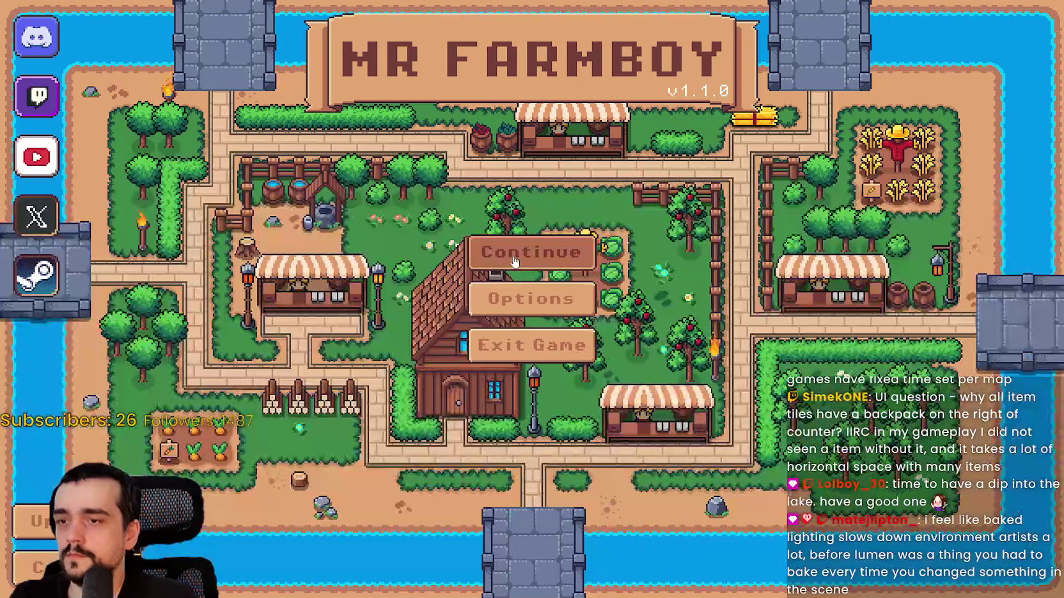
left_click(511, 252)
left_click(505, 276)
left_click(489, 296)
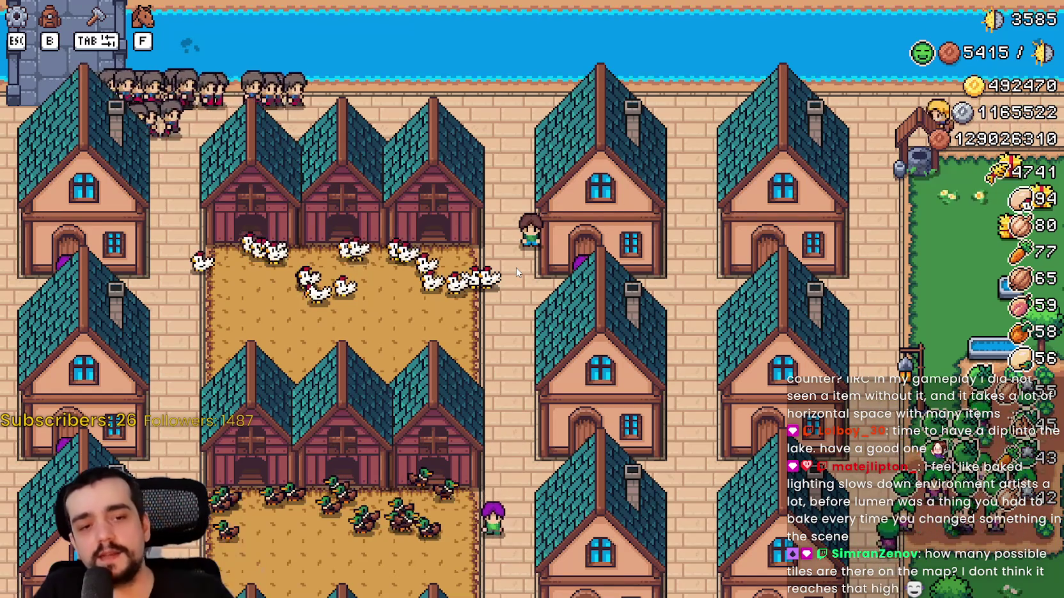
key("alt+Tab")
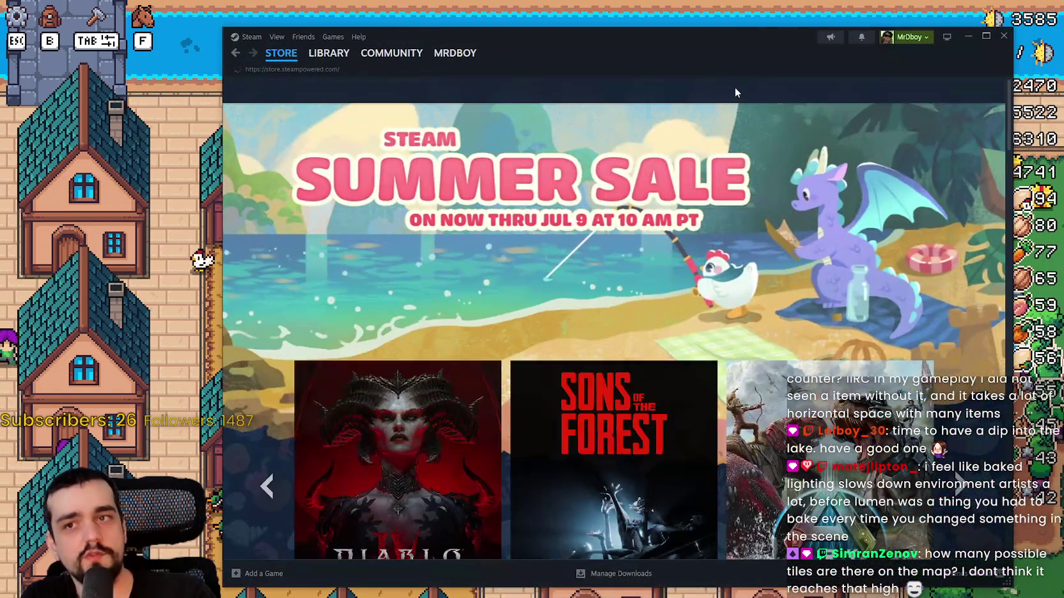
Step: Search the store for 'Destiny 2', open its page, and enlarge the second screenshot
left_click(734, 87)
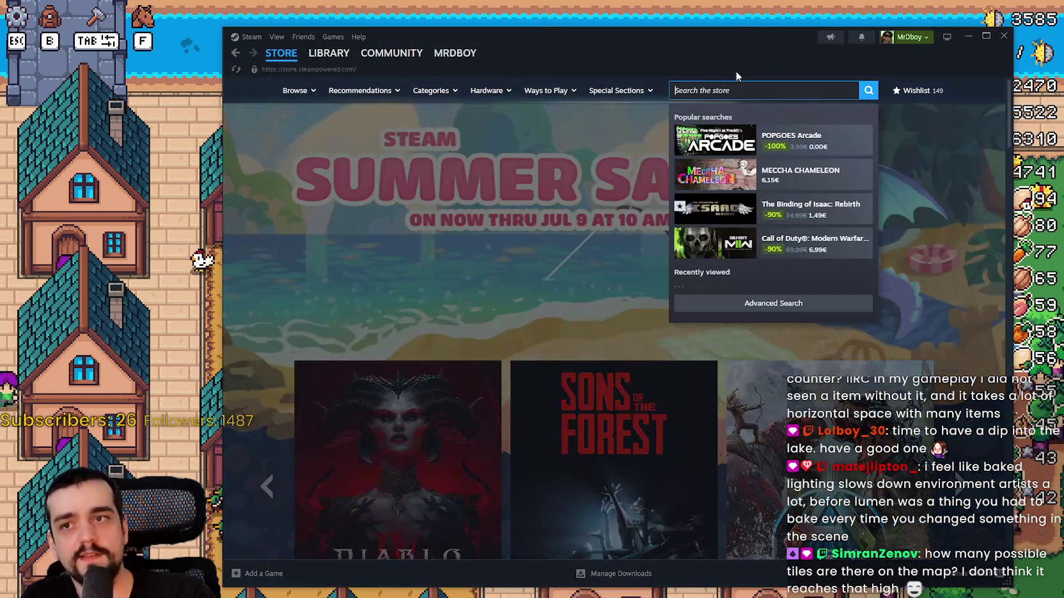
type("Destiny 2")
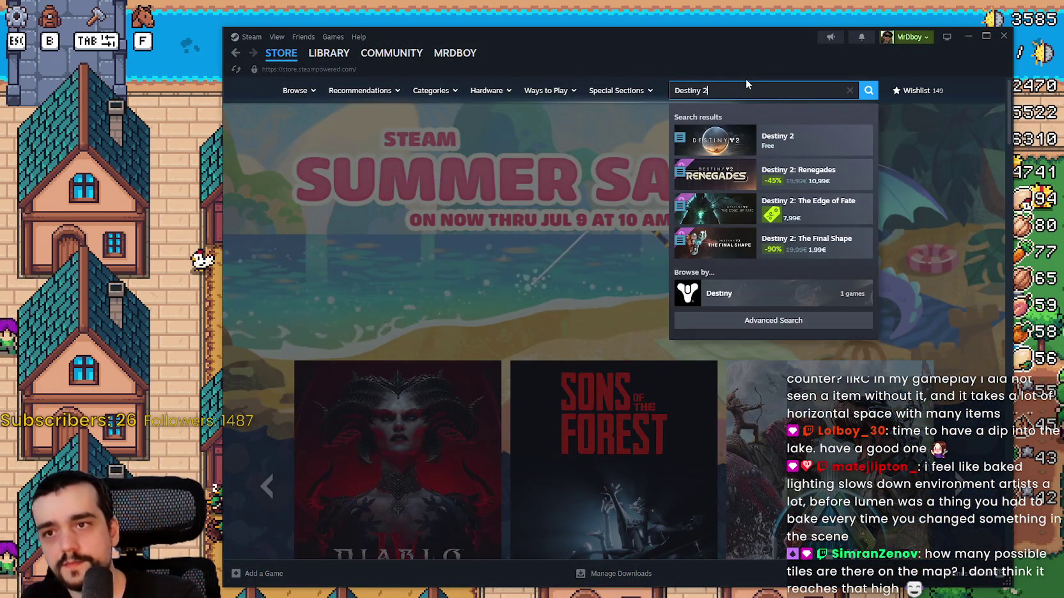
left_click(825, 143)
scroll(582, 319, "down", 15)
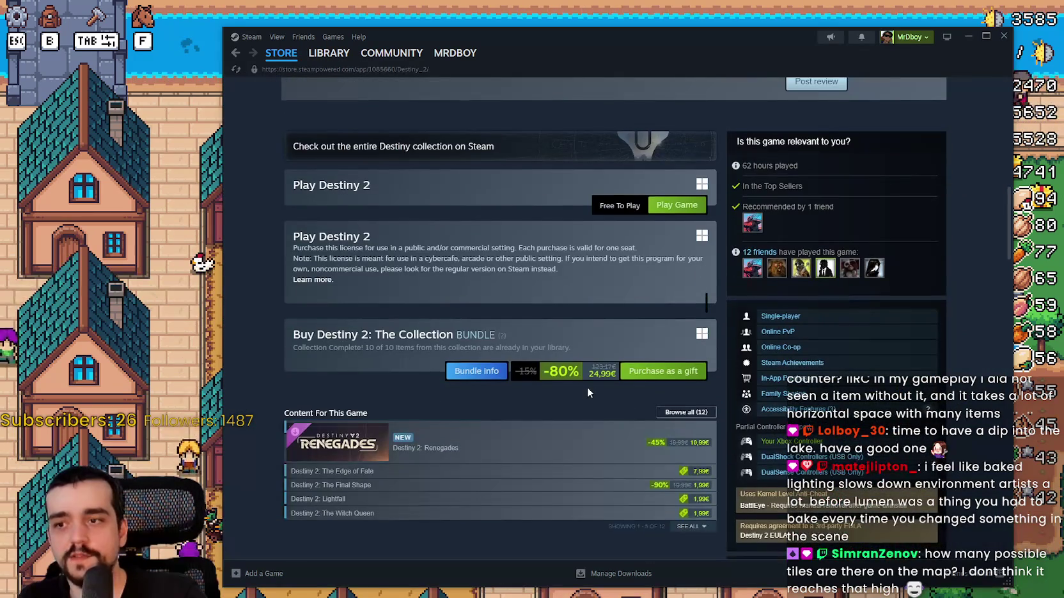
scroll(587, 386, "up", 3)
scroll(586, 384, "up", 12)
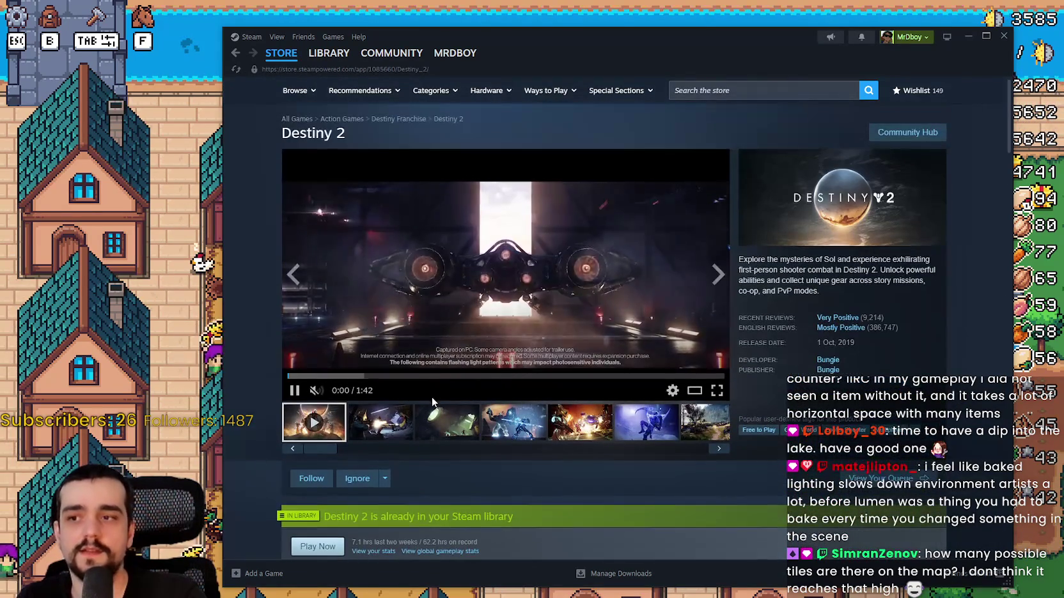
left_click(400, 427)
left_click(505, 326)
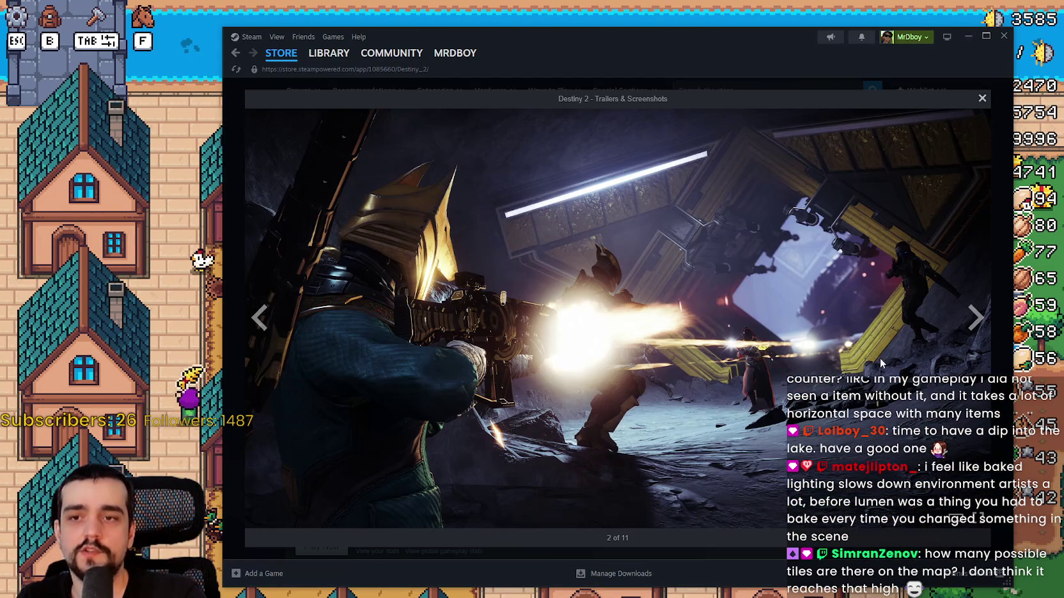
Step: Maximize Steam, page through six Destiny 2 screenshots, and view one fullscreen
left_click(986, 36)
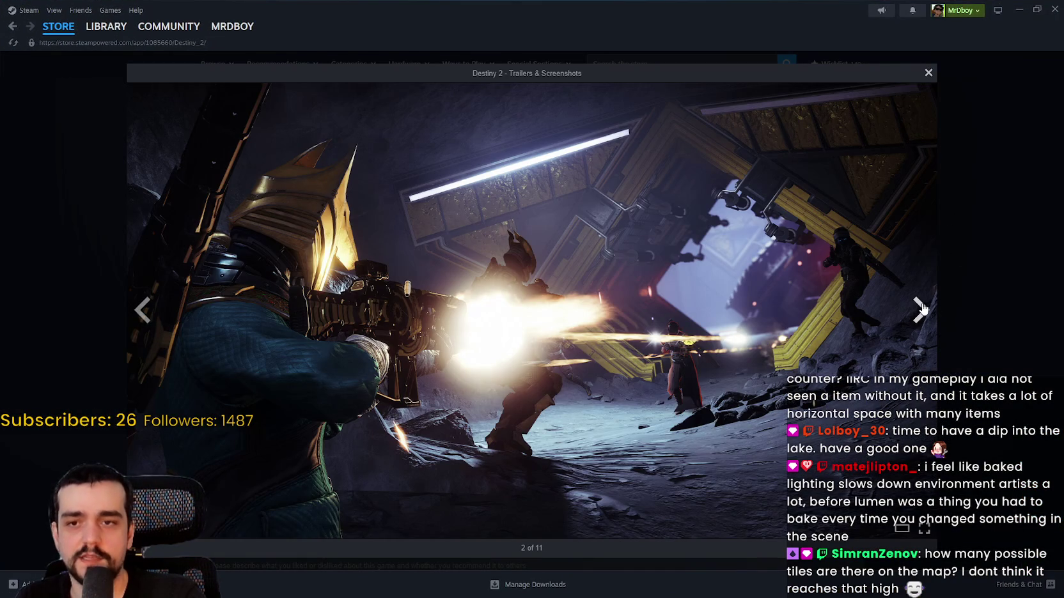
left_click(921, 310)
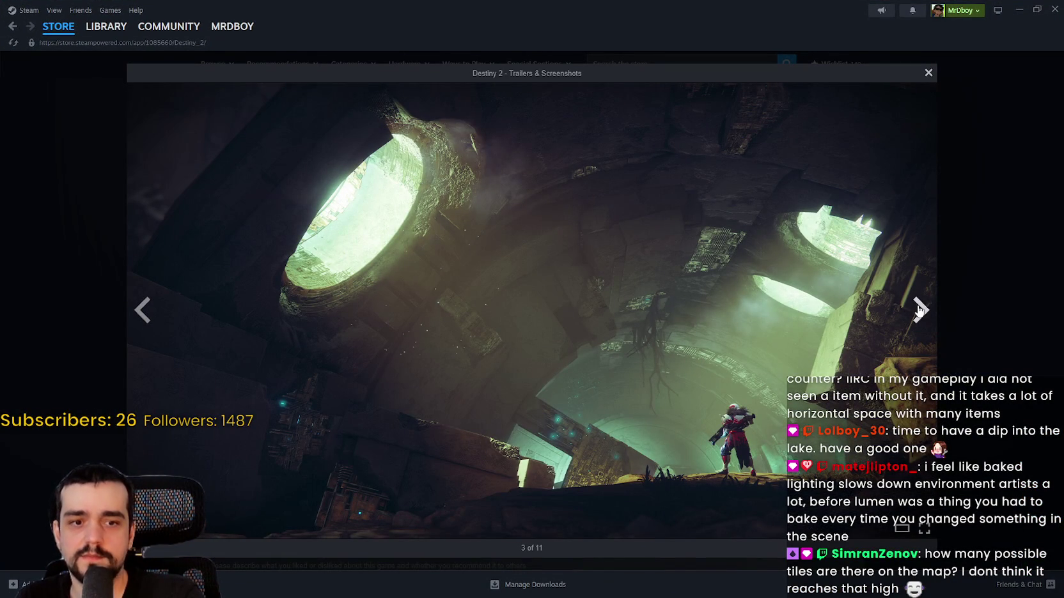
left_click(919, 310)
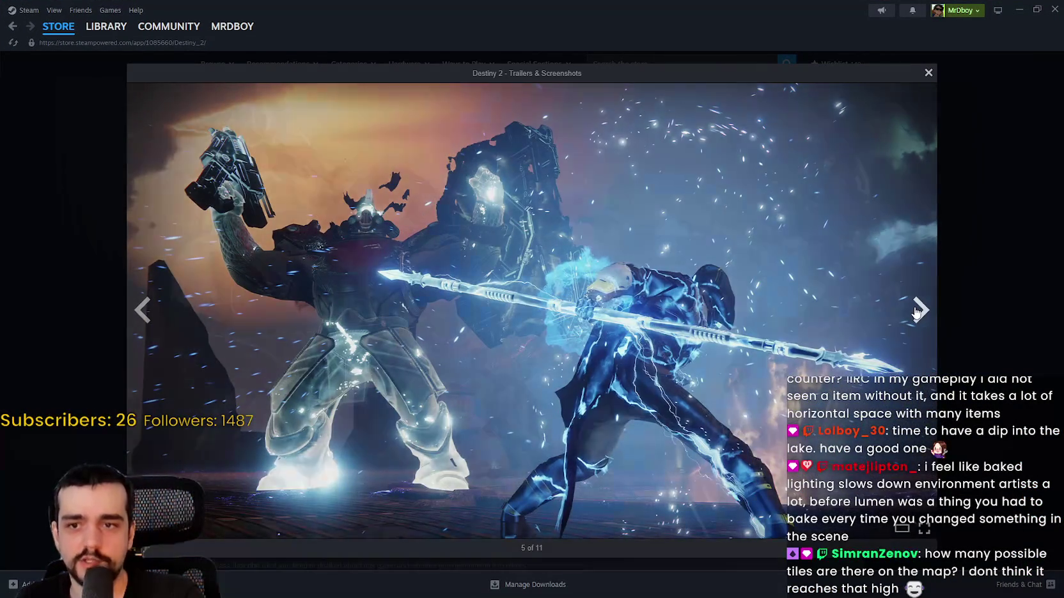
left_click(918, 310)
left_click(916, 312)
left_click(917, 311)
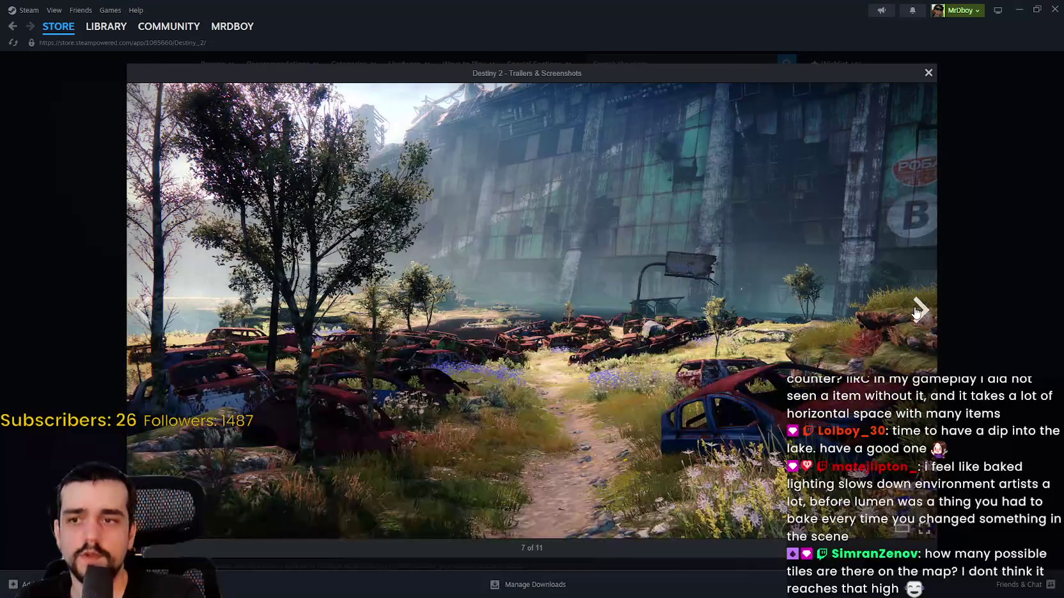
left_click(916, 311)
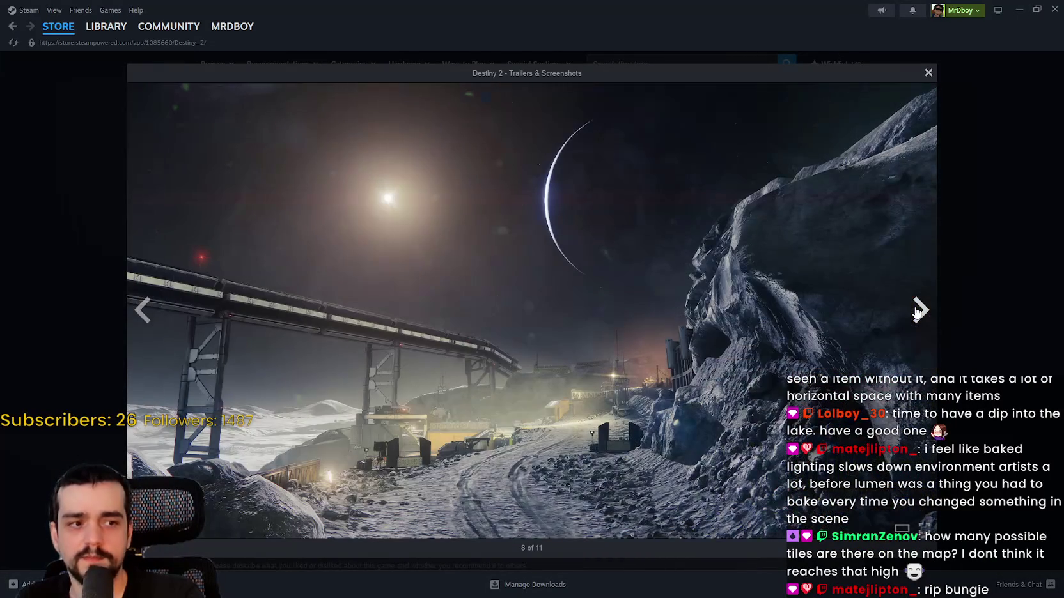
left_click(924, 528)
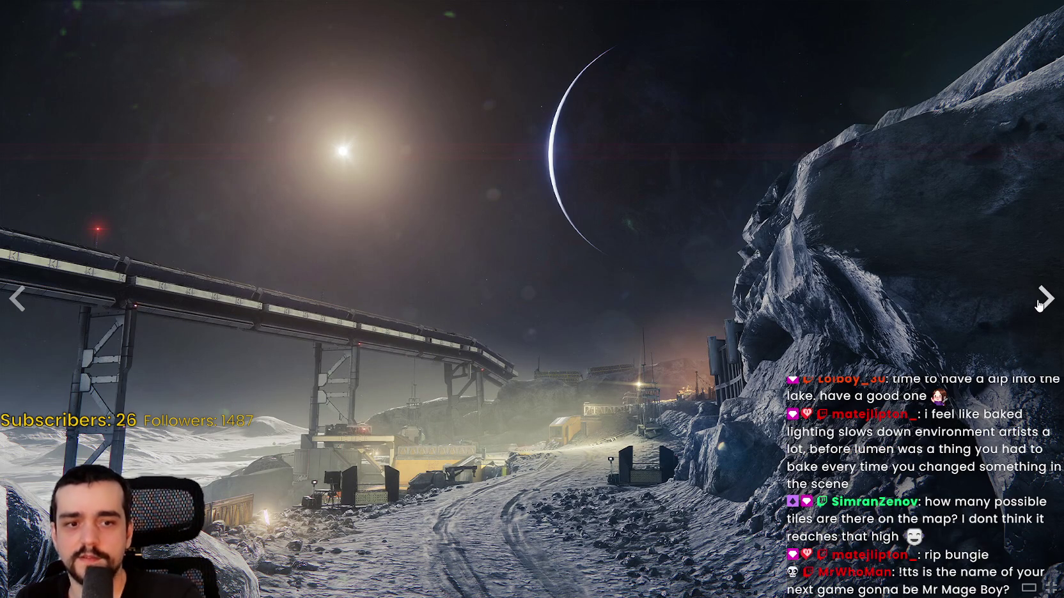
Step: Flip on to the trailer, skip ahead in it, exit fullscreen, and open the Community Hub
left_click(1040, 308)
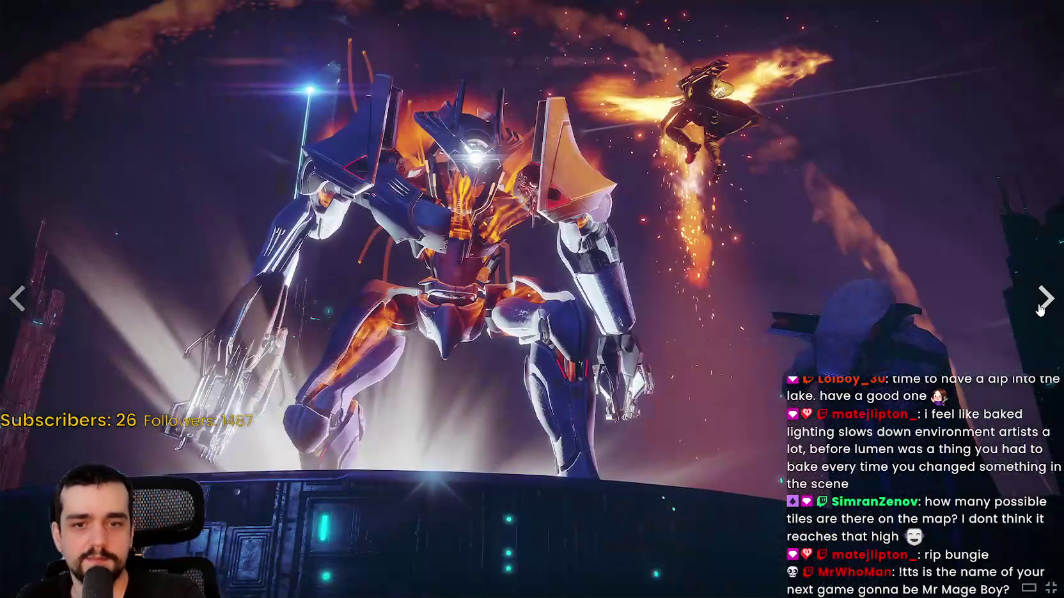
left_click(1040, 308)
left_click(1040, 308)
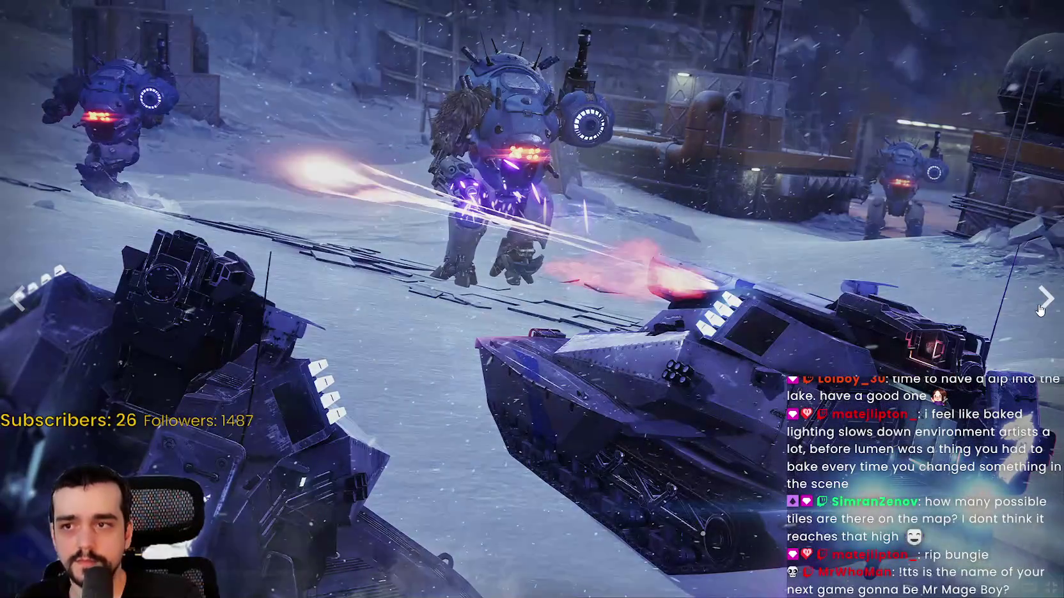
left_click(1040, 308)
left_click_drag(588, 579, 826, 573)
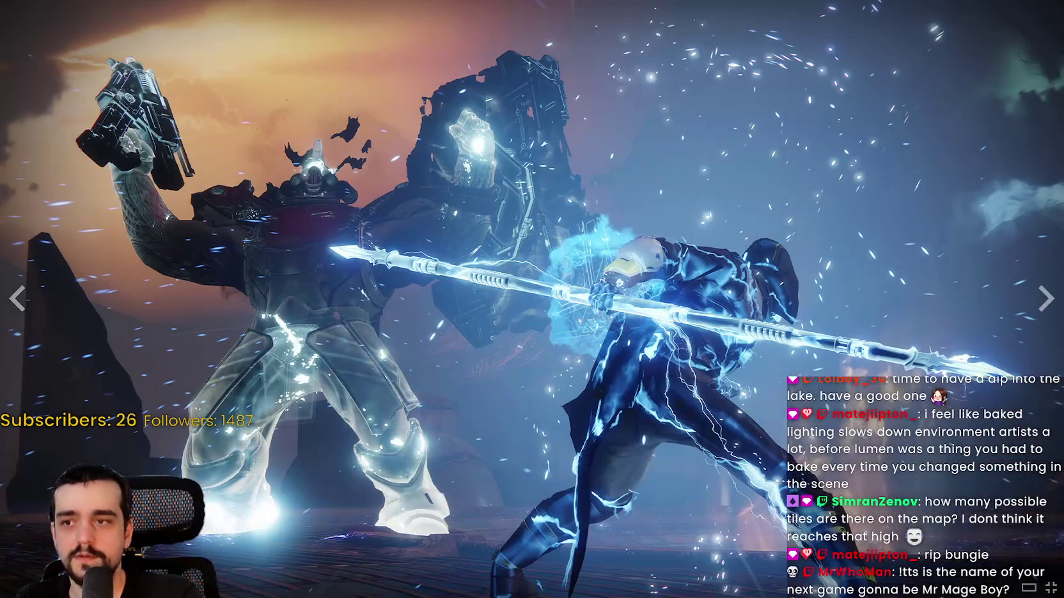
left_click(1050, 587)
left_click(822, 105)
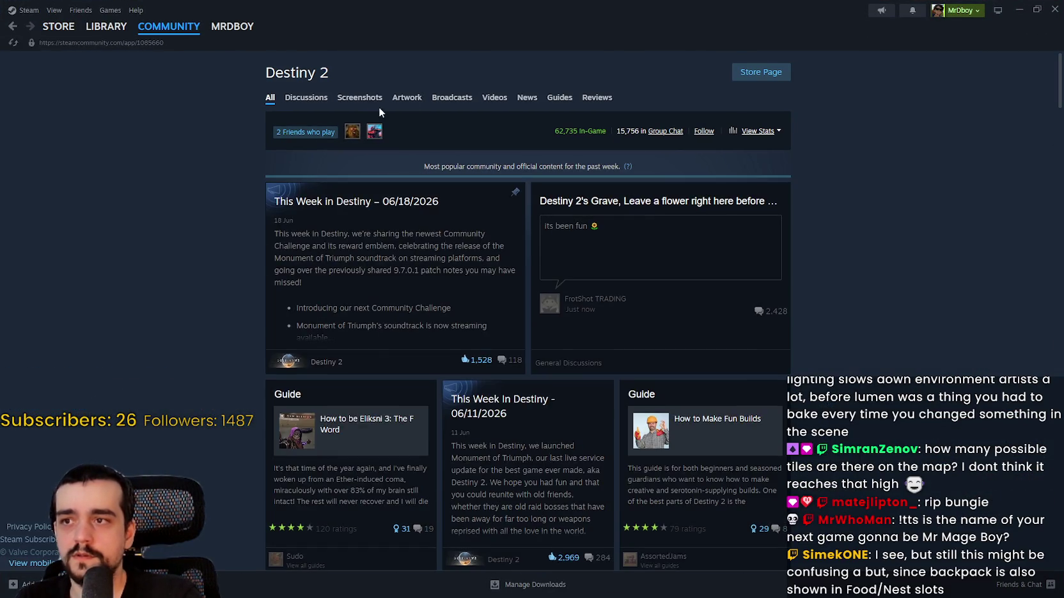
Step: Switch the Destiny 2 community hub to the Artwork gallery, then back to Screenshots
scroll(714, 230, "down", 2)
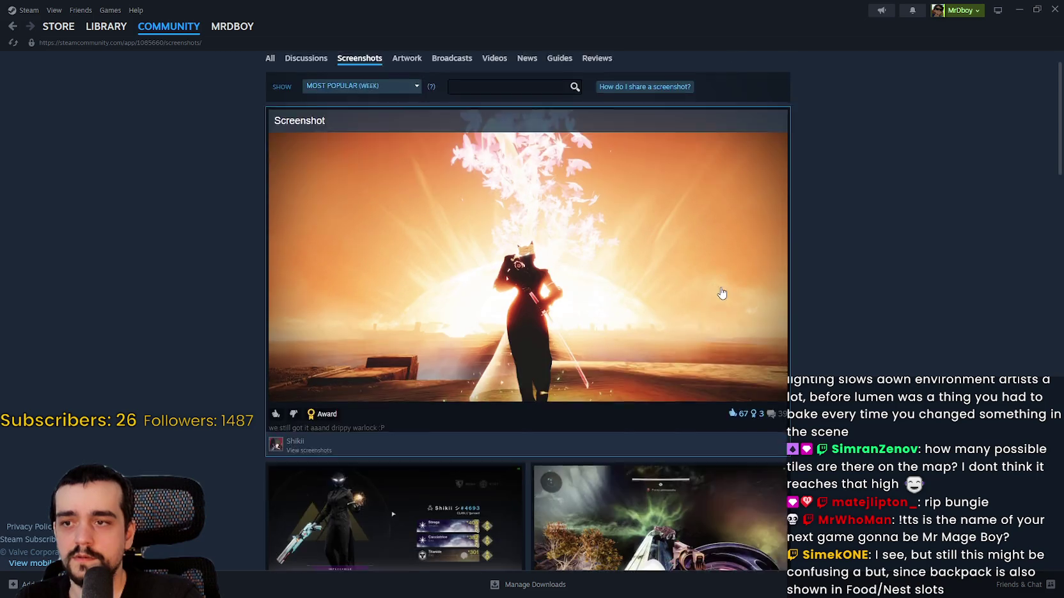
scroll(475, 171, "up", 2)
left_click(414, 99)
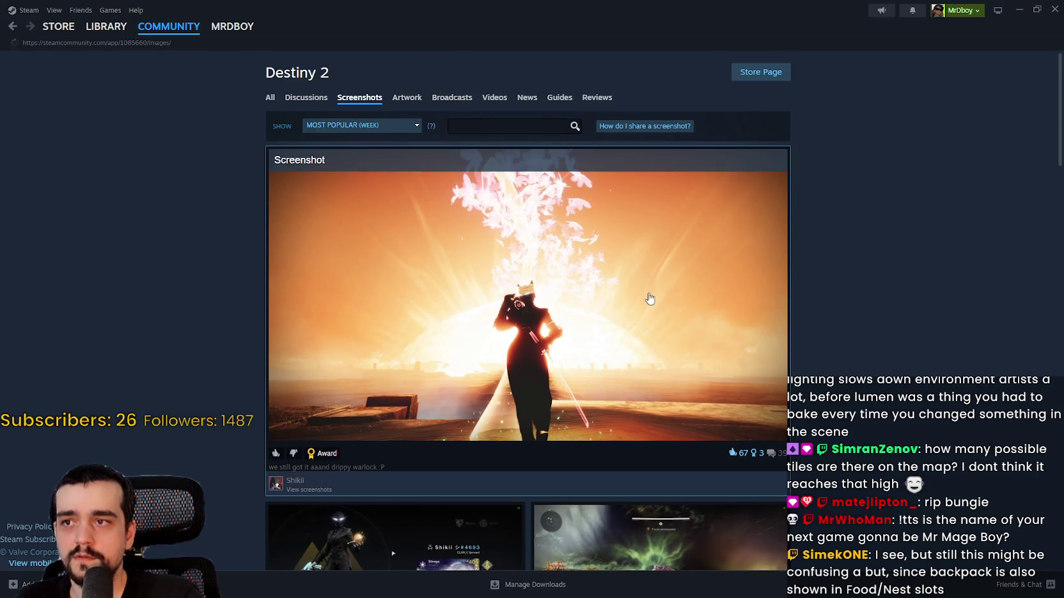
scroll(649, 296, "down", 10)
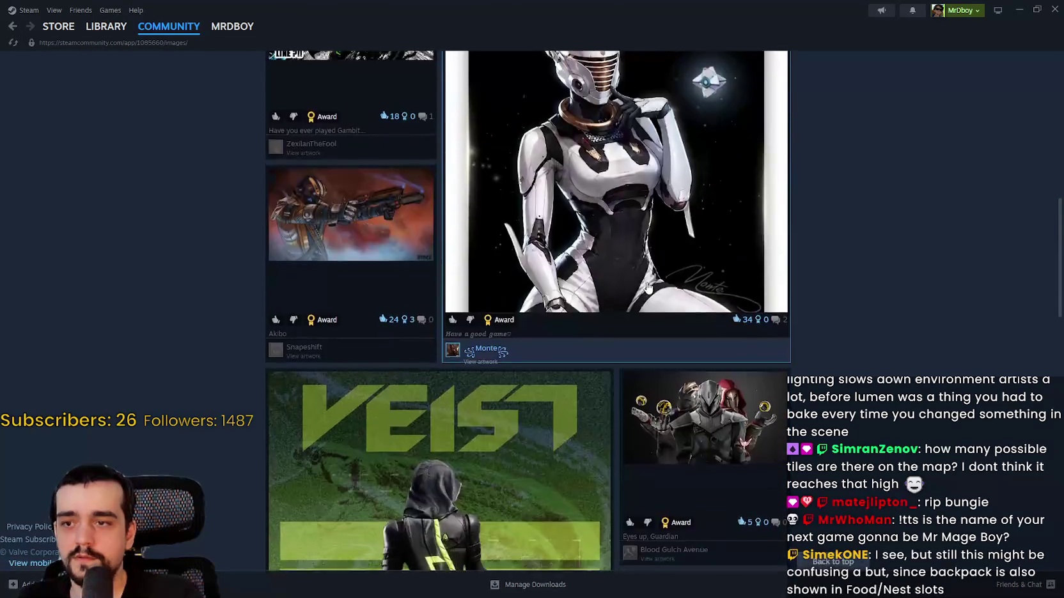
scroll(648, 287, "up", 15)
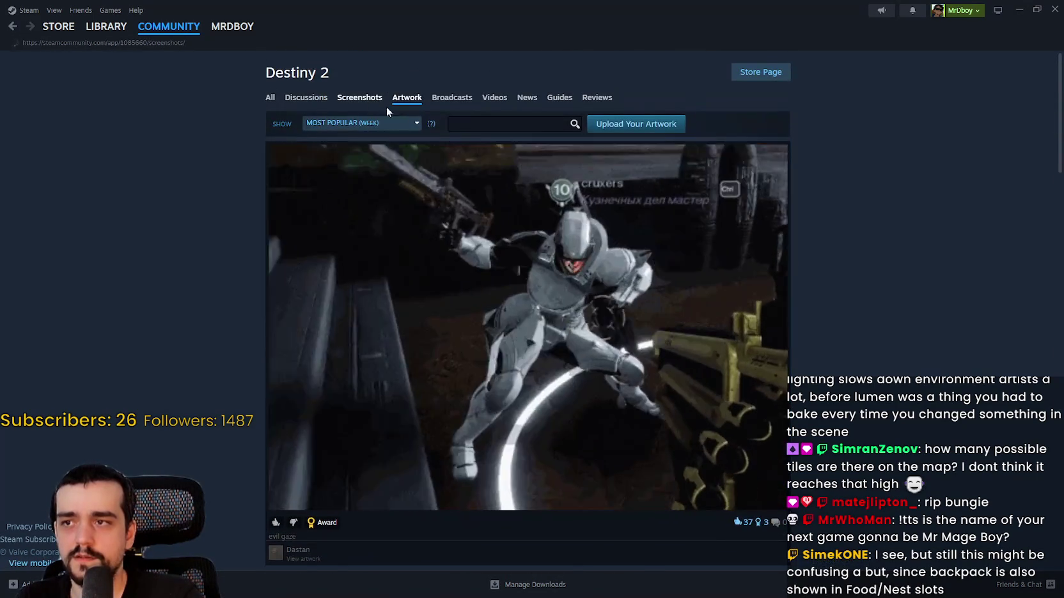
left_click(383, 99)
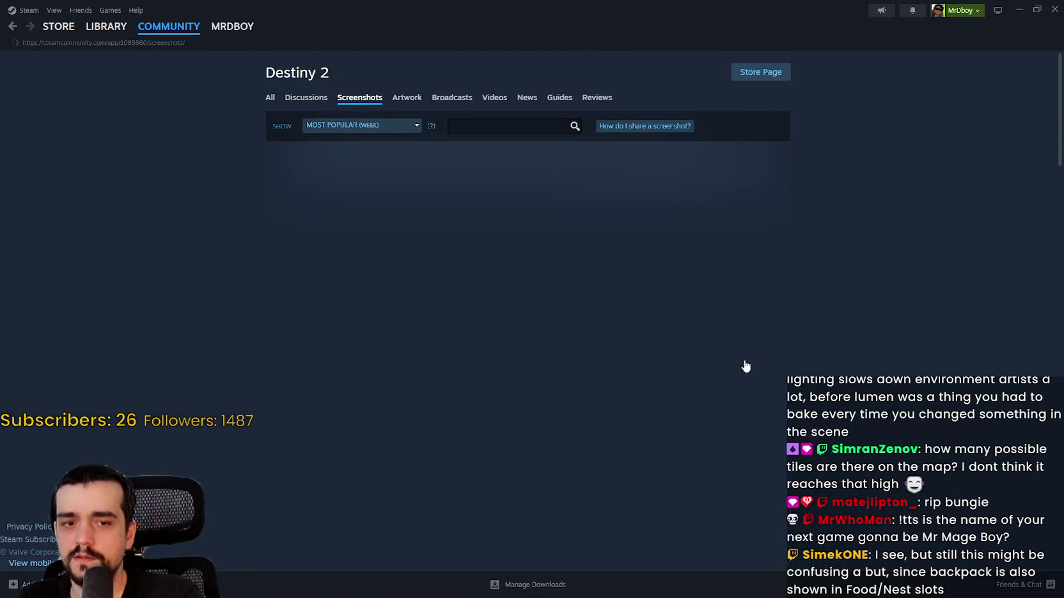
Step: Scroll the screenshot grid and open the spire landscape screenshot in the viewer
scroll(628, 340, "down", 5)
scroll(409, 281, "down", 12)
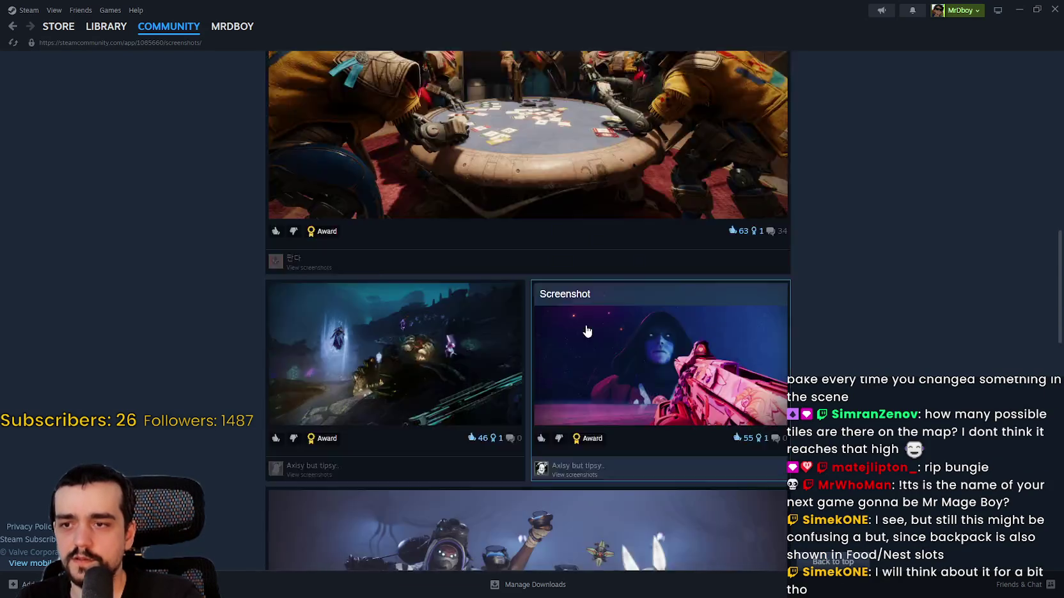
scroll(397, 293, "down", 5)
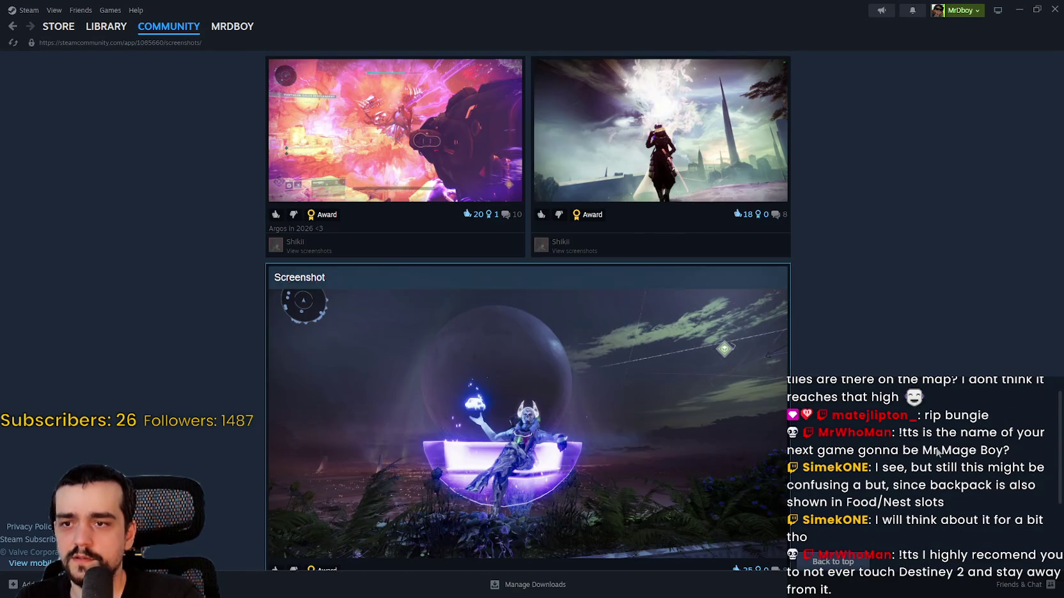
scroll(866, 372, "up", 1)
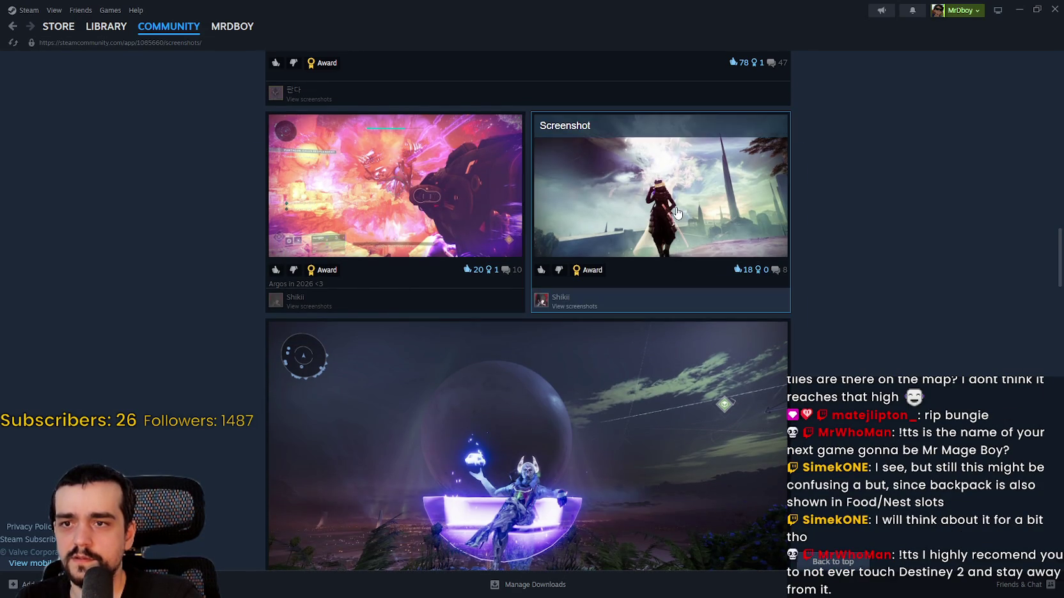
left_click(766, 297)
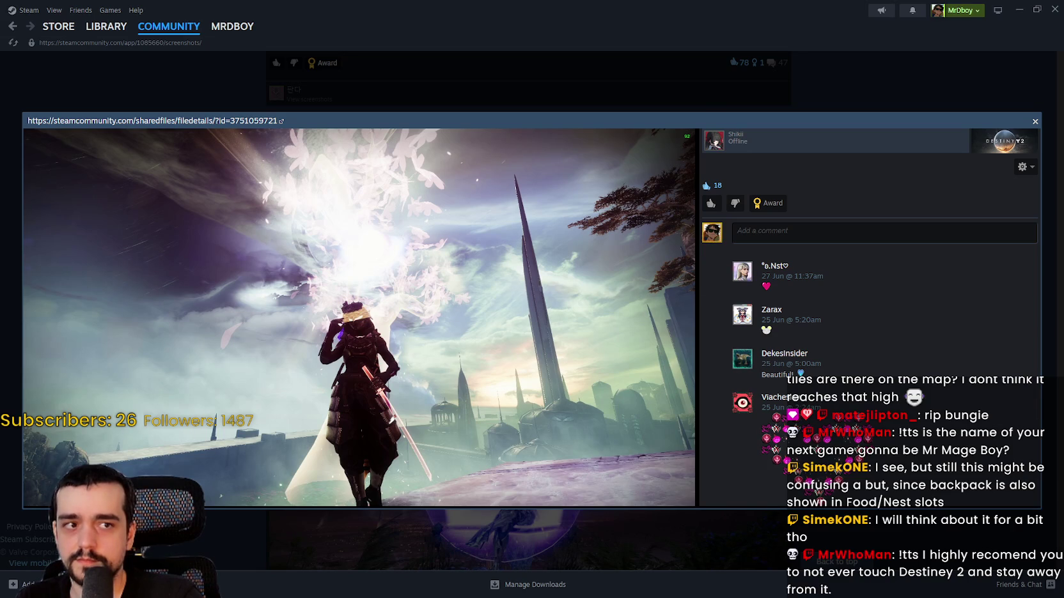
Step: View the spire screenshot full-size, maximized and zoomed to full resolution, then close it
left_click(595, 153)
left_click(702, 52)
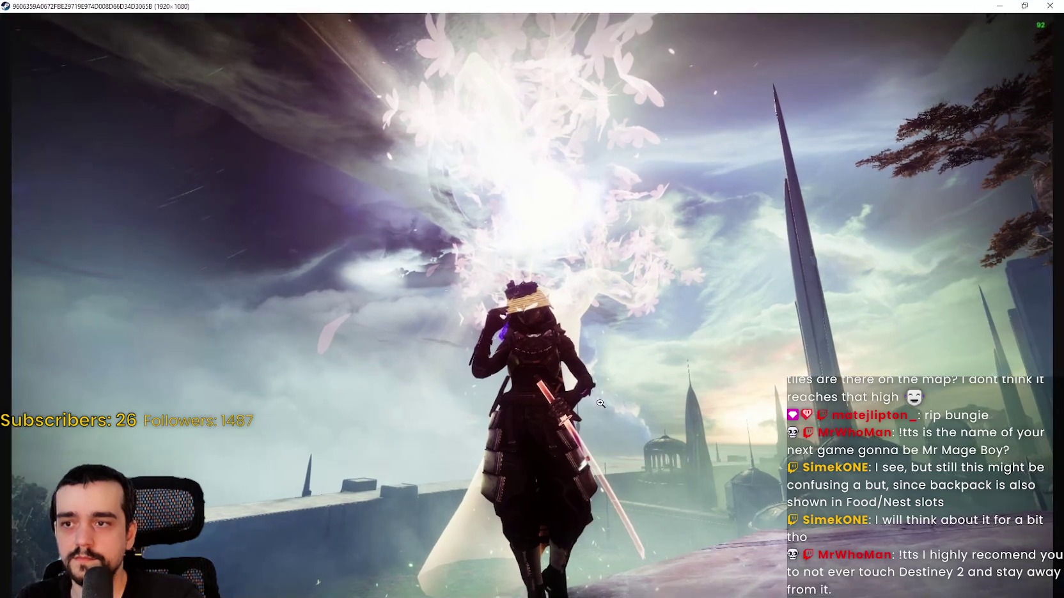
left_click(607, 417)
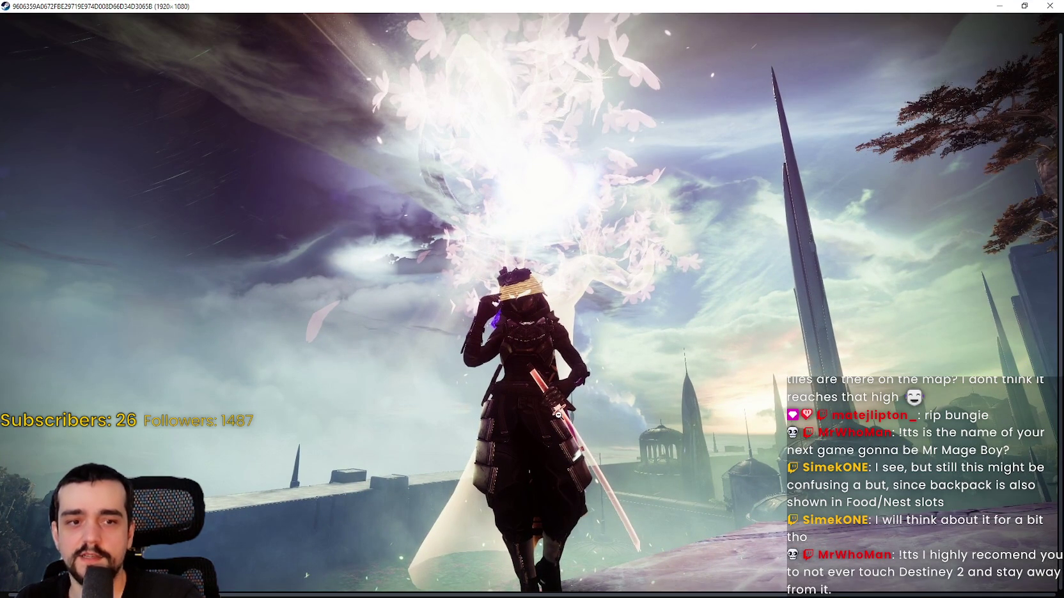
left_click(569, 416)
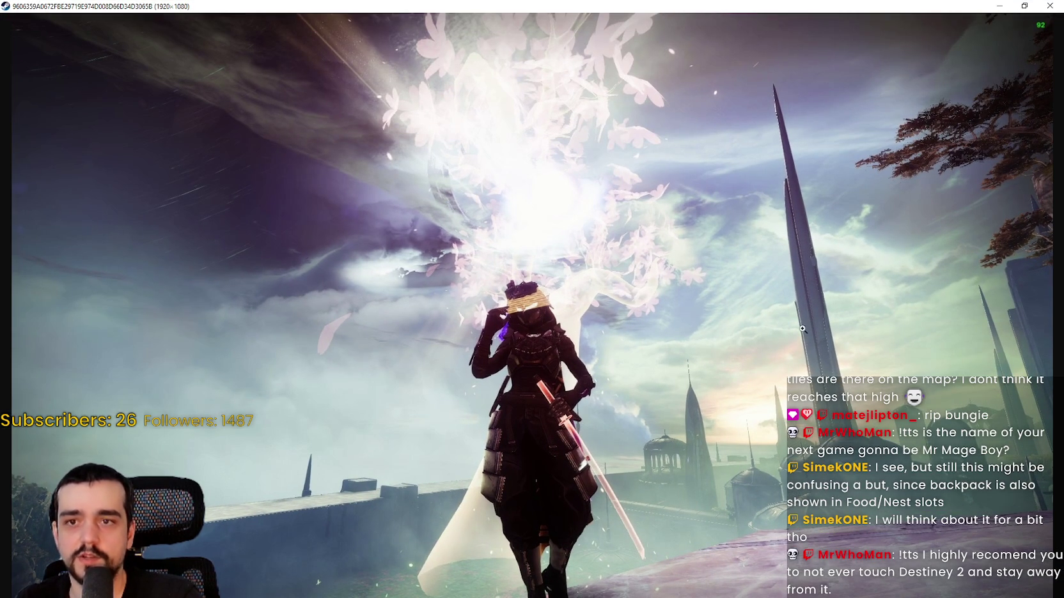
left_click(1023, 5)
left_click(726, 47)
left_click(839, 92)
Step: Scroll further down and open the heart-sign screenshot in the viewer
scroll(755, 488, "down", 10)
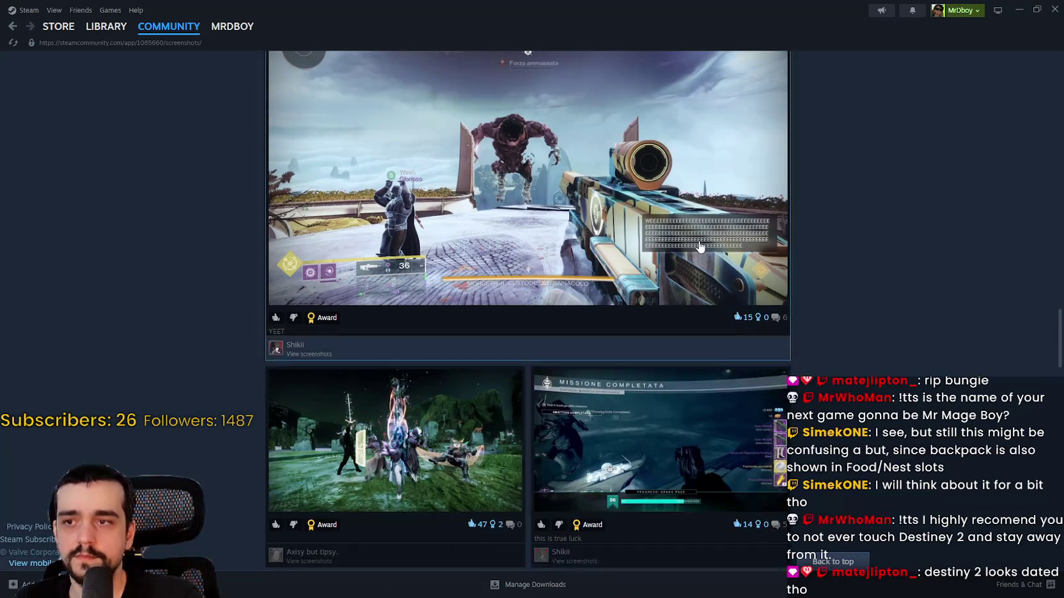
scroll(703, 253, "down", 7)
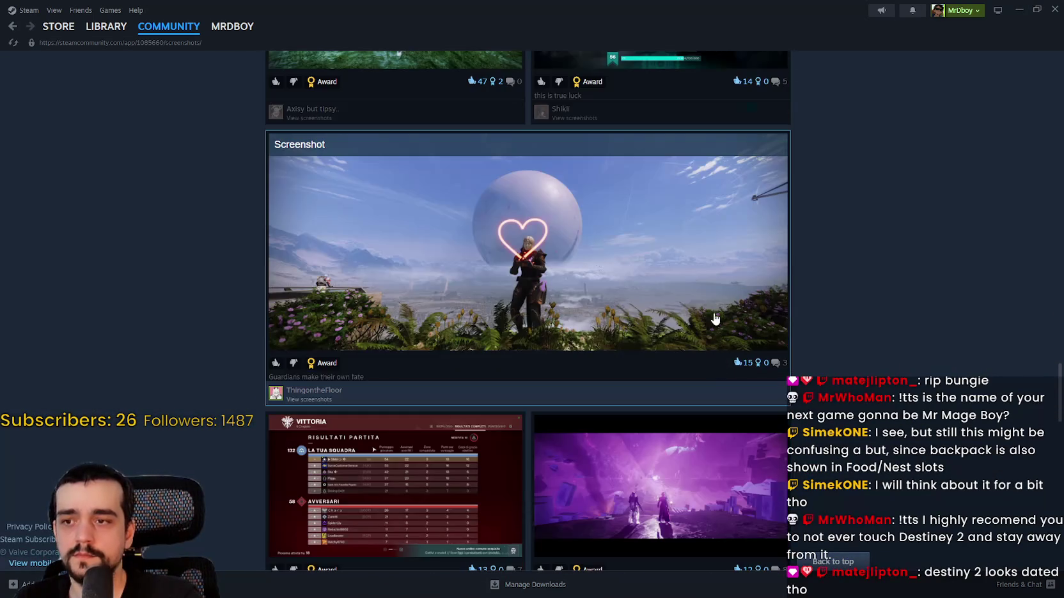
left_click(712, 273)
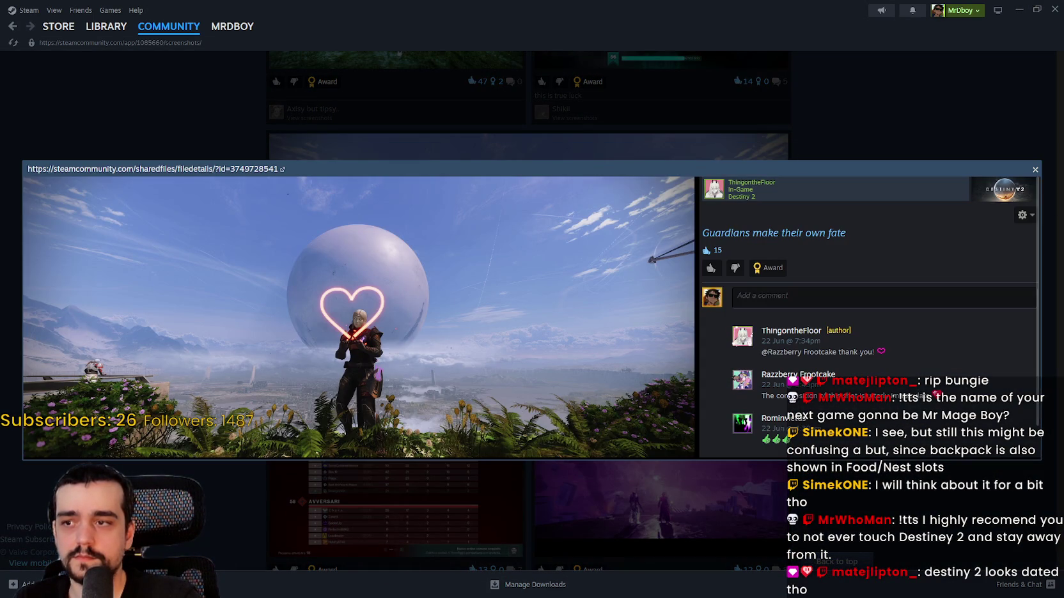
Step: View the heart screenshot as a maximized full-size image, pan across it, then close it
left_click(434, 255)
left_click(683, 62)
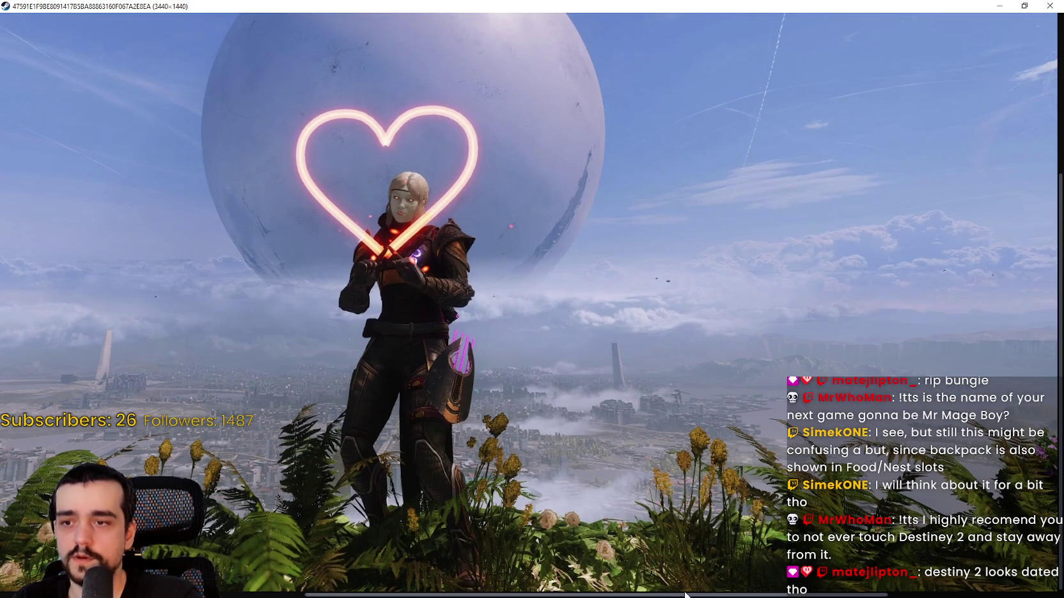
mouse_move(687, 596)
left_mouse_down()
mouse_move(995, 595)
mouse_move(468, 595)
left_mouse_up()
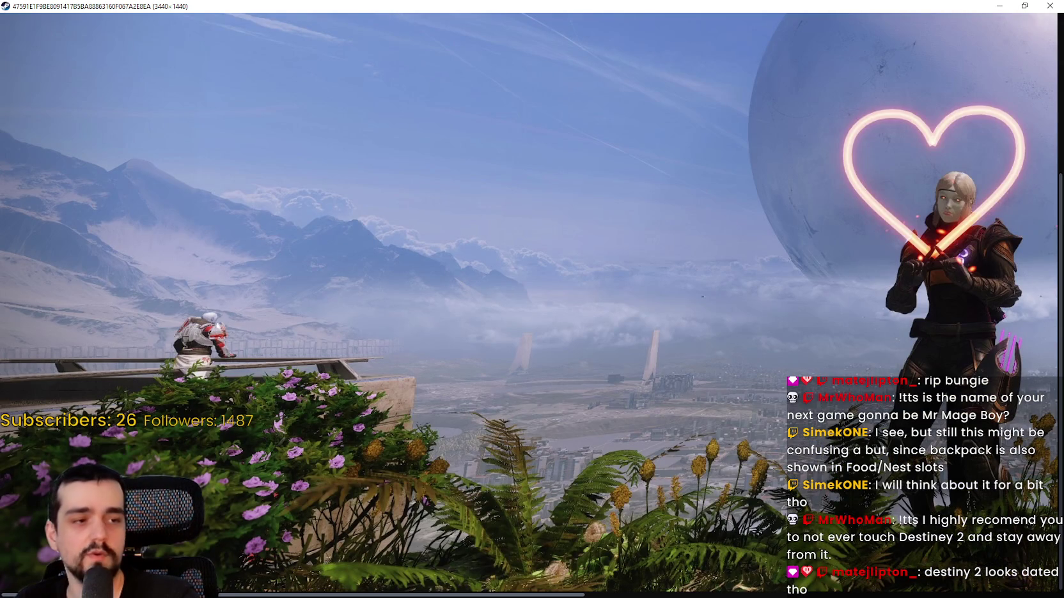
left_click_drag(384, 595, 734, 595)
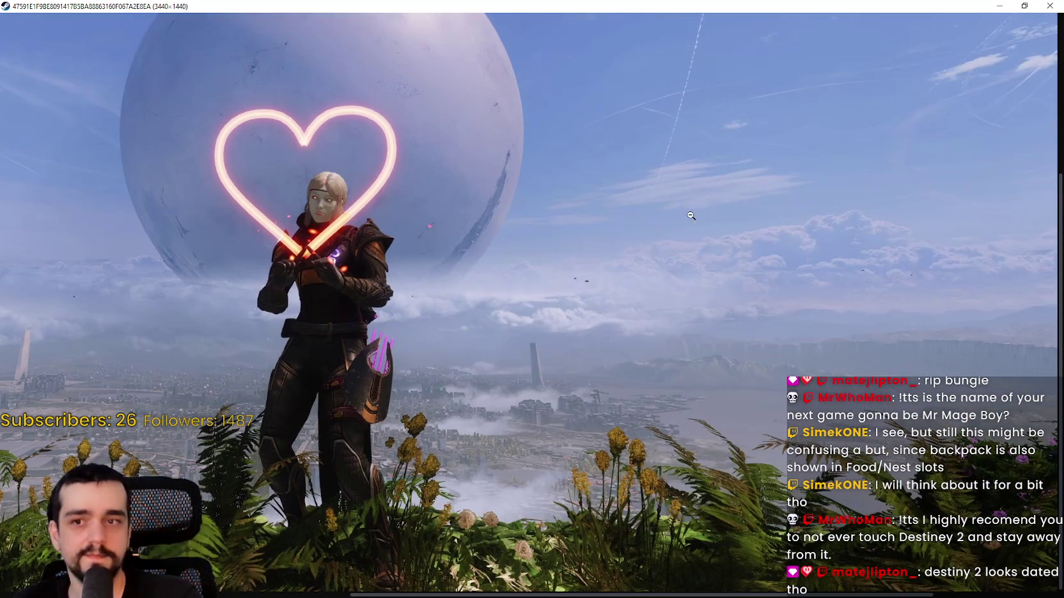
left_click(1025, 6)
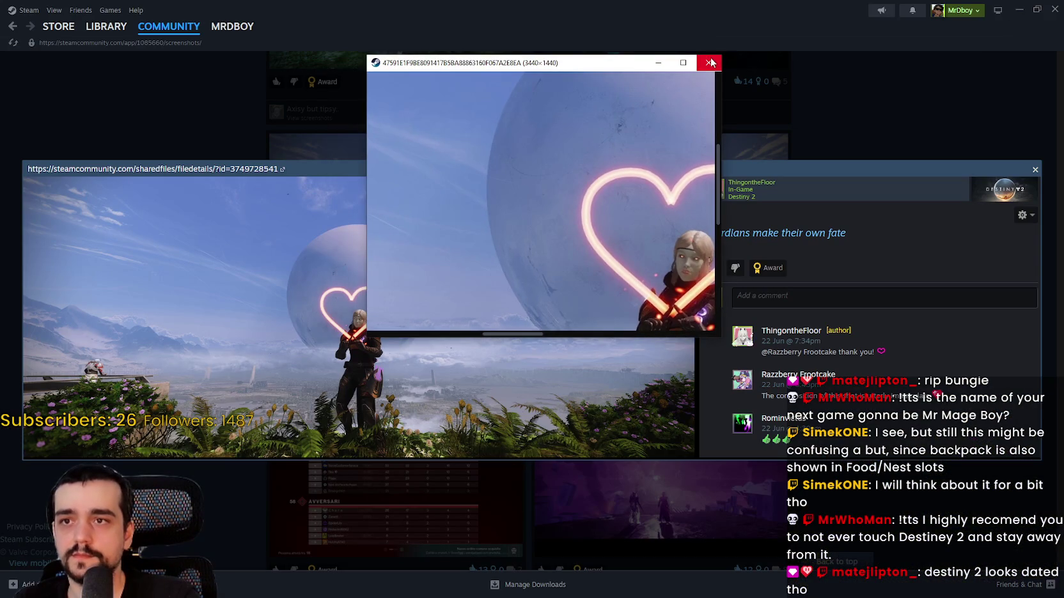
left_click(724, 66)
left_click(957, 113)
Step: Scroll down the grid and open the sword-and-moon cityscape screenshot
scroll(751, 441, "down", 10)
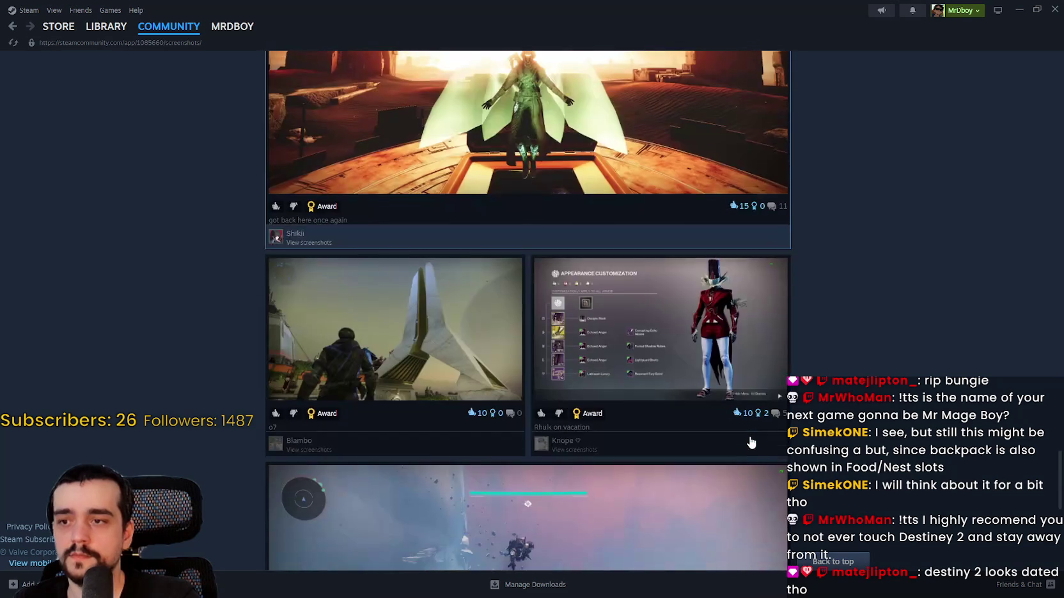
scroll(751, 442, "down", 5)
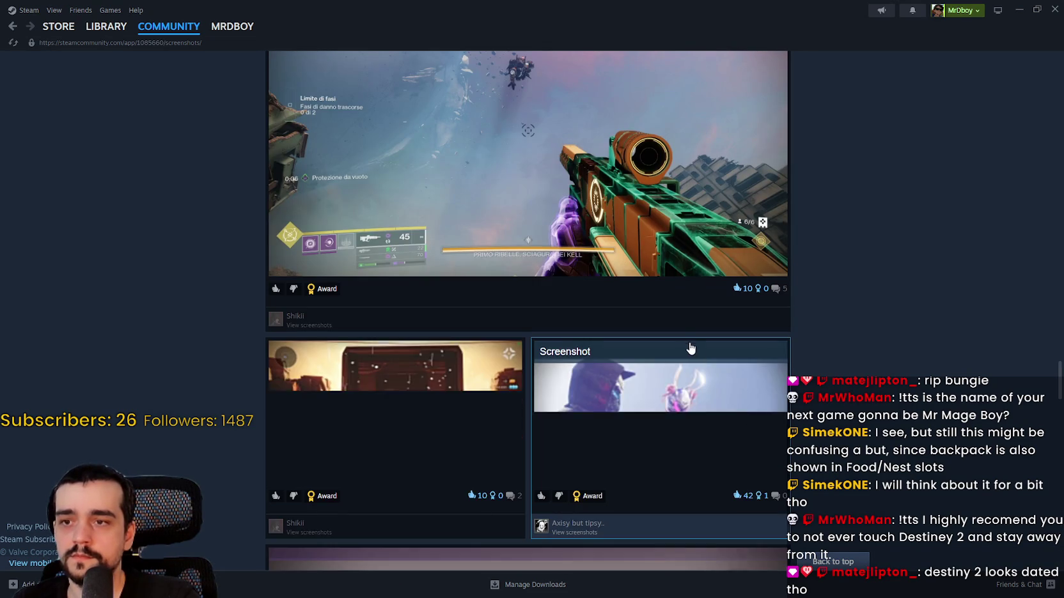
scroll(781, 409, "down", 15)
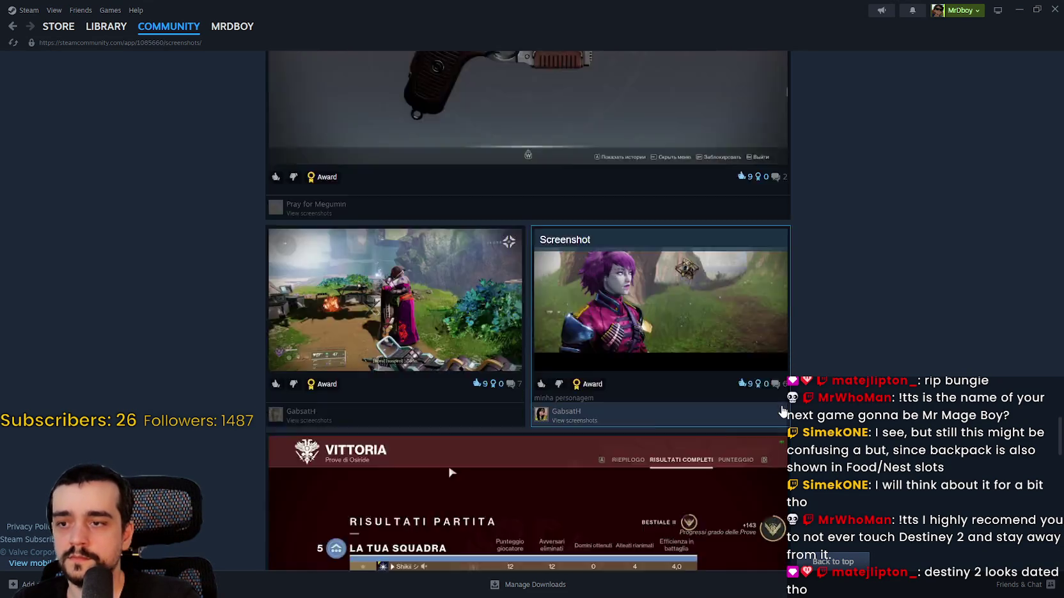
scroll(782, 410, "down", 10)
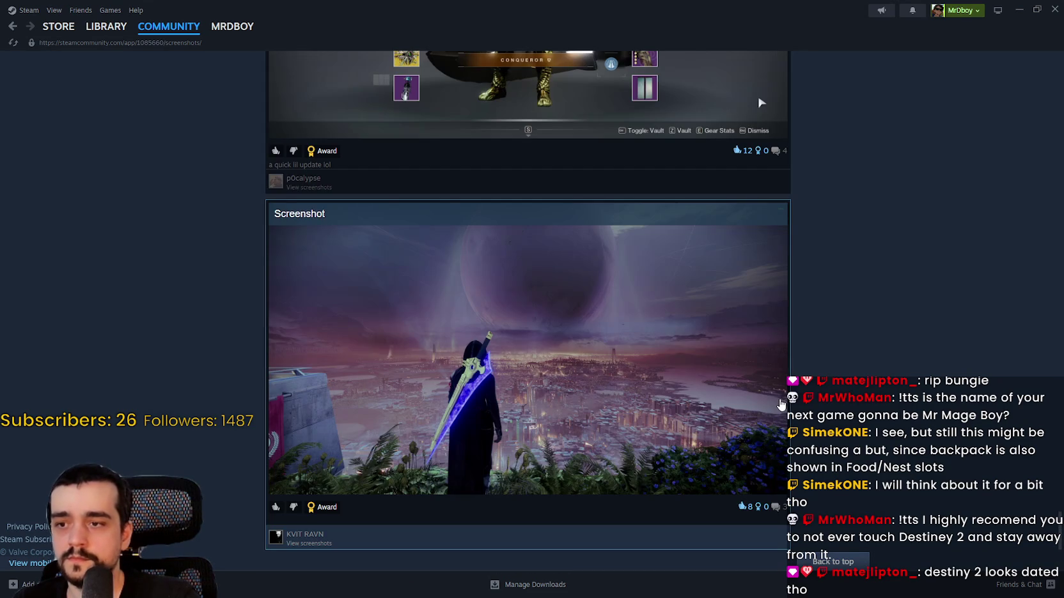
scroll(595, 376, "down", 3)
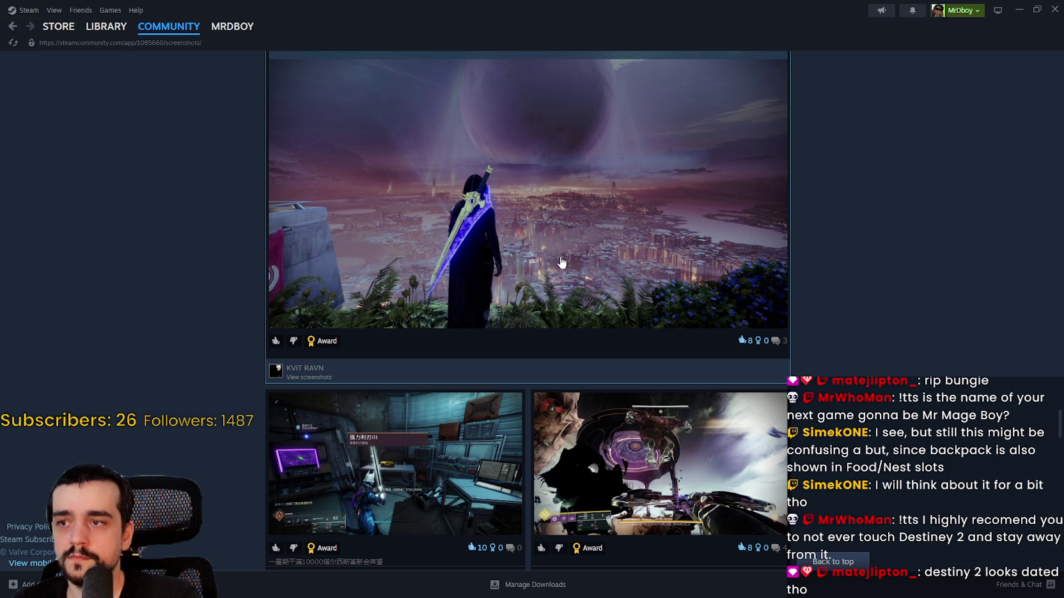
left_click(578, 268)
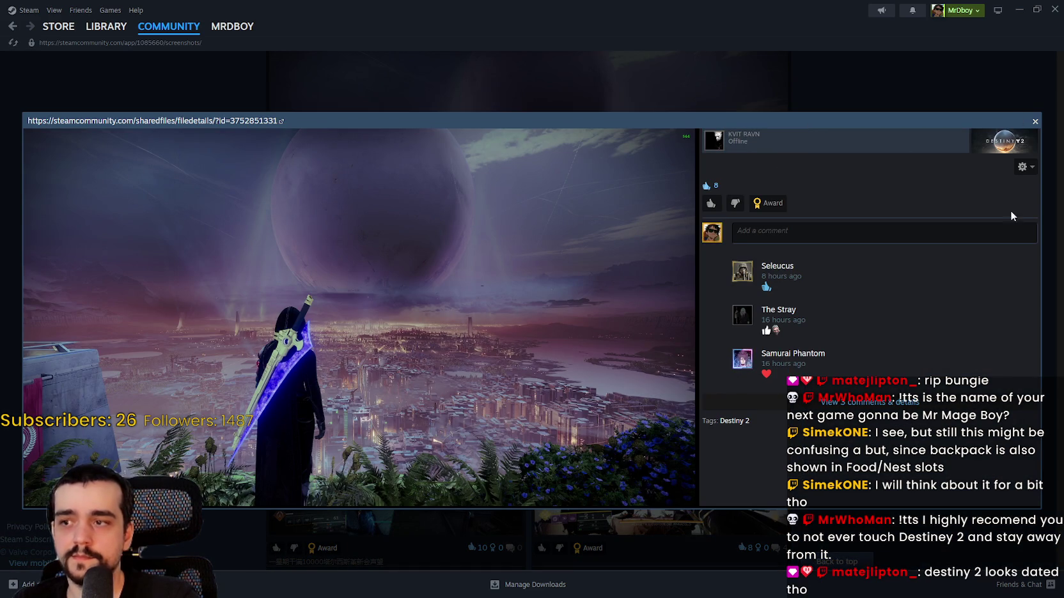
Step: View the cityscape screenshot full-size, zoom in and back out, then return to the grid
left_click(359, 317)
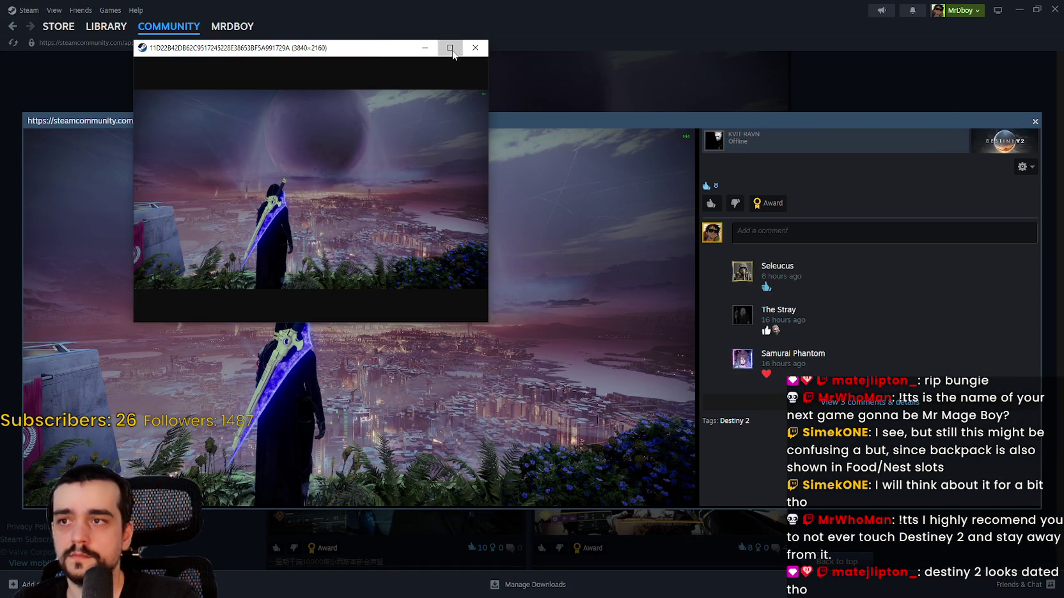
left_click(450, 51)
left_click(483, 354)
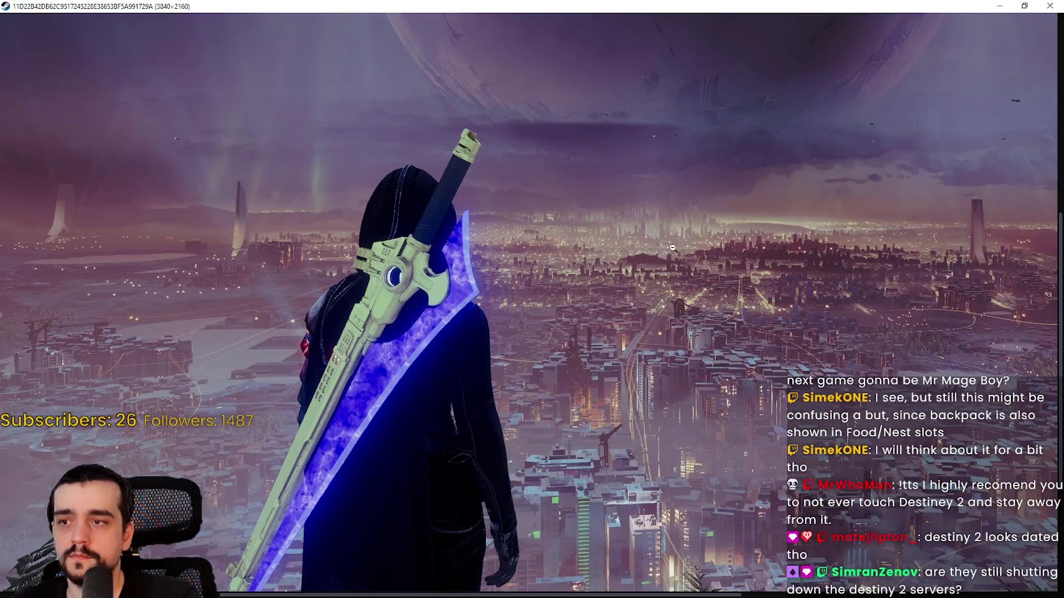
scroll(742, 225, "down", 5)
left_click(753, 353)
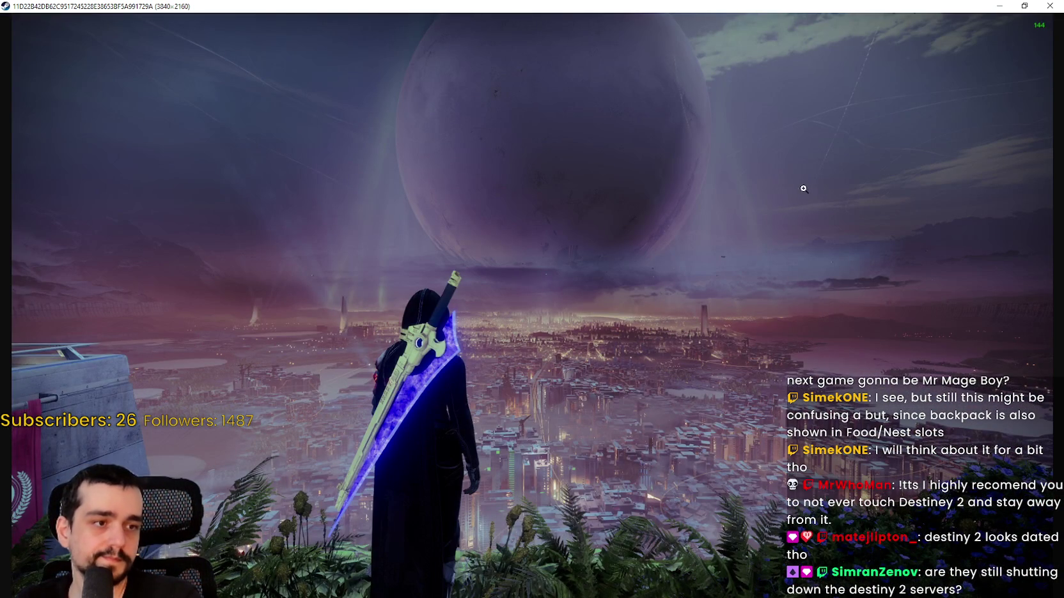
left_click(1049, 6)
left_click(817, 81)
scroll(424, 396, "down", 5)
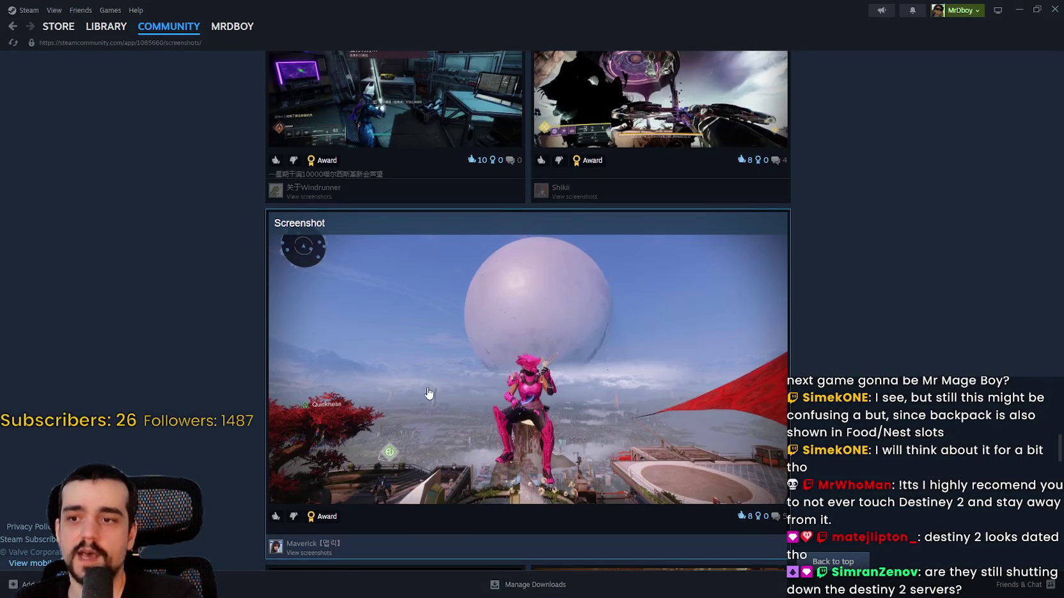
scroll(556, 364, "down", 2)
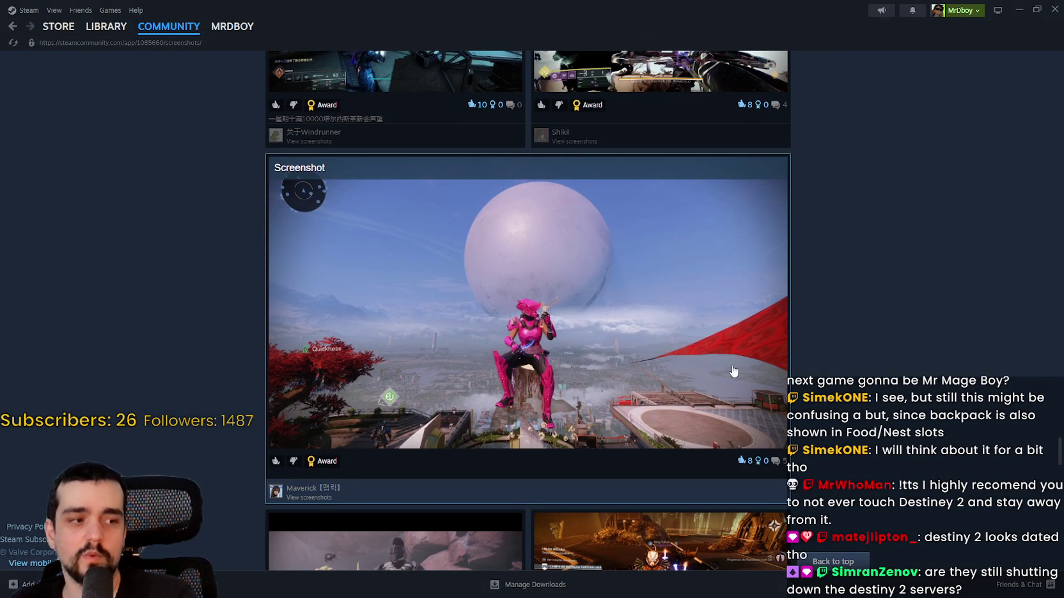
scroll(724, 390, "down", 2)
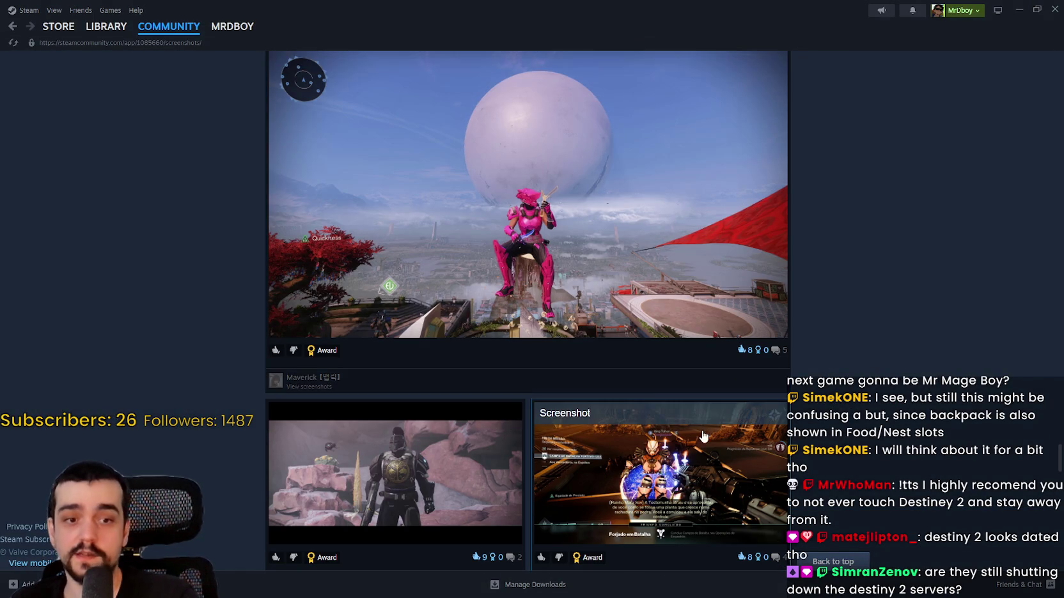
scroll(659, 360, "down", 2)
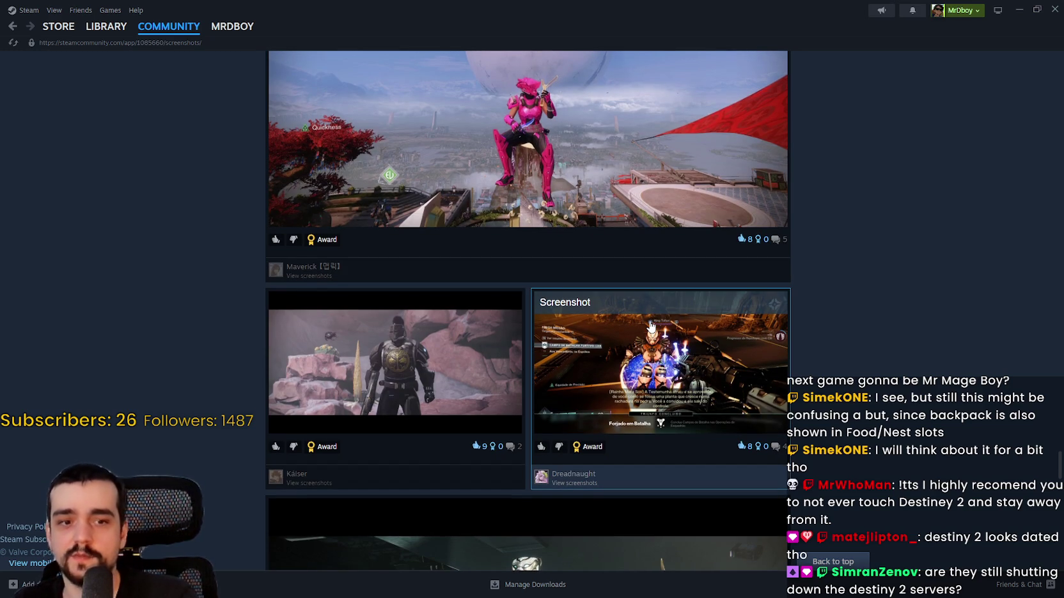
scroll(651, 326, "down", 10)
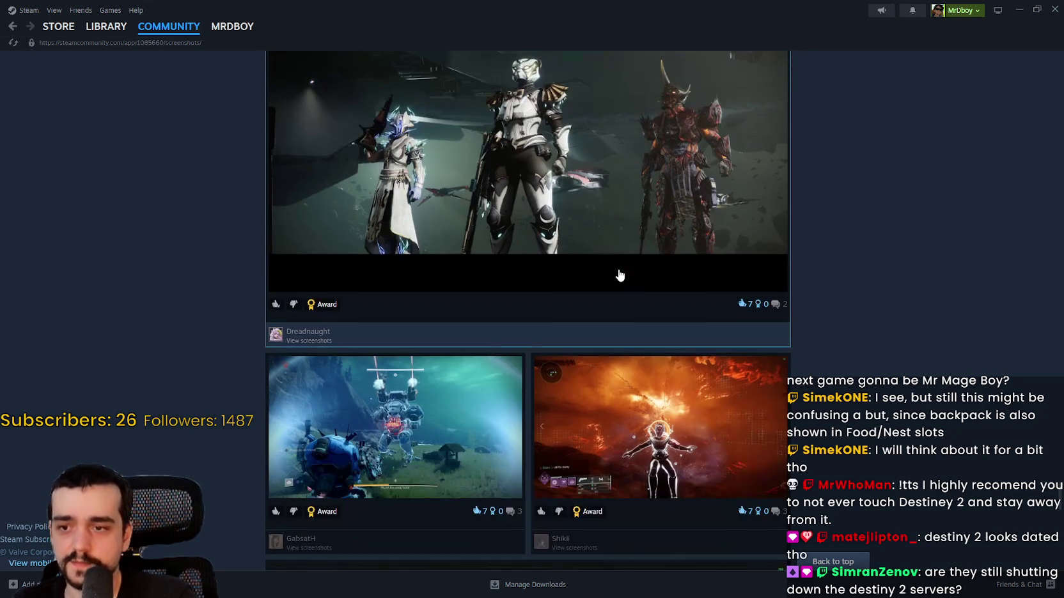
scroll(620, 274, "down", 3)
scroll(691, 221, "down", 13)
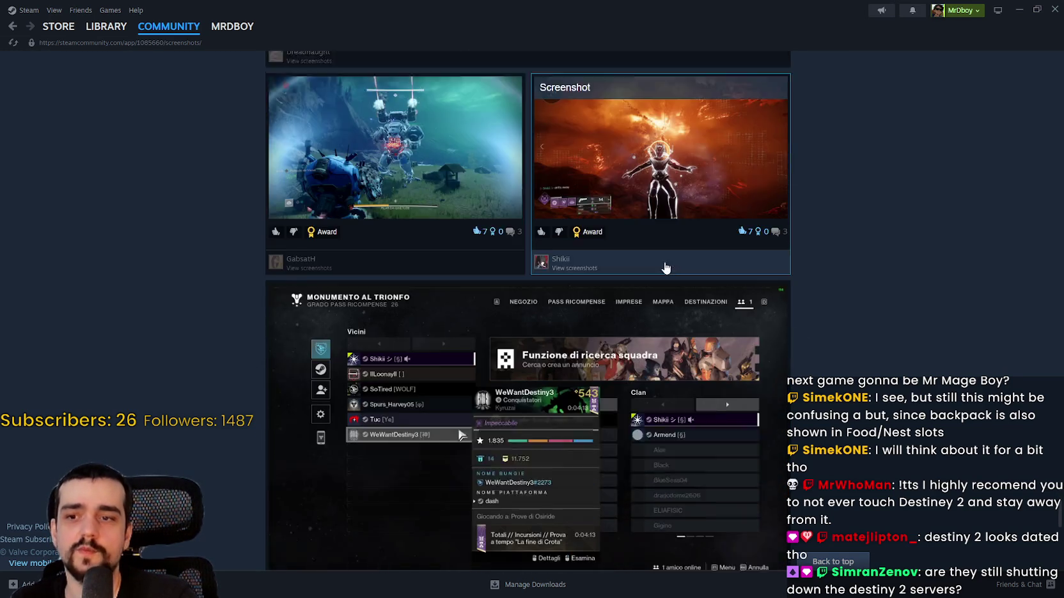
scroll(664, 254, "down", 18)
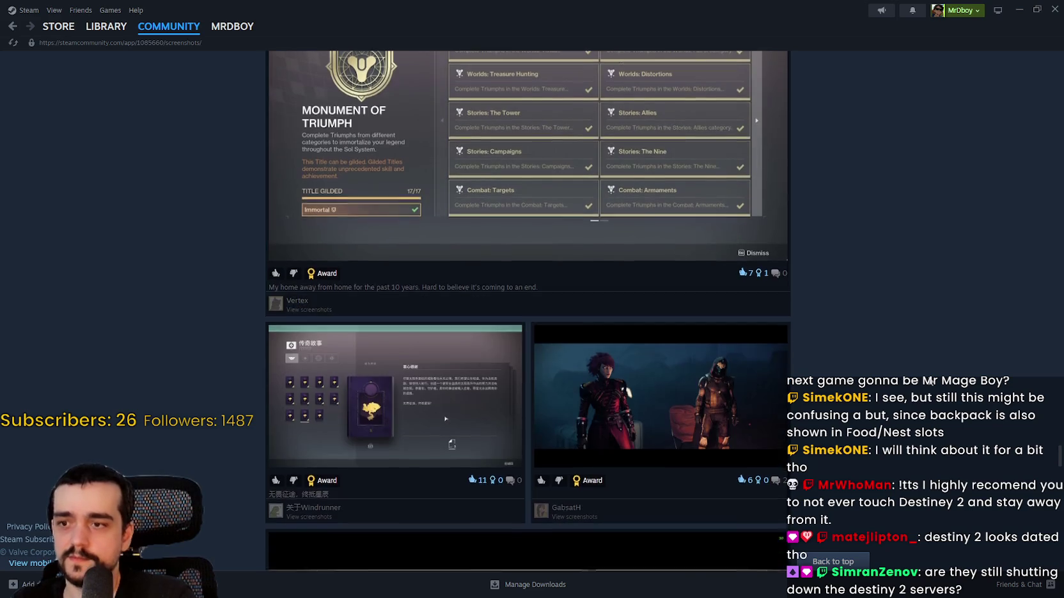
scroll(528, 307, "down", 4)
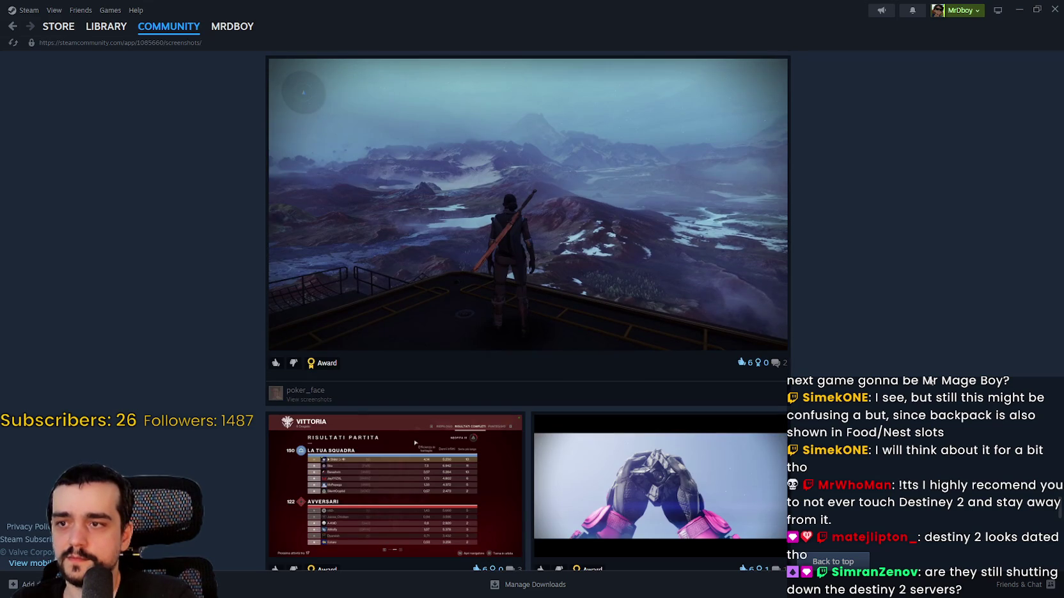
scroll(491, 320, "up", 1)
scroll(467, 315, "down", 8)
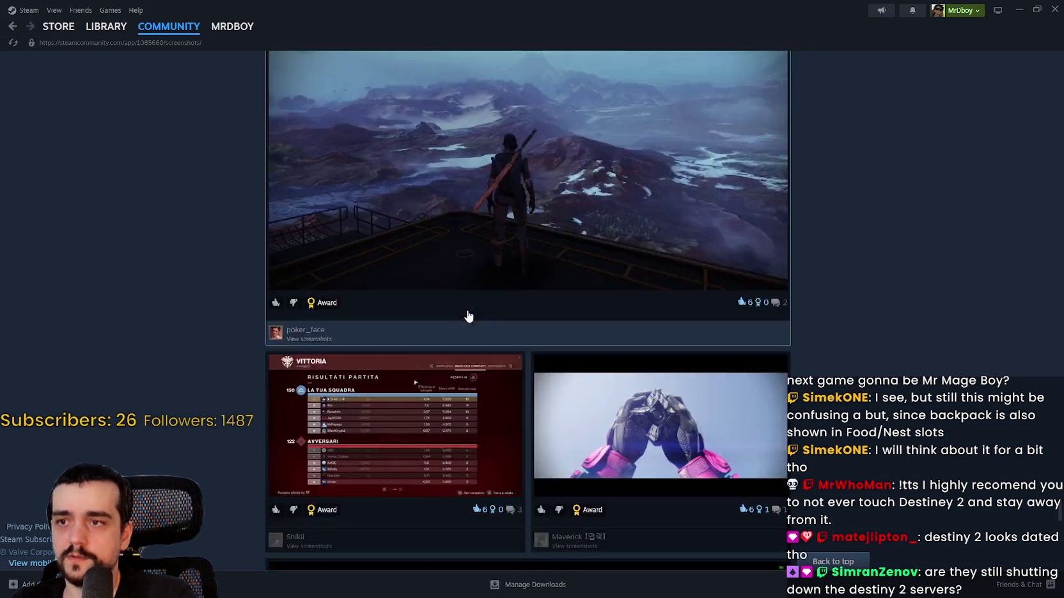
scroll(625, 337, "down", 10)
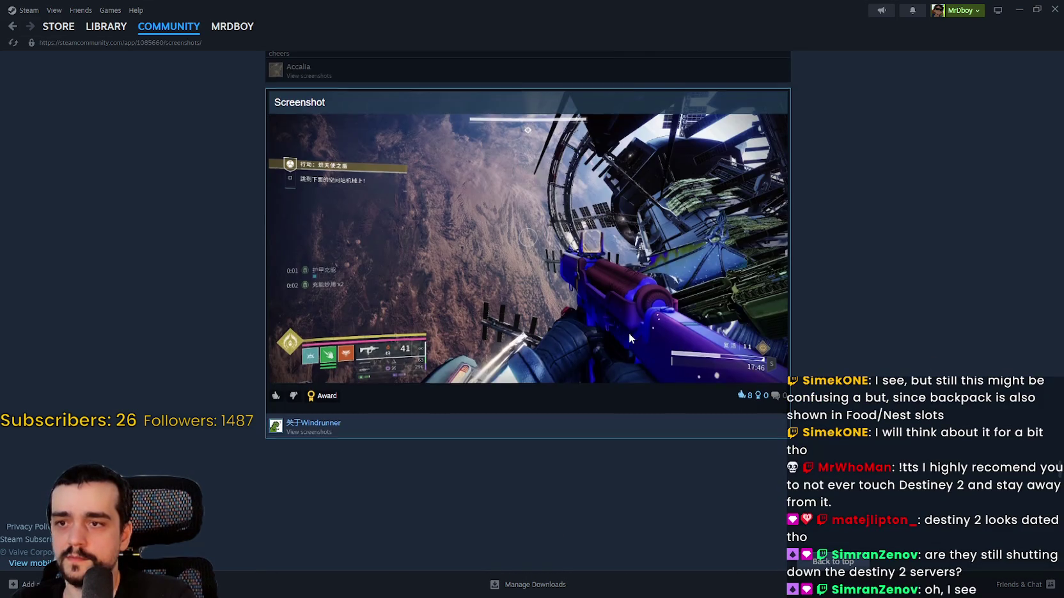
scroll(456, 204, "down", 2)
scroll(457, 205, "down", 10)
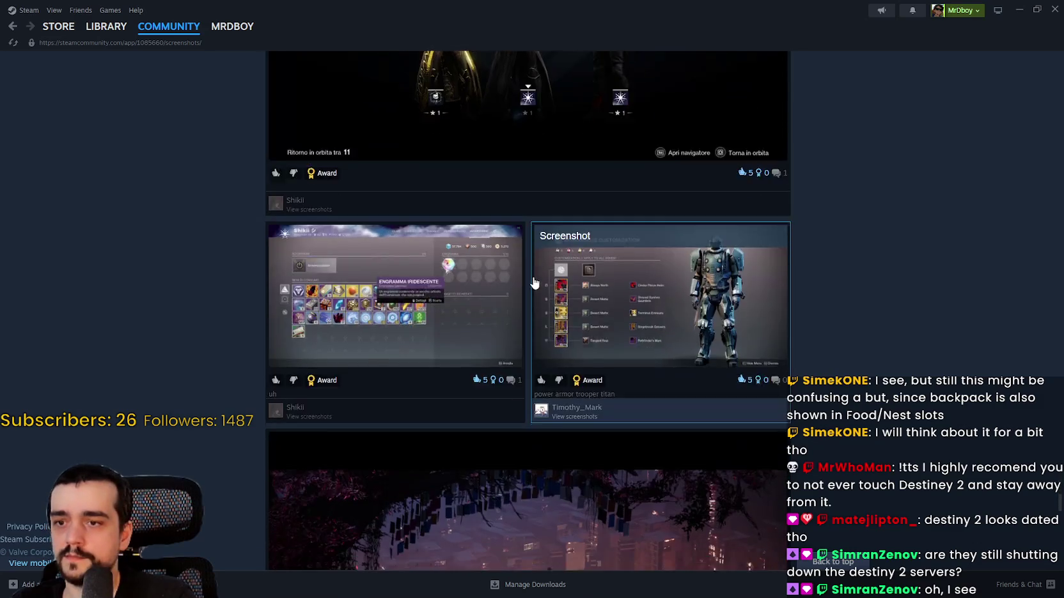
right_click(15, 30)
left_click(16, 30)
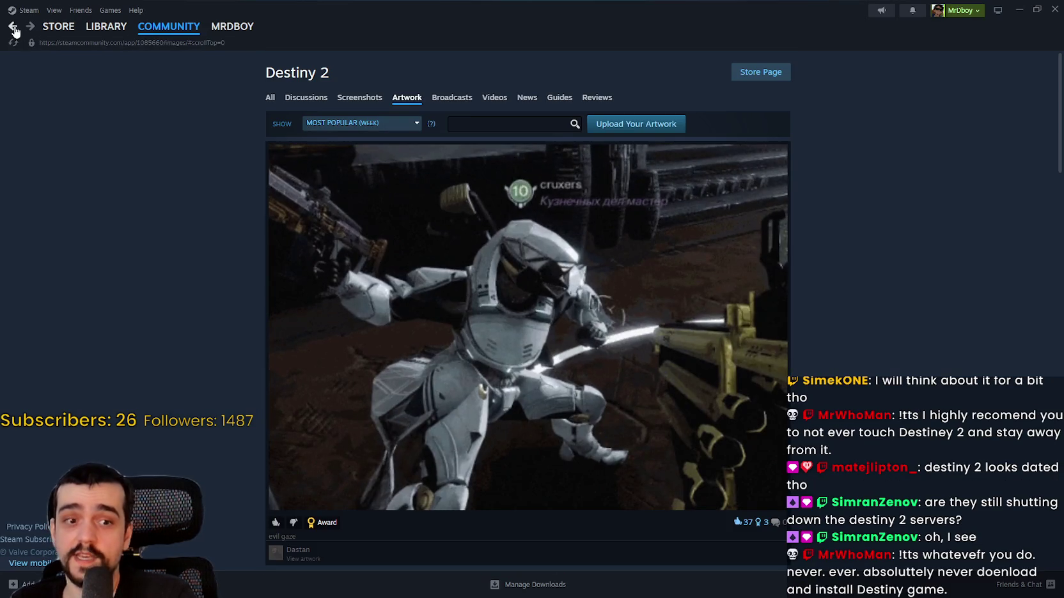
left_click(15, 30)
Step: Open the Destiny 2 store page, enlarge the fourth highlight image, and scroll the listing
left_click(741, 72)
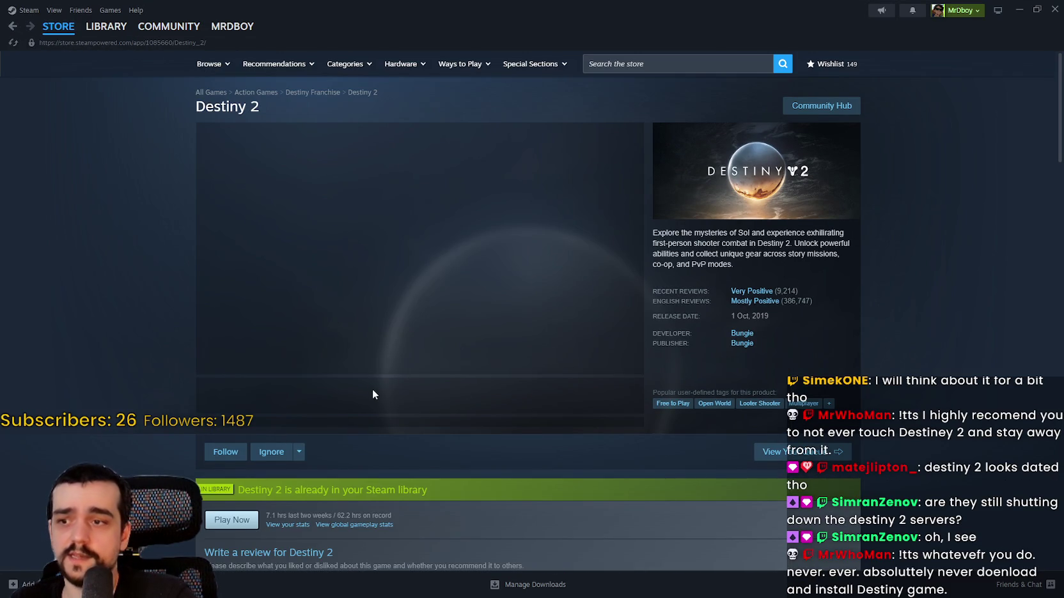
left_click(414, 408)
scroll(415, 390, "down", 10)
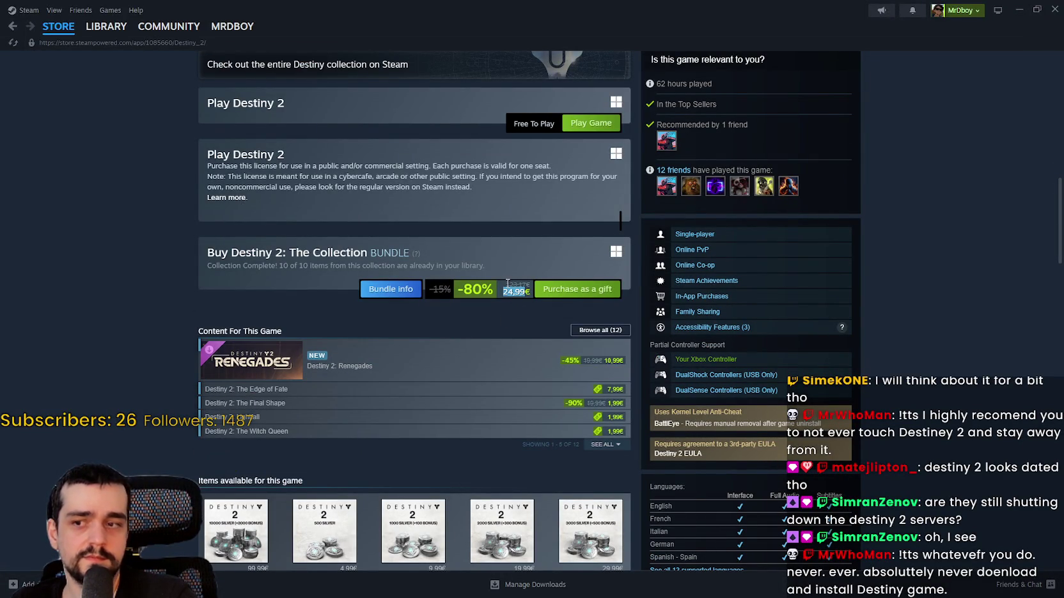
scroll(451, 385, "up", 8)
scroll(458, 380, "up", 3)
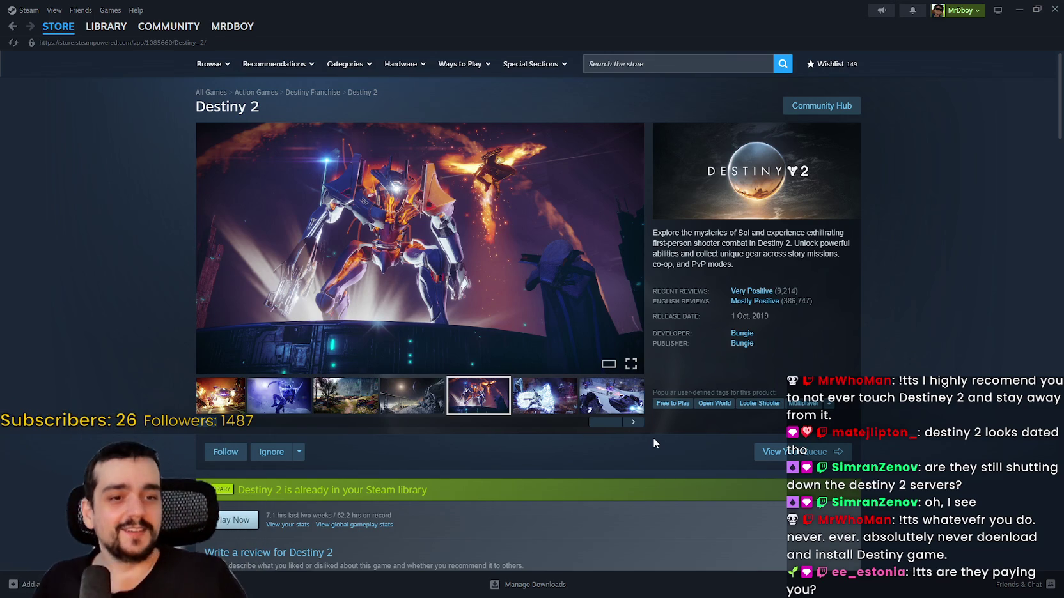
Step: Return to the Steam store front, restore the window size, dismiss search, and close Steam
left_click(58, 26)
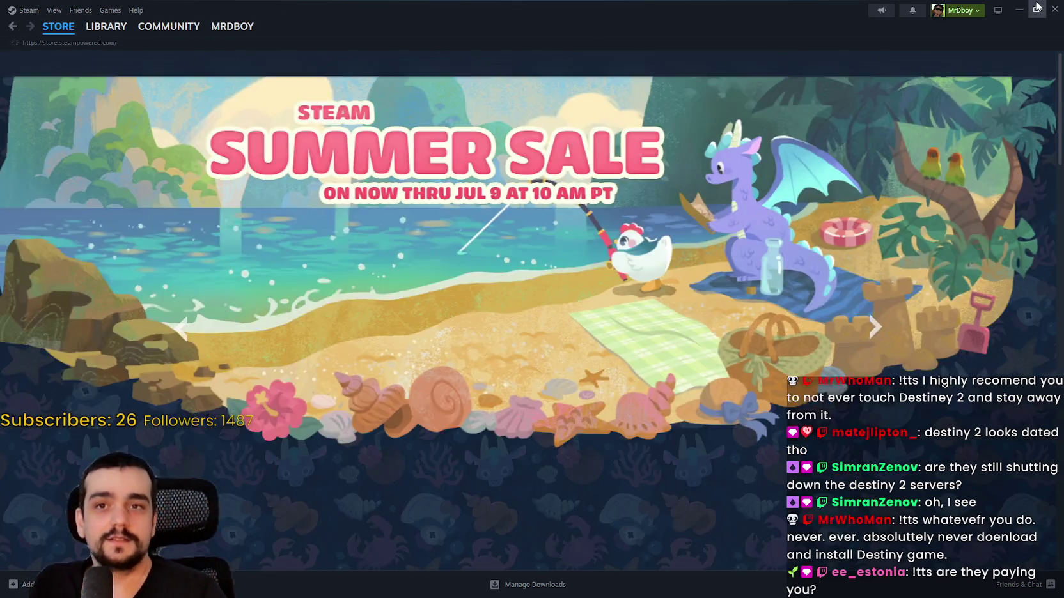
left_click(1037, 8)
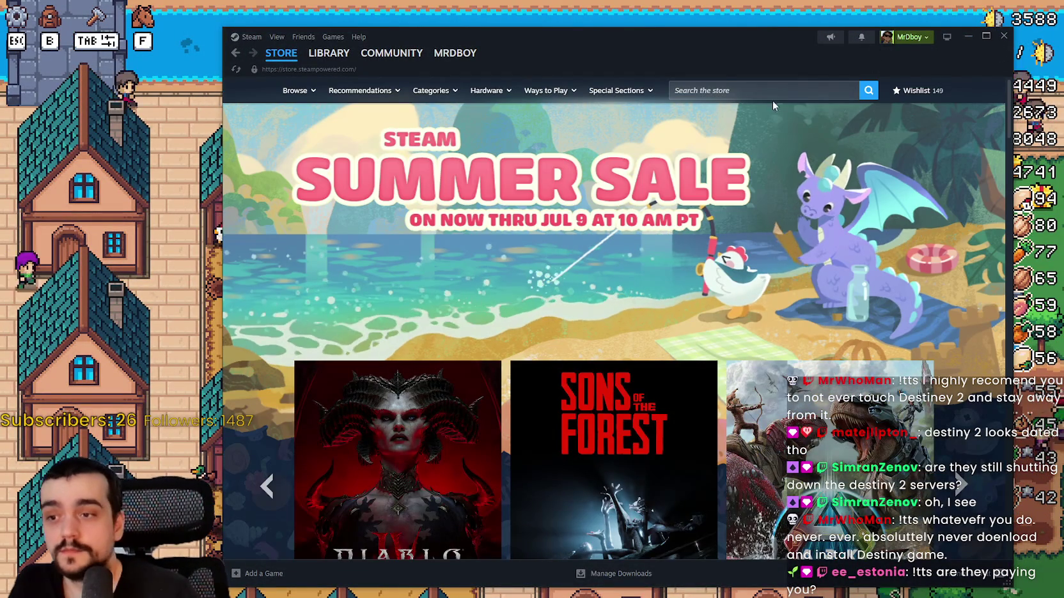
left_click(810, 88)
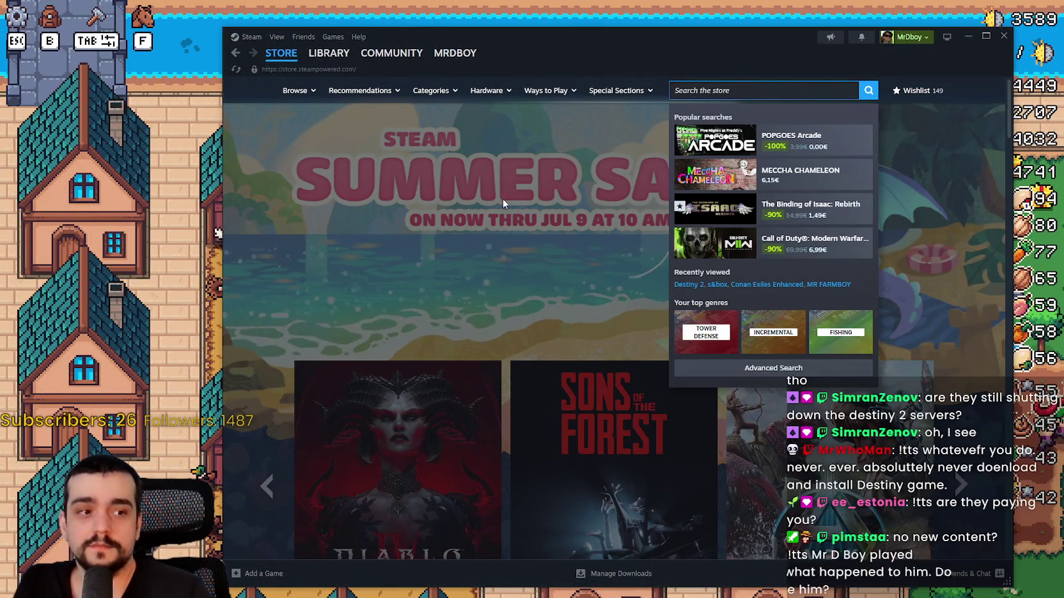
left_click(498, 135)
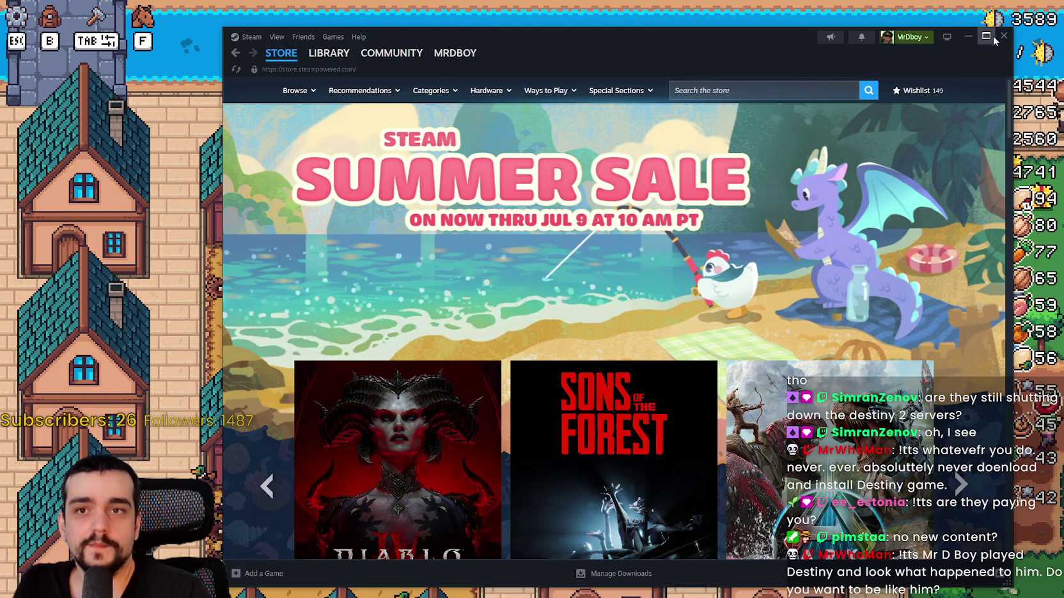
left_click(968, 36)
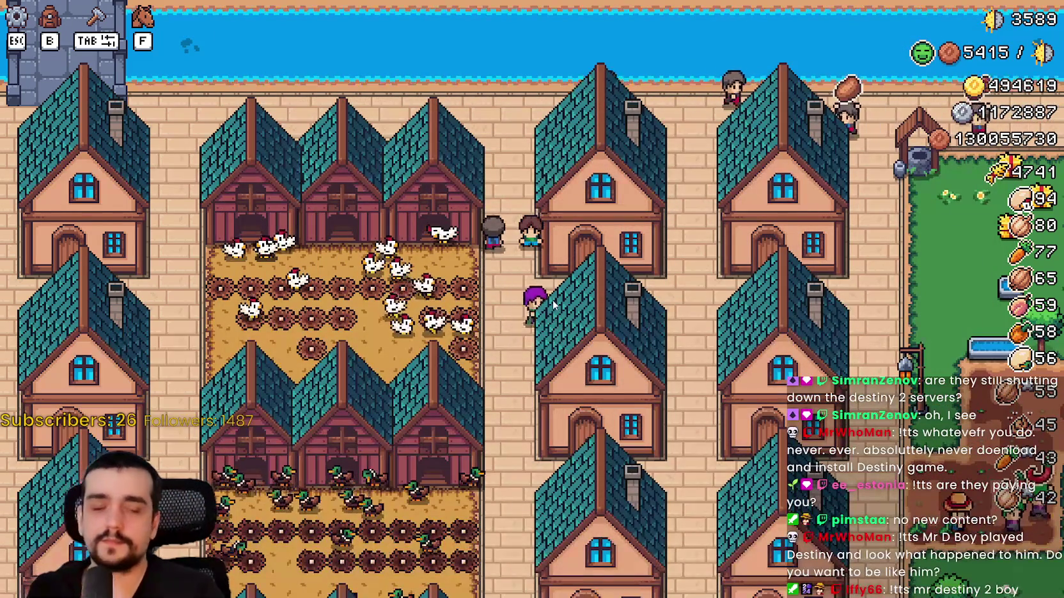
Step: Check a house's hirable workers, then walk right and down through town toward the farmland
key("d")
left_click(682, 314)
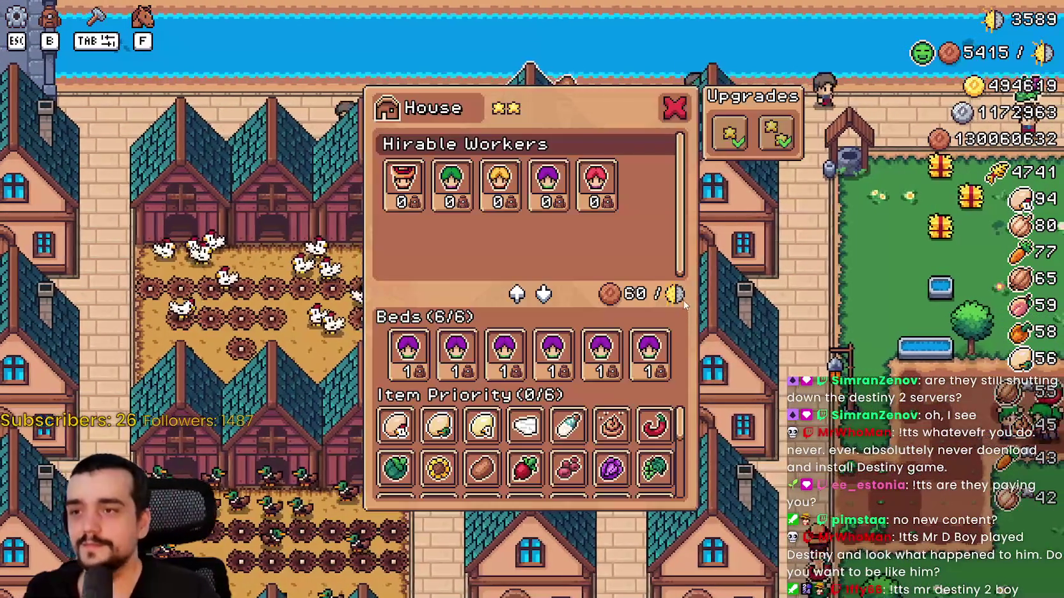
key("Escape")
key("d")
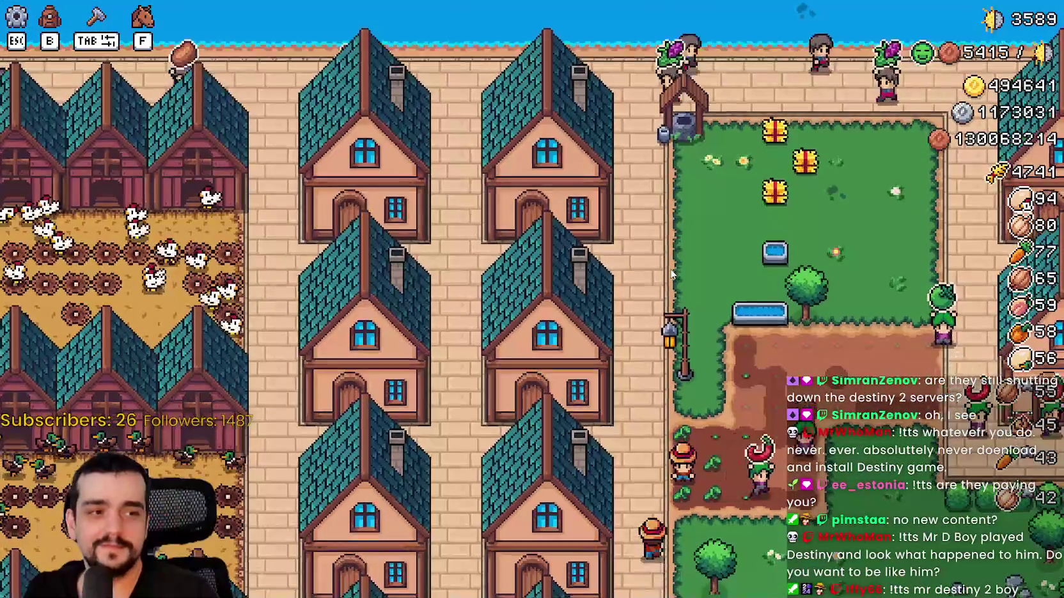
key("w")
key("s")
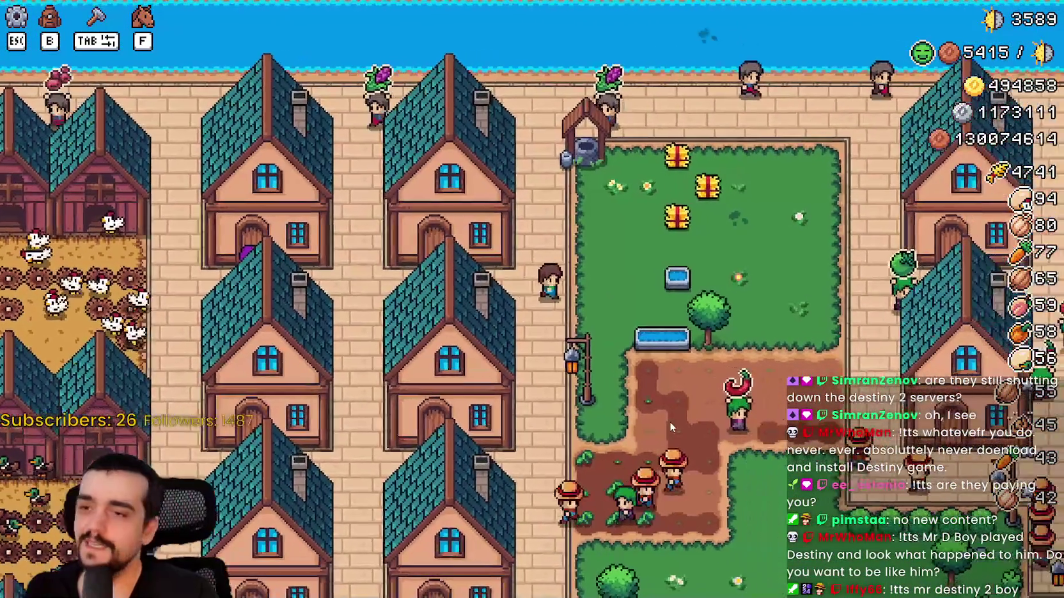
key("d")
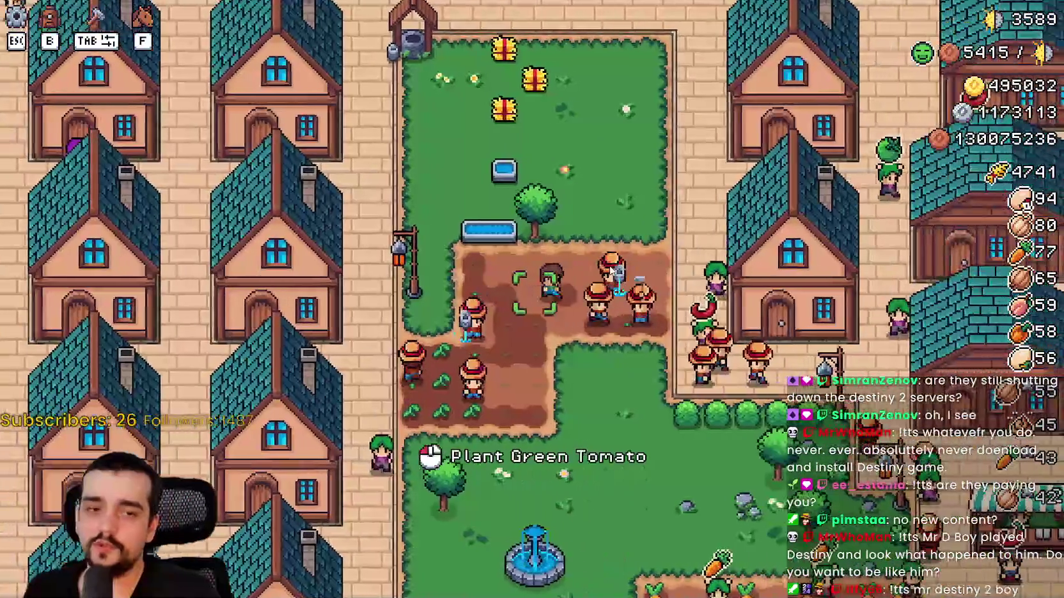
key("s")
key("d")
key("s")
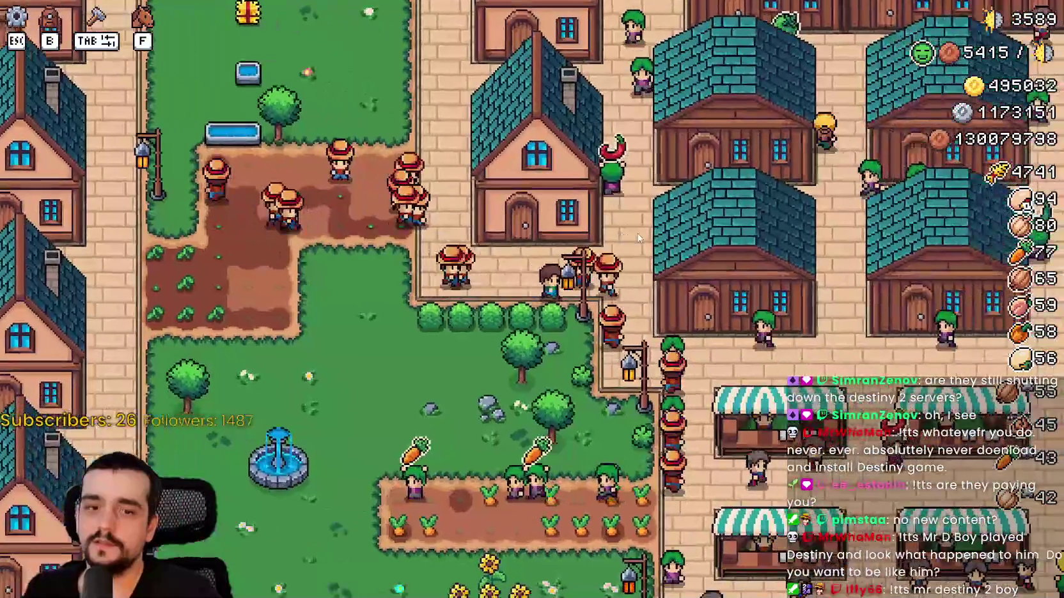
Step: Walk to the houses by the market stalls and check the warehouse contents
key("d")
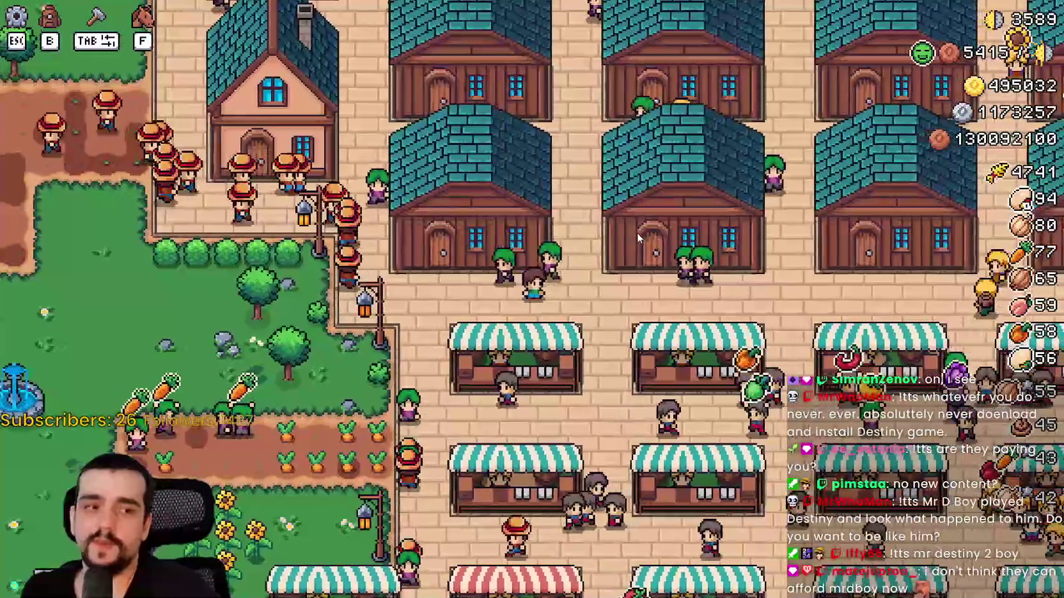
key("d")
key("d")
key("w")
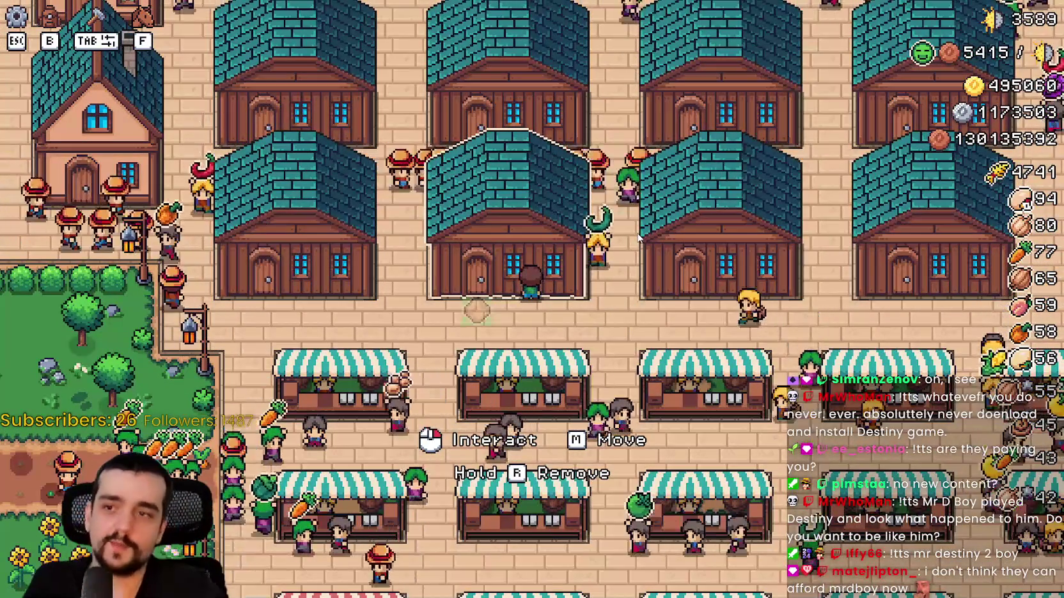
key("d")
key("d")
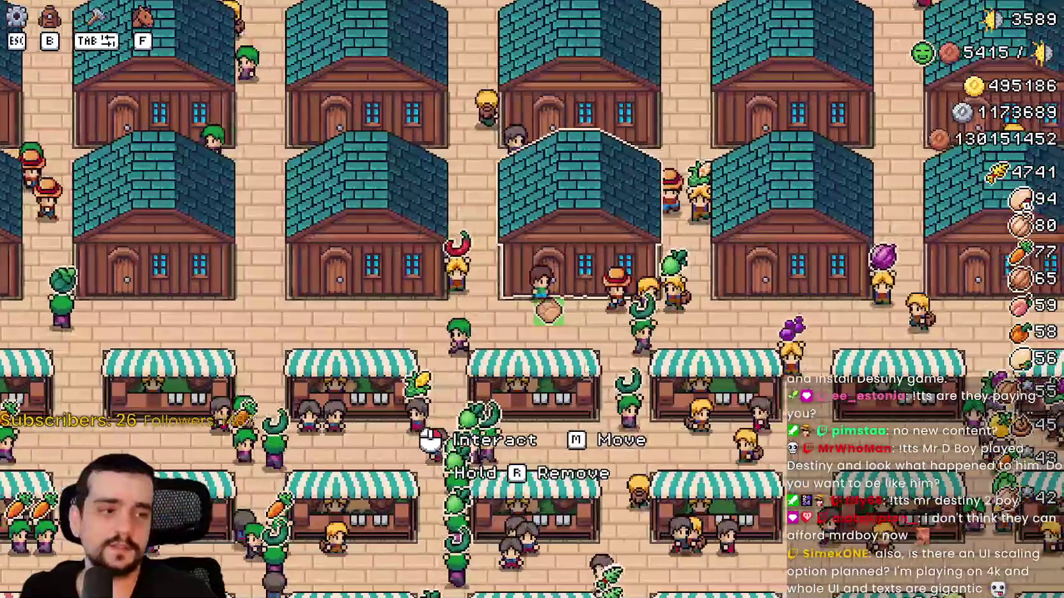
left_click(589, 384)
key("Escape")
Step: Pan the view across the town houses and market toward the fields below
key("s")
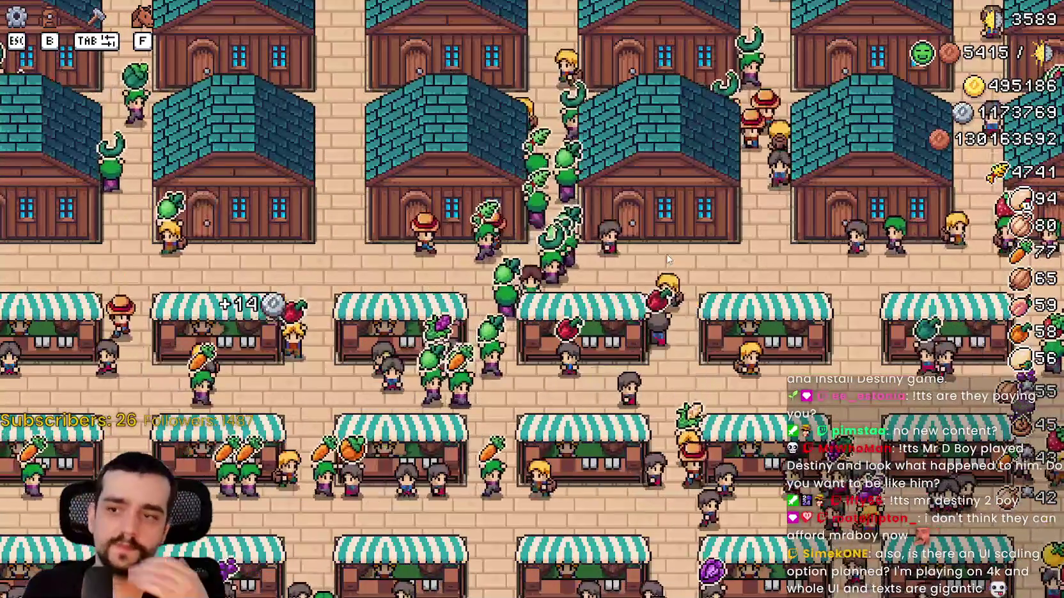
key("s")
key("a")
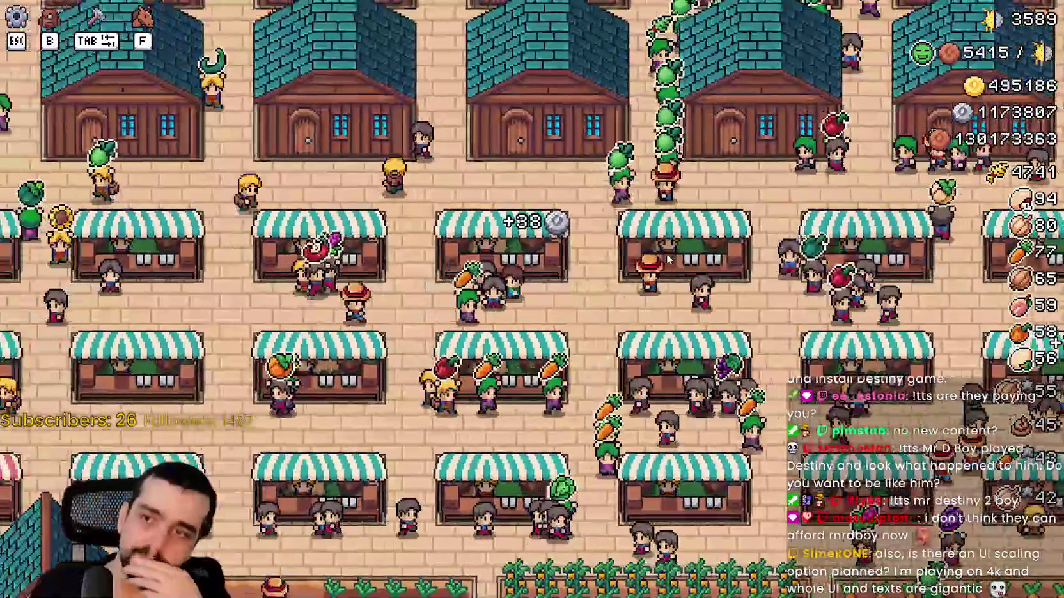
key("a")
key("s")
key("a")
key("s")
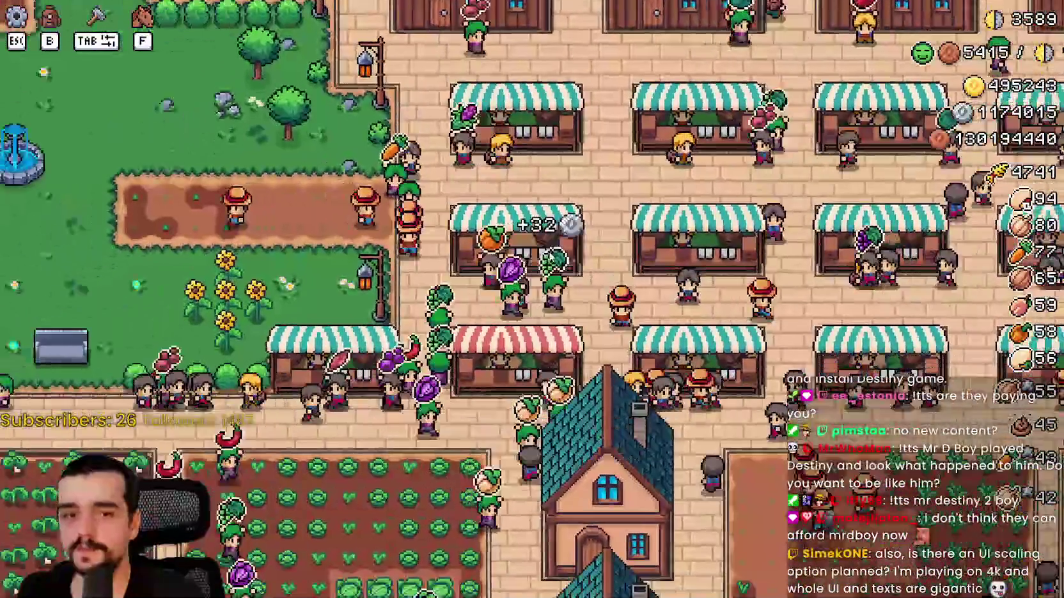
key("s")
key("d")
key("w")
Step: Move across the carrot field and up toward the houses
key("d")
key("d")
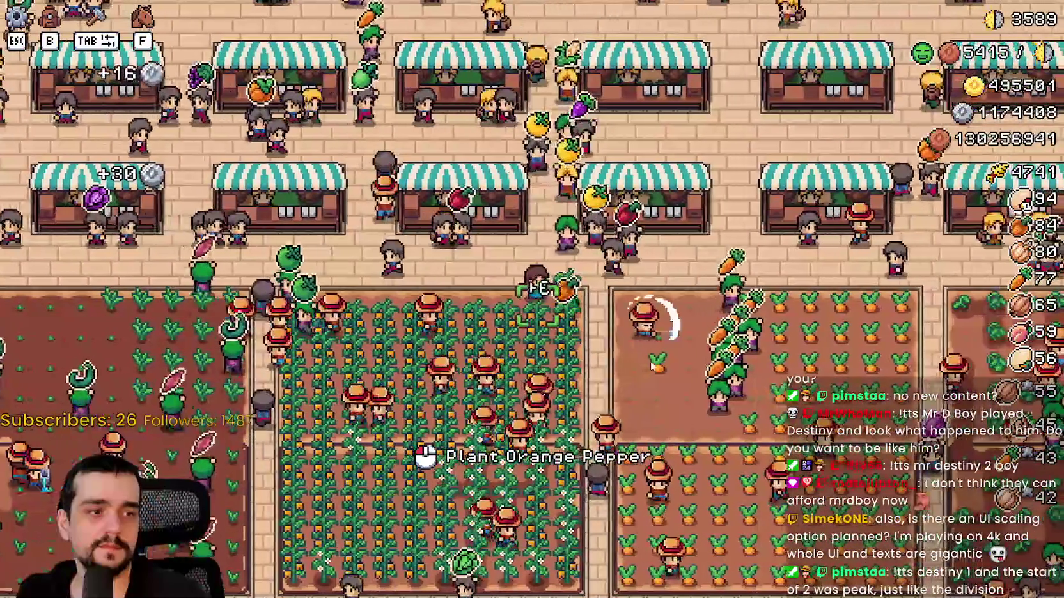
key("d")
key("s")
key("w")
key("d")
key("a")
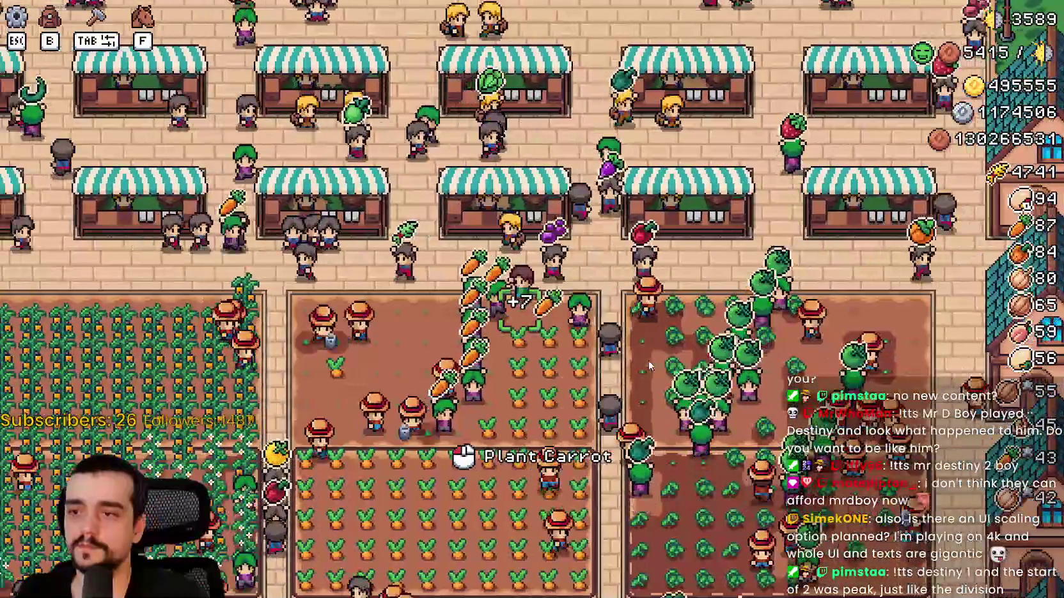
key("d")
key("d")
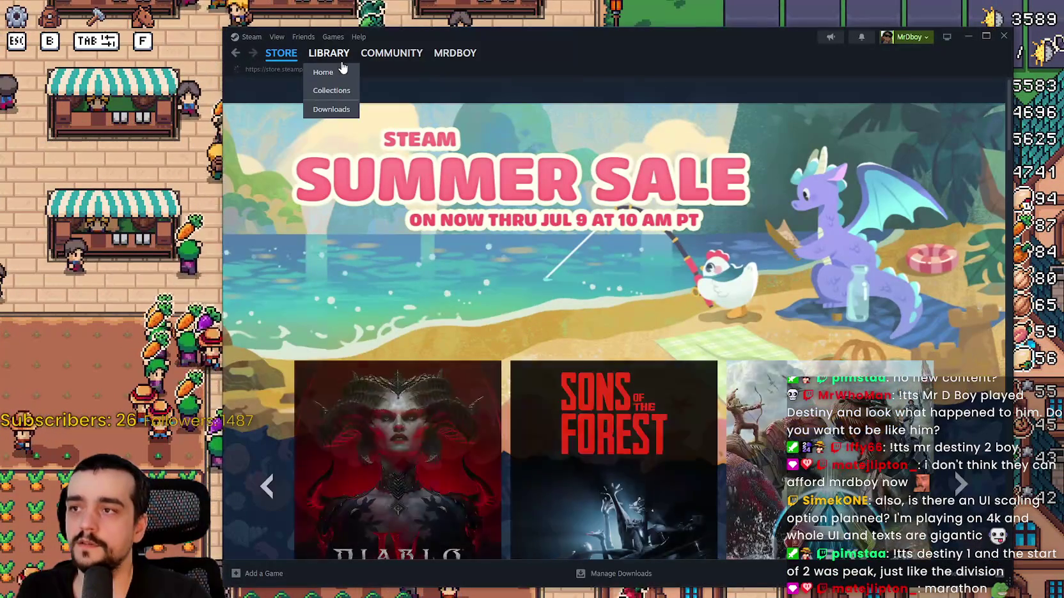
Step: Open Destiny 2's Community Hub from the Steam library, then start a search on SteamDB
left_click(329, 53)
left_click(304, 206)
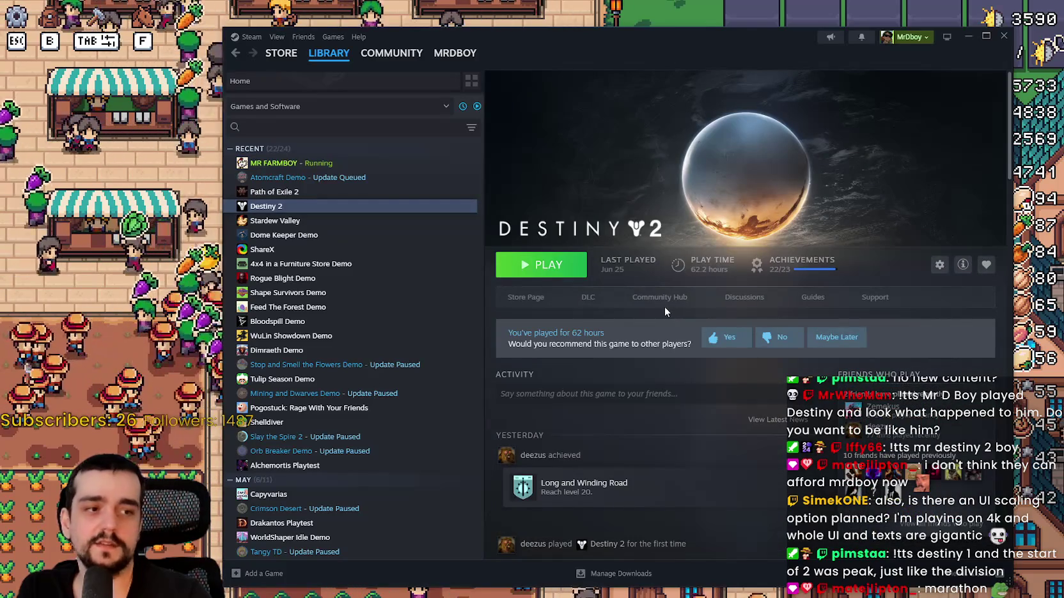
left_click(658, 298)
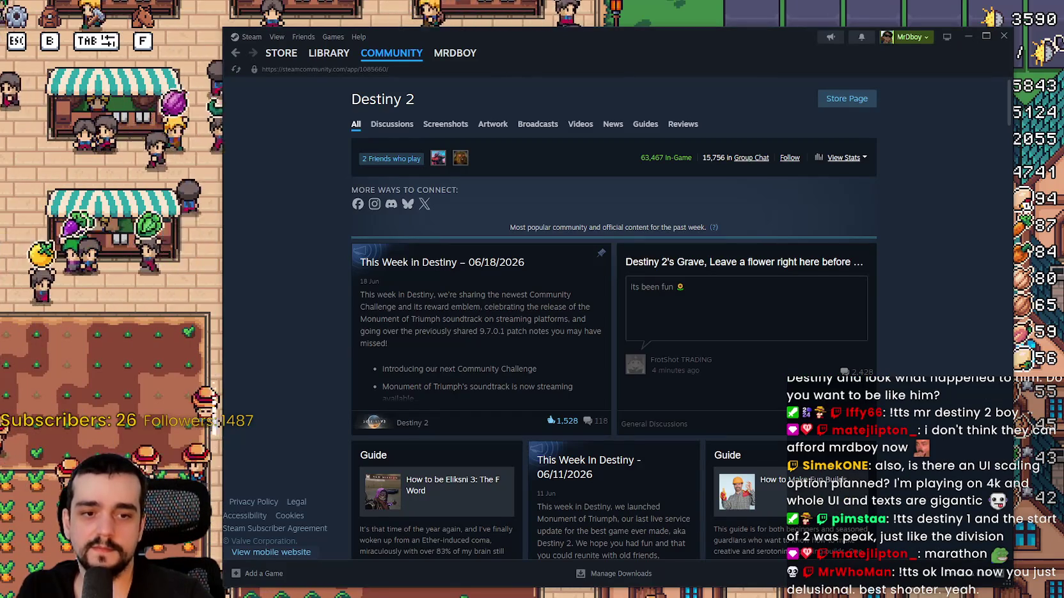
key("alt+Tab")
left_click(384, 73)
Step: Look up 'Destiny 2' on SteamDB and inspect its 3-month player chart, including the June spike
type("estiny 2")
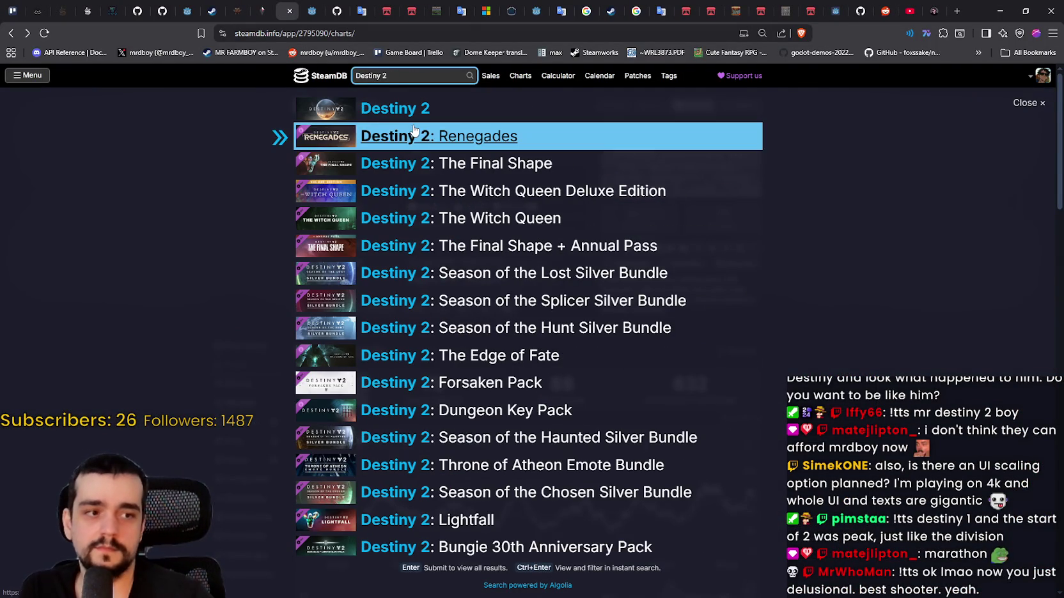
mouse_move(329, 139)
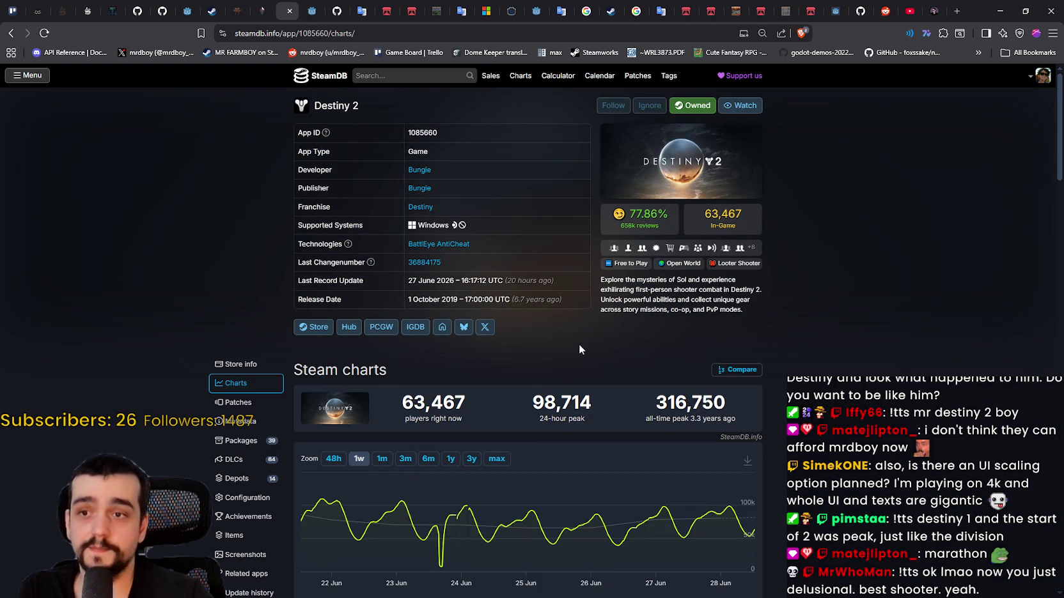
left_click(406, 458)
scroll(409, 461, "down", 2)
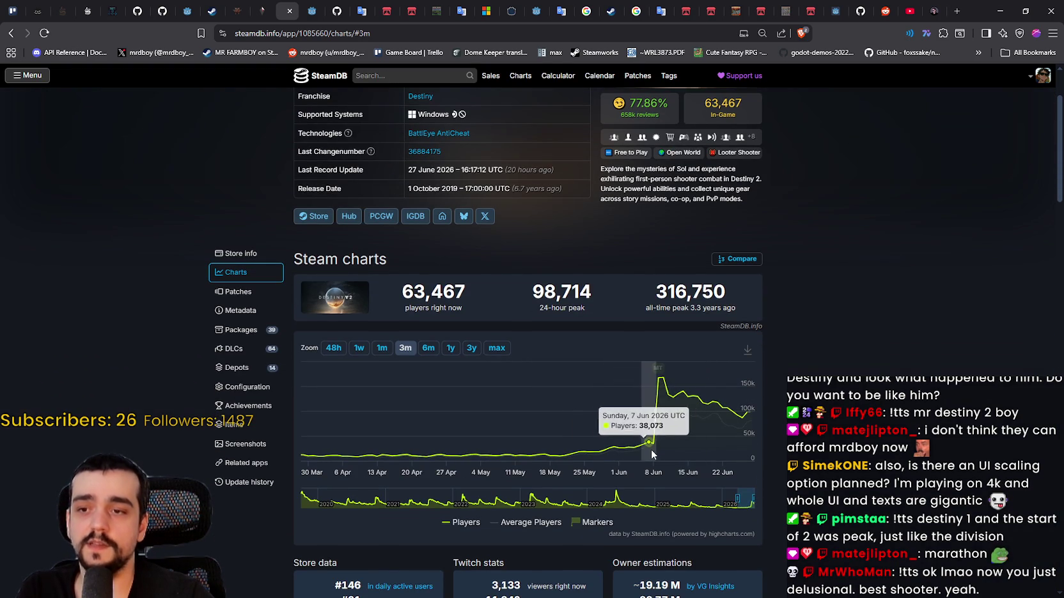
mouse_move(658, 375)
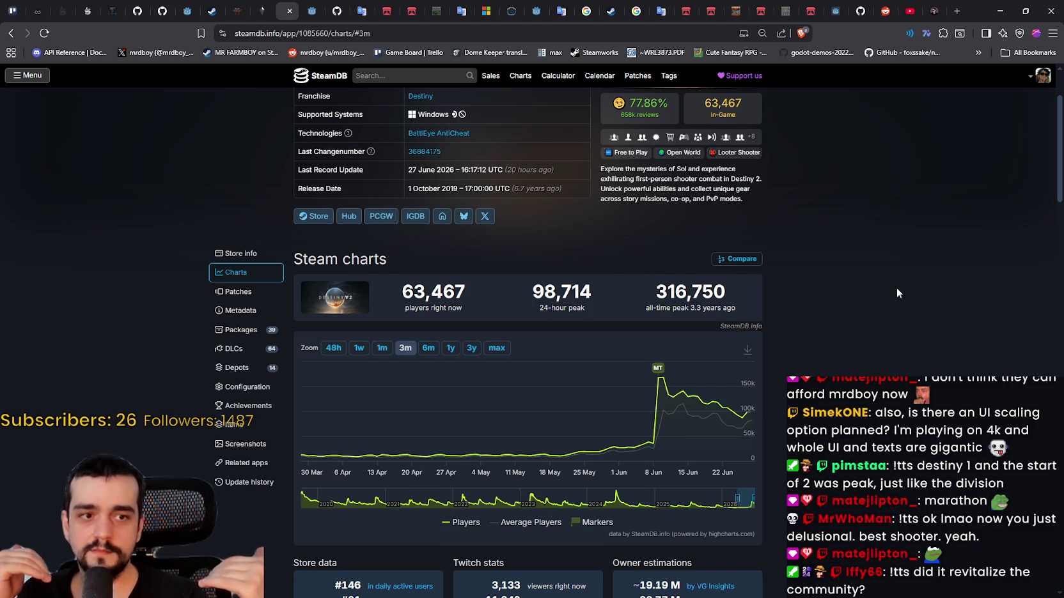
mouse_move(650, 442)
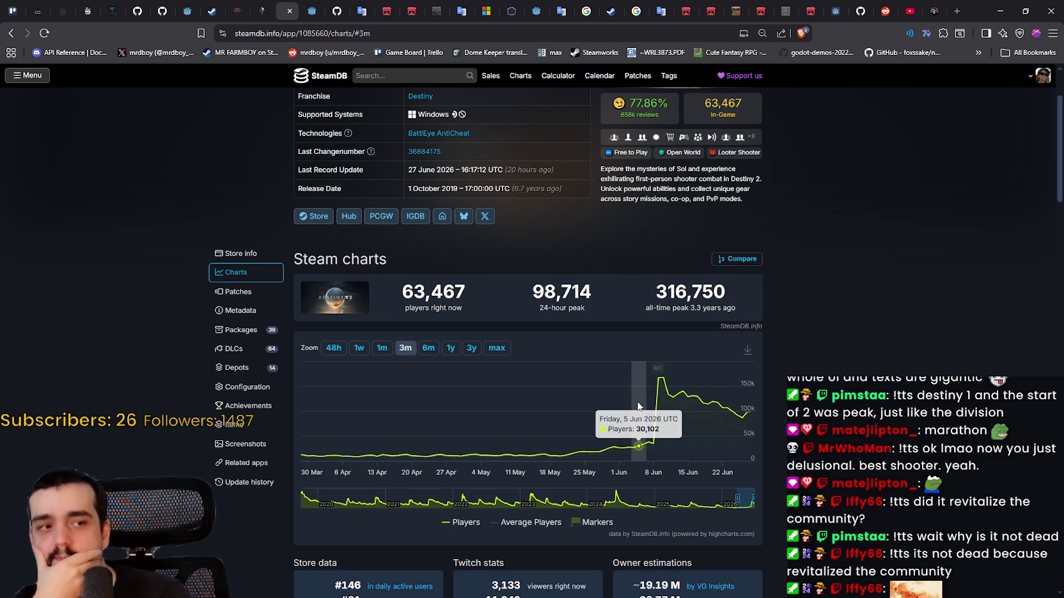
scroll(911, 343, "up", 2)
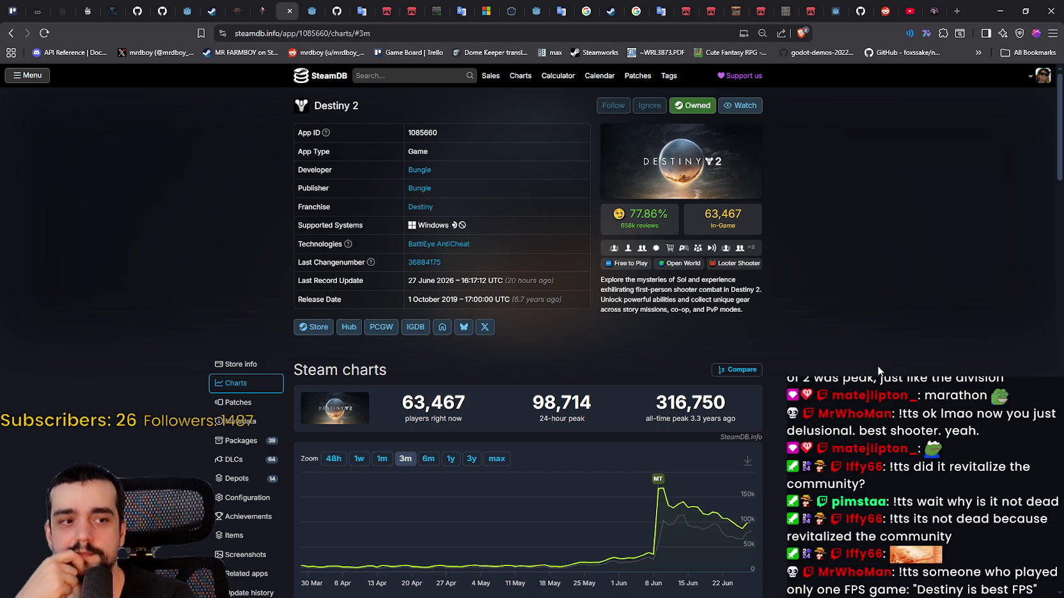
left_click(1000, 14)
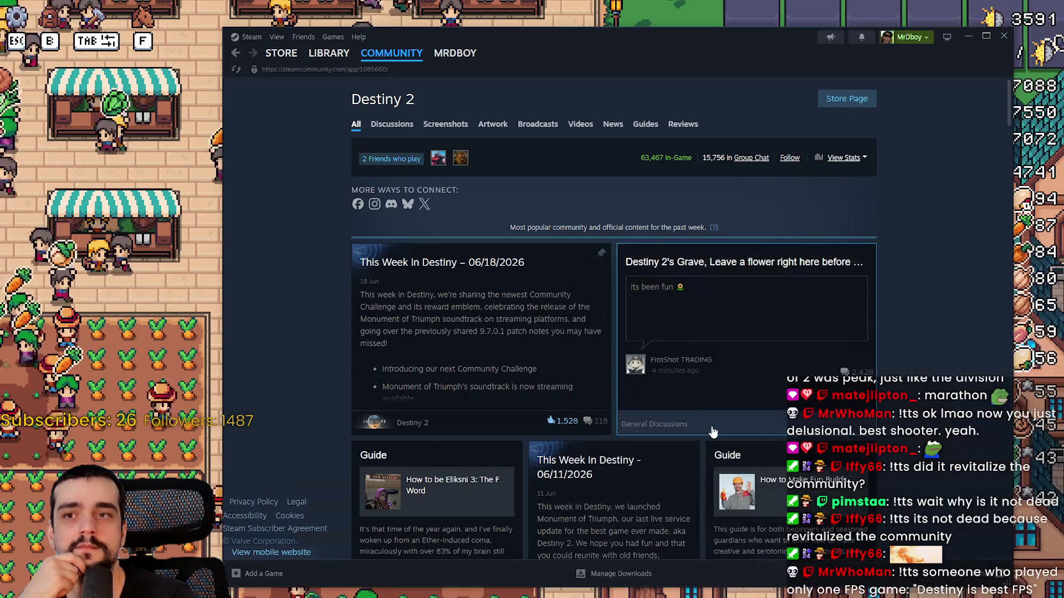
Step: Walk north past the houses to the warehouse and check its inventory
scroll(722, 371, "down", 3)
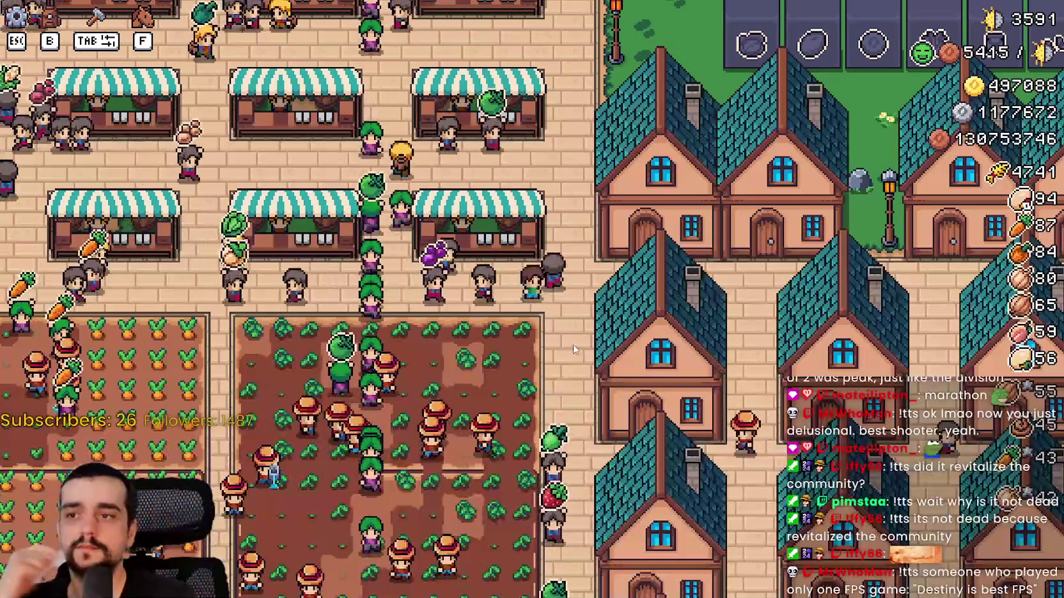
key("d")
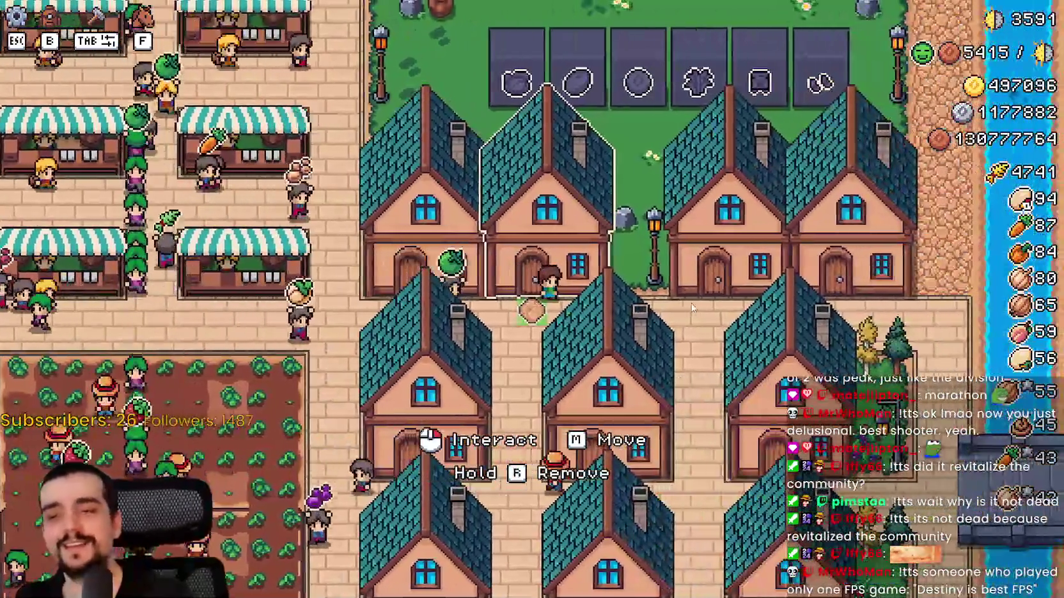
key("w")
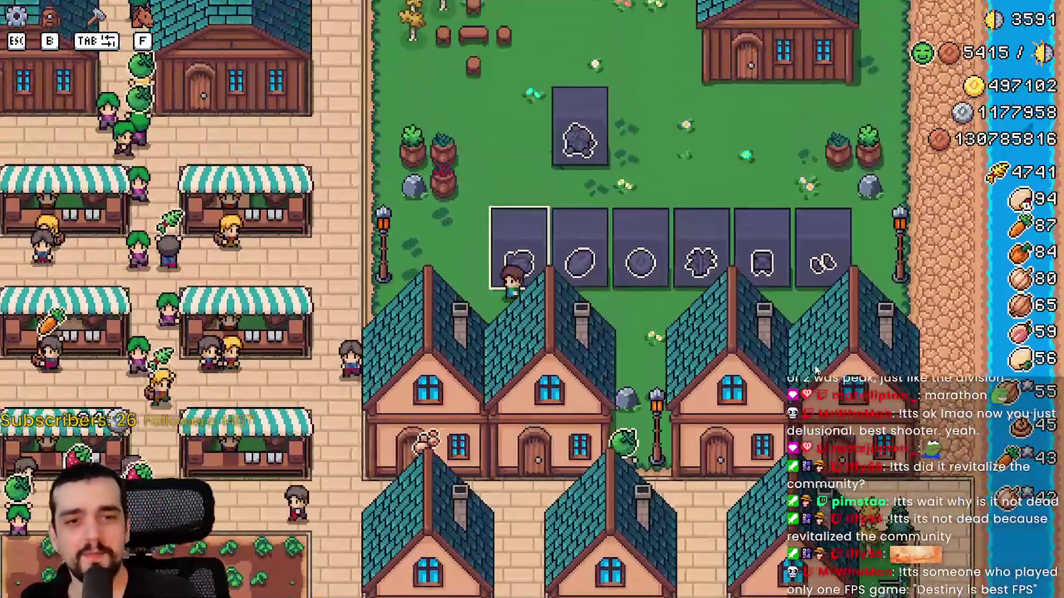
key("w")
key("d")
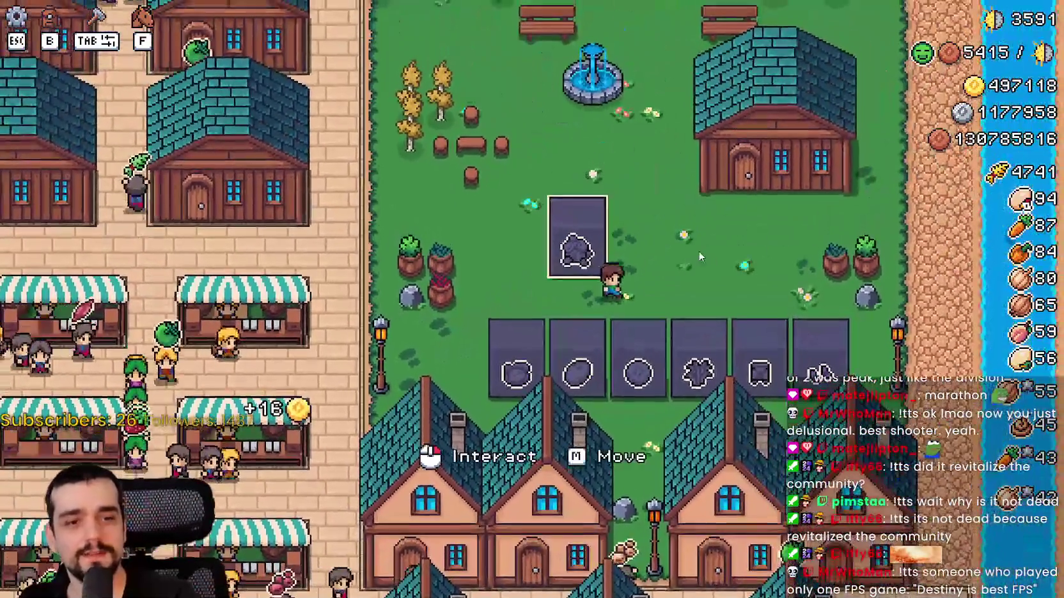
key("w")
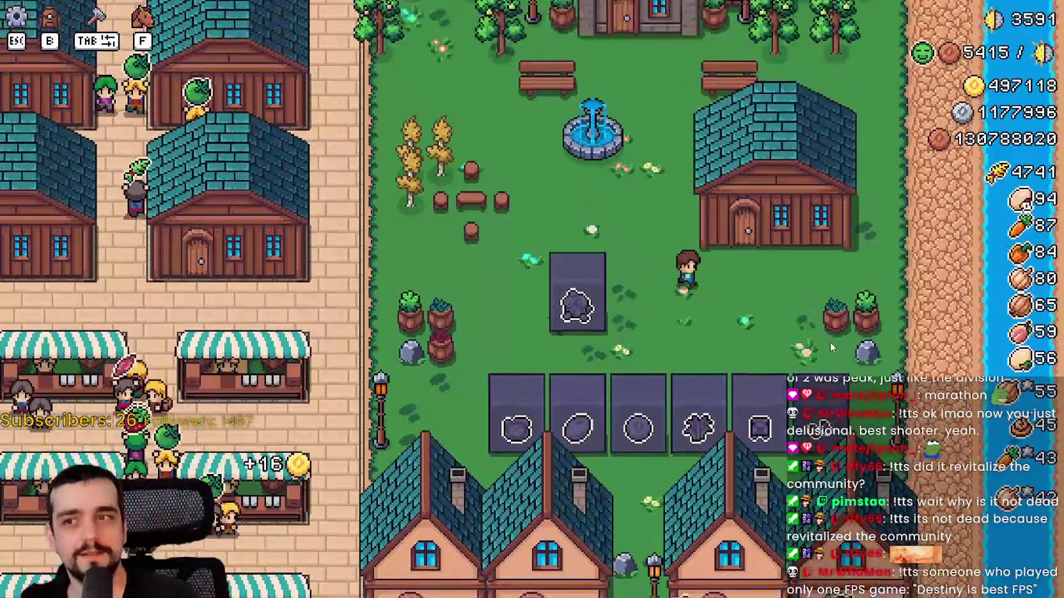
left_click(713, 216)
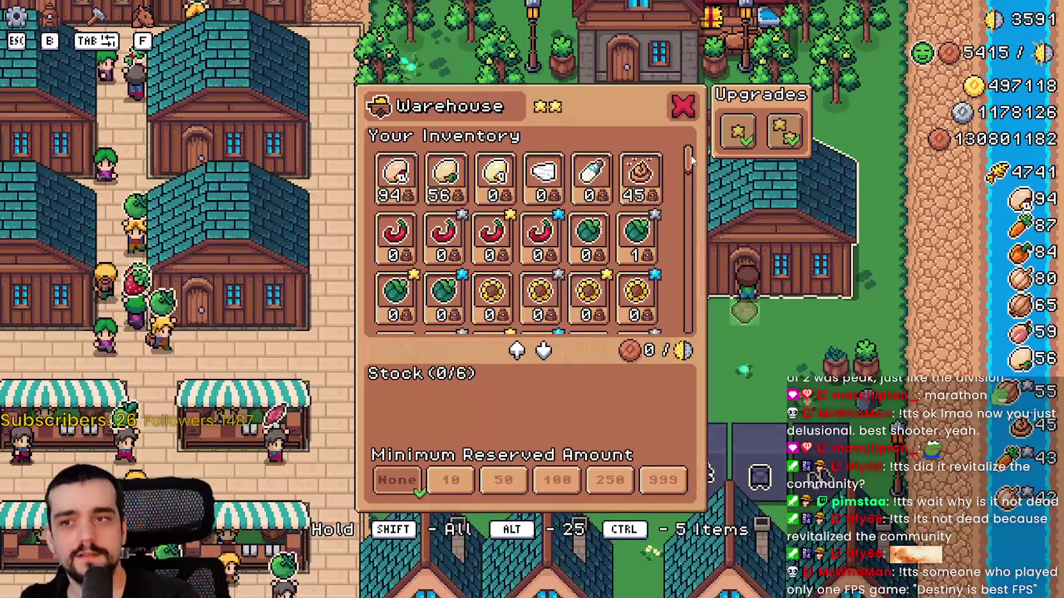
key("w")
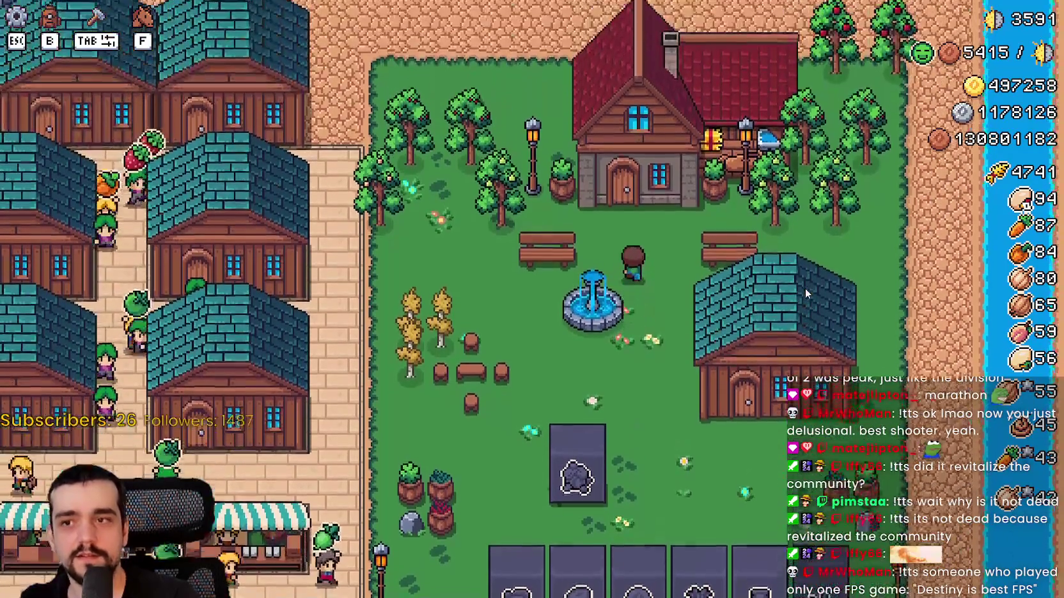
Step: Look at the Player House menu, then check the warehouse inventory again
left_click(804, 287)
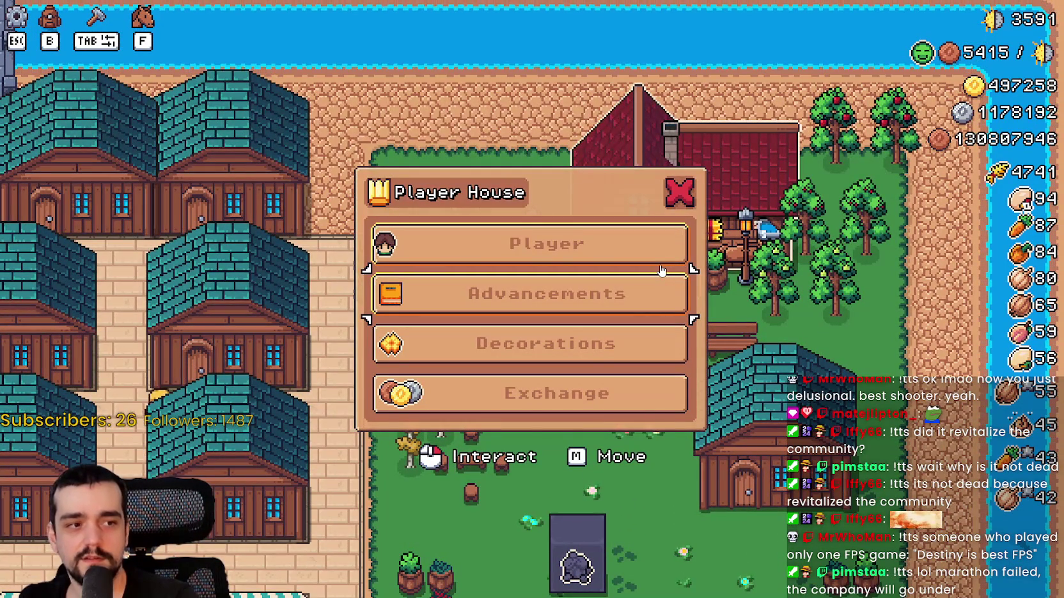
key("Escape")
key("s")
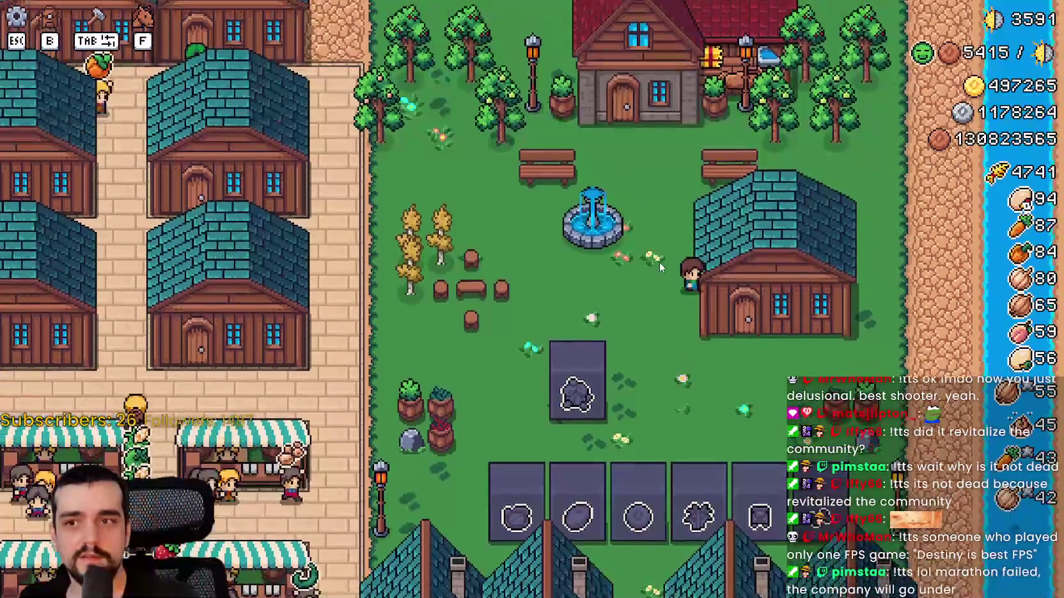
key("d")
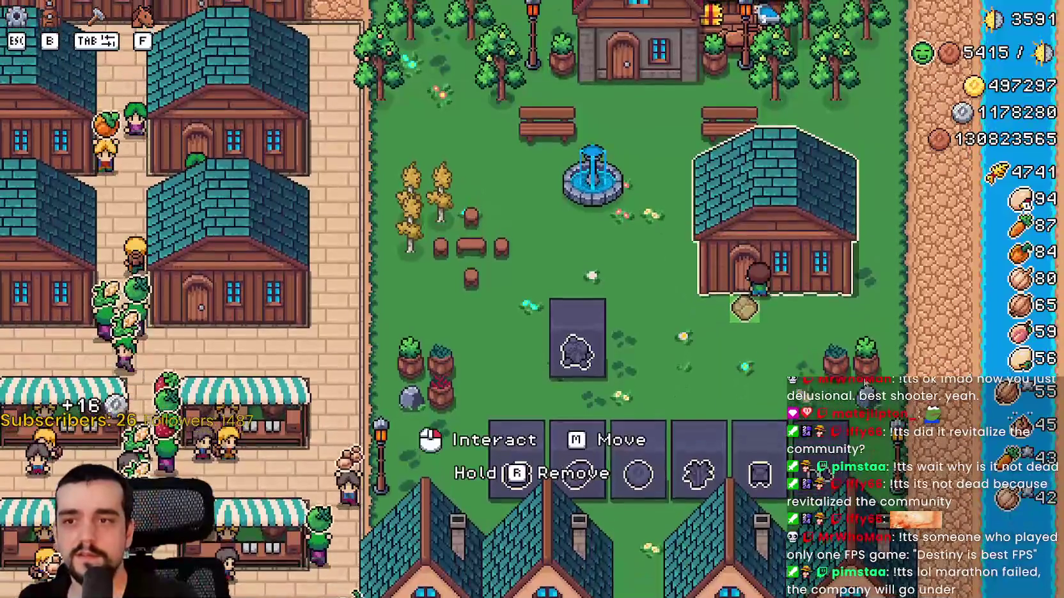
left_click(690, 192)
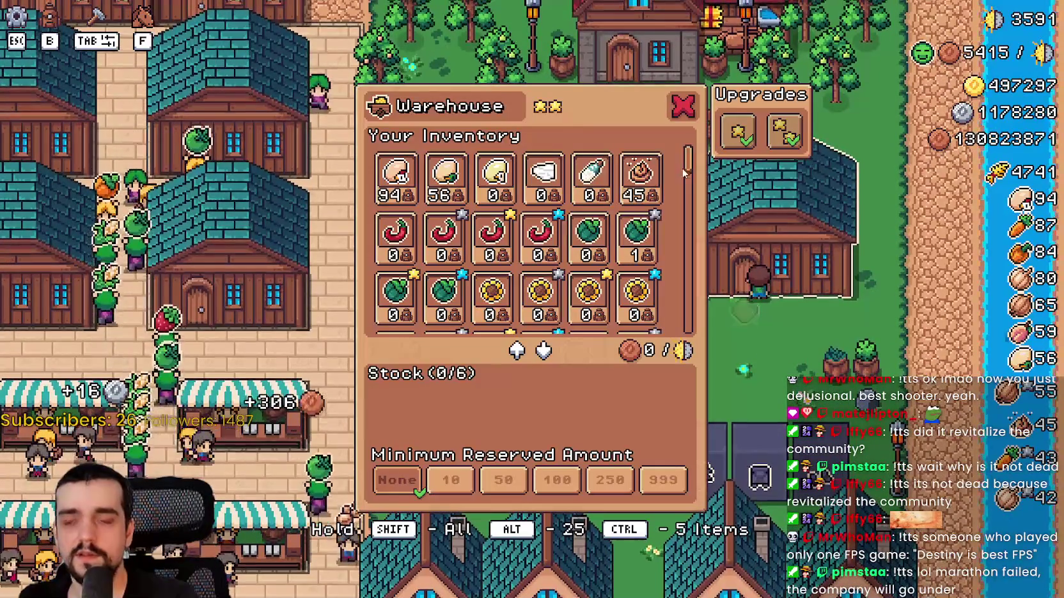
left_click(682, 109)
Step: View the red house's Advancements tree, then stop the game with F8
key("a")
key("w")
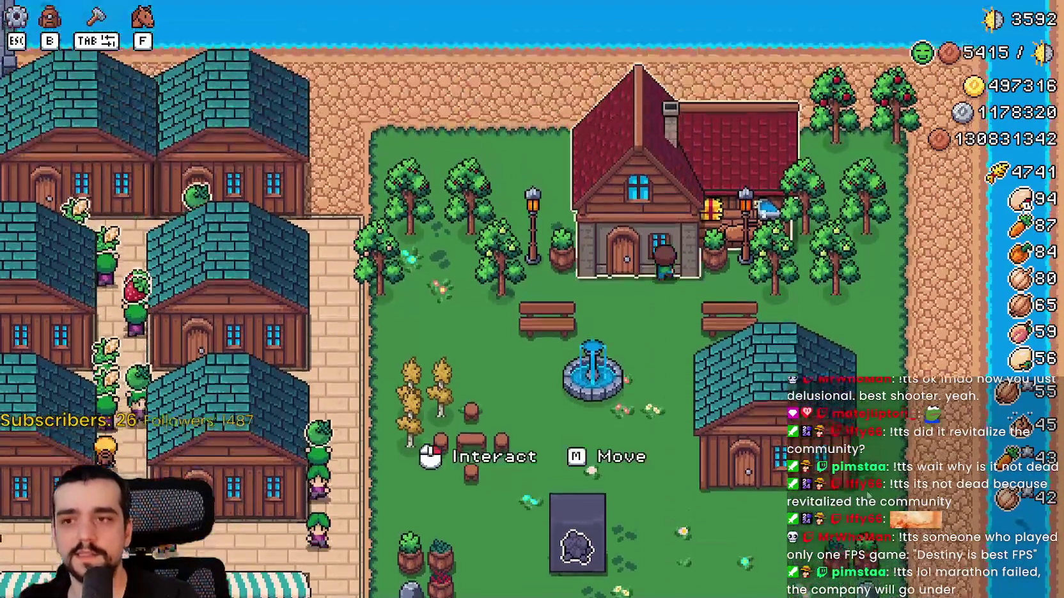
left_click(613, 279)
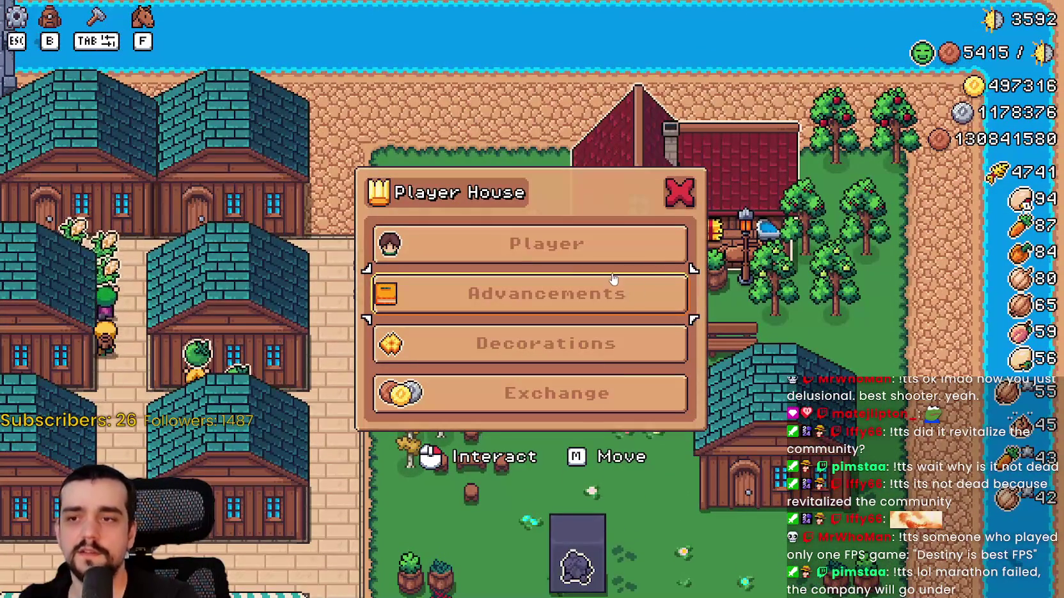
left_click(599, 300)
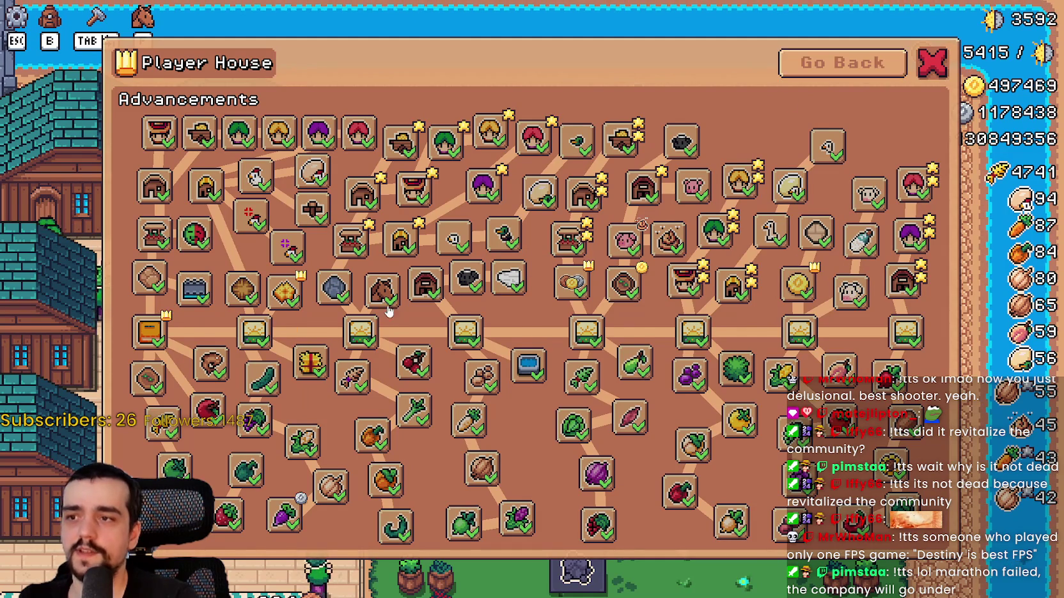
mouse_move(384, 295)
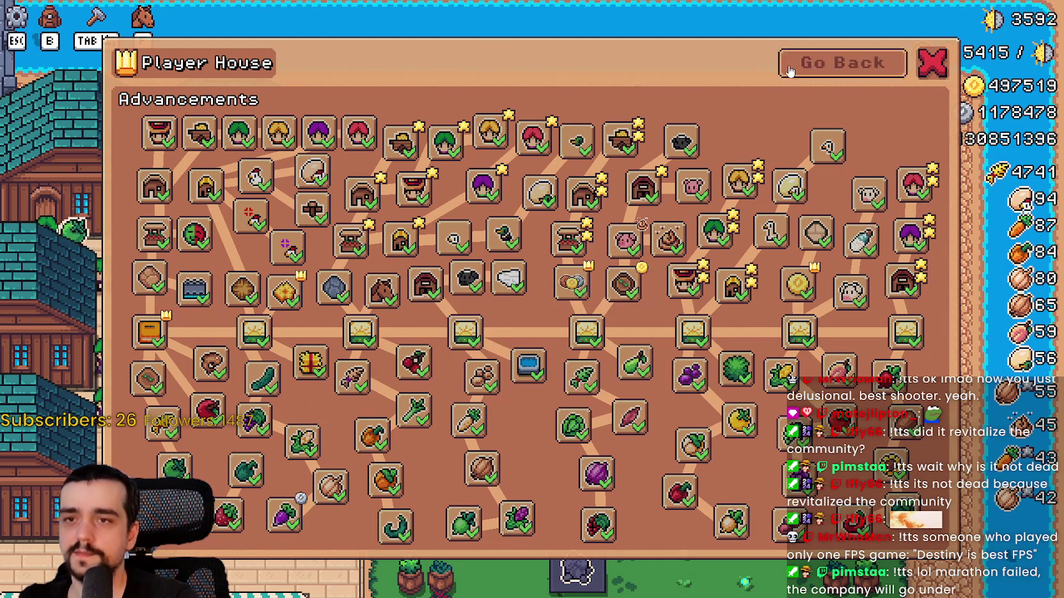
key("Escape")
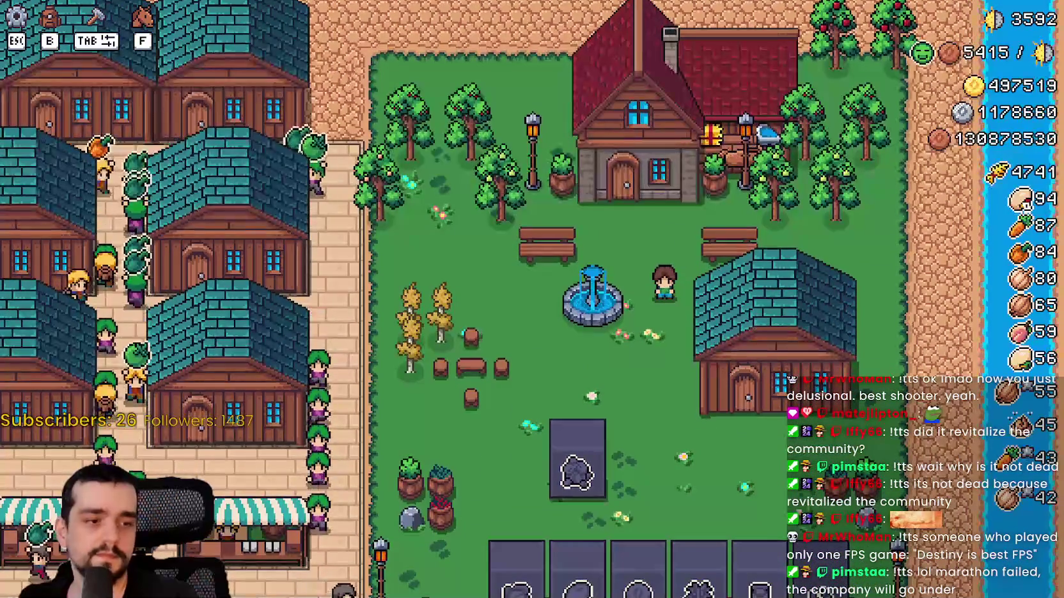
key("F8")
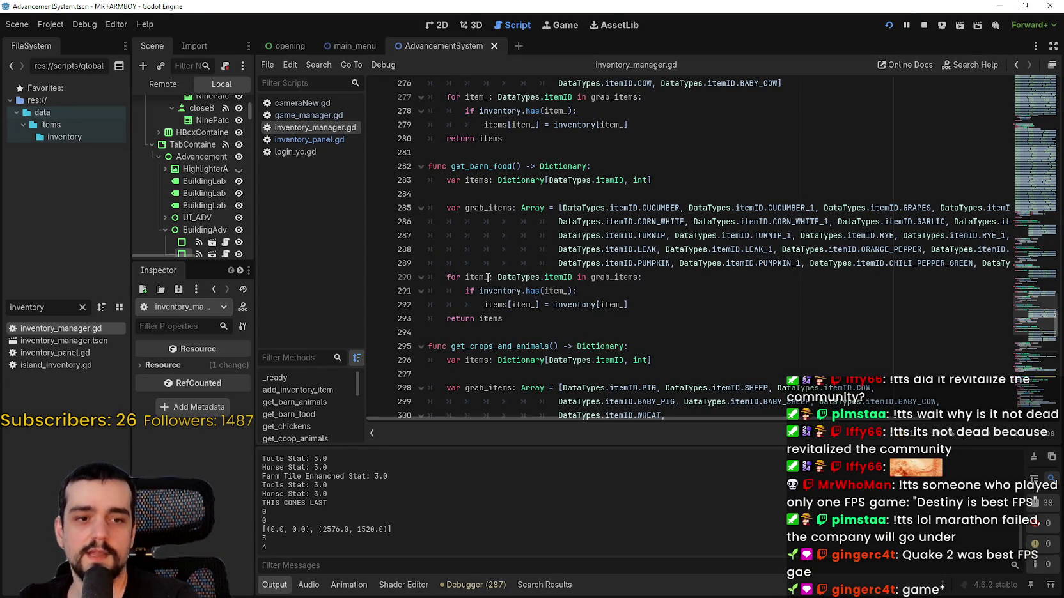
left_click(50, 24)
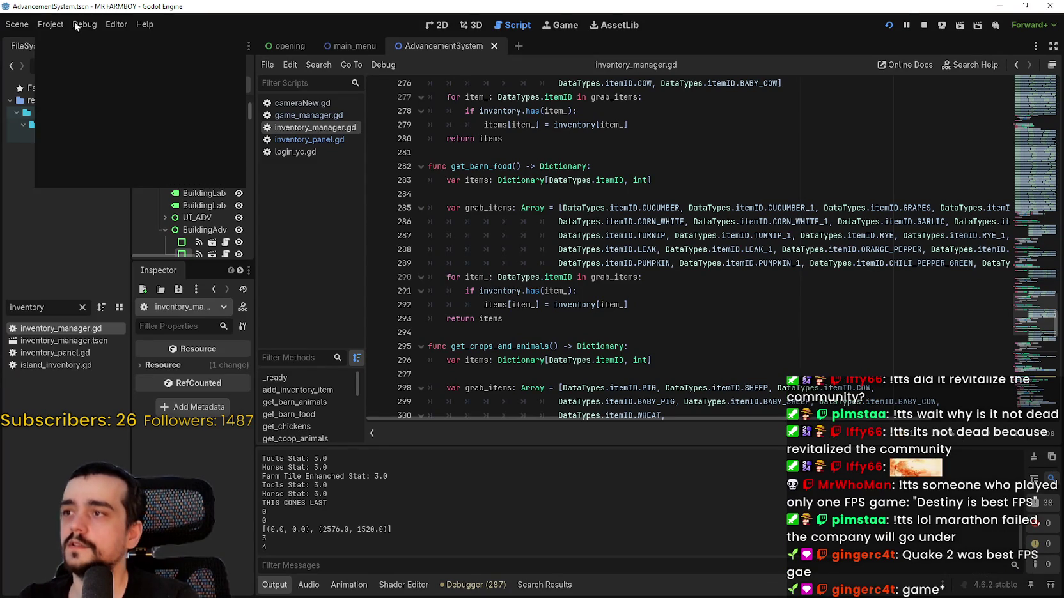
left_click(89, 24)
left_click(85, 24)
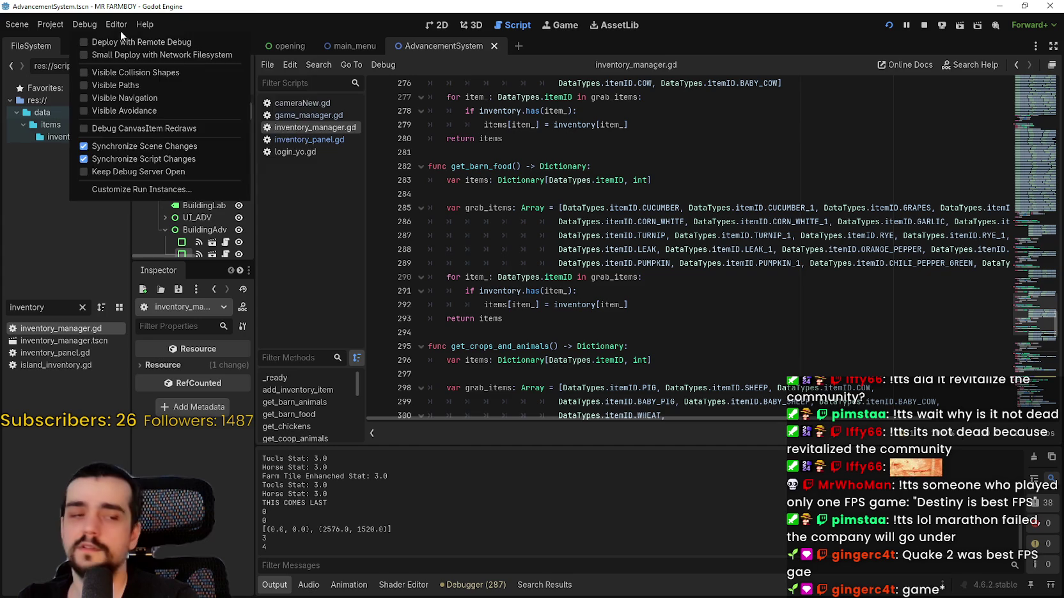
left_click(117, 28)
left_click(110, 25)
left_click(104, 25)
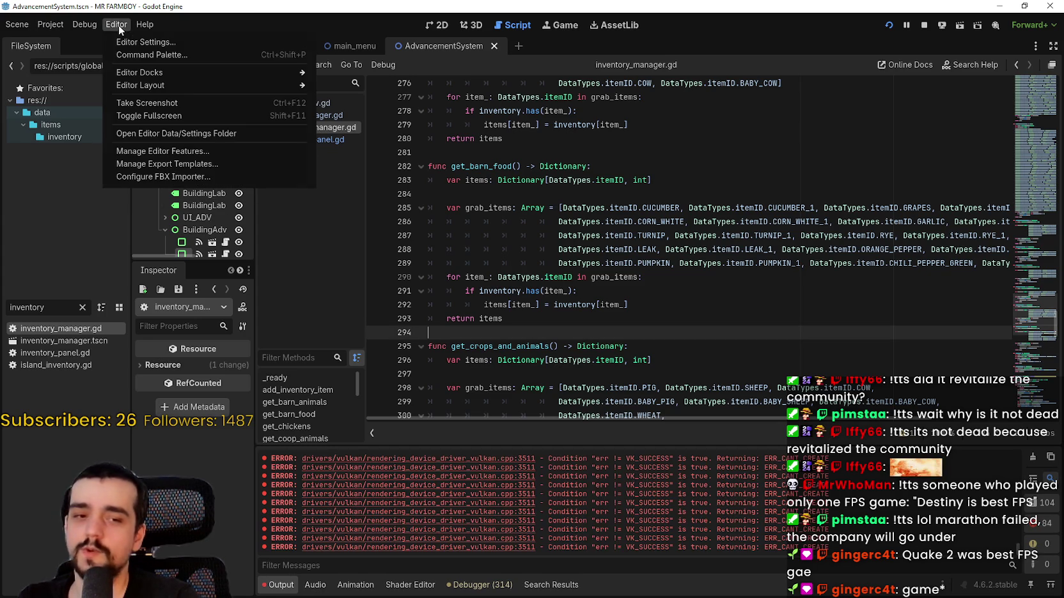
mouse_move(144, 24)
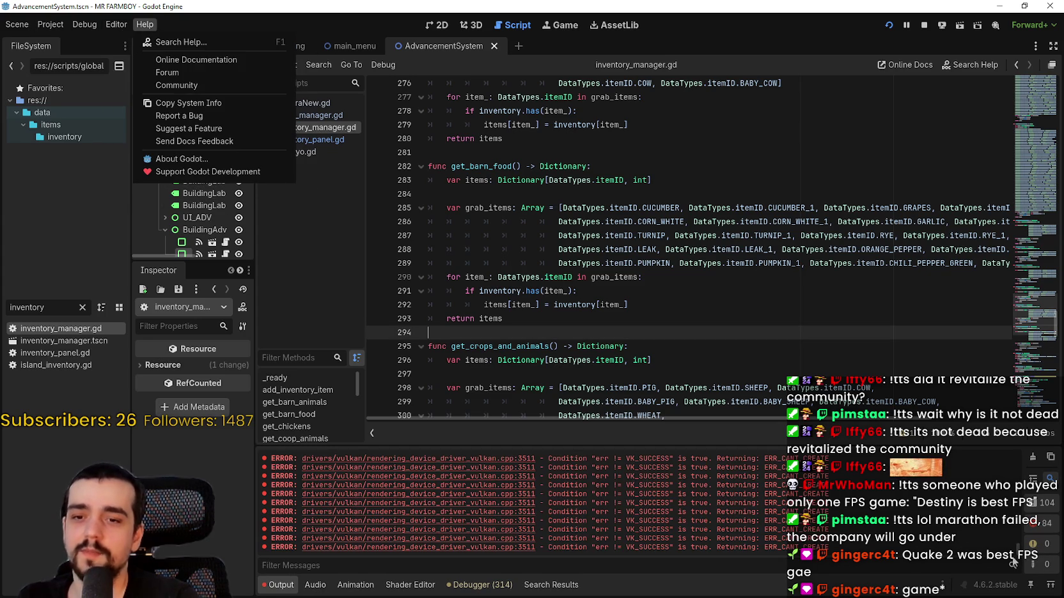
key("Escape")
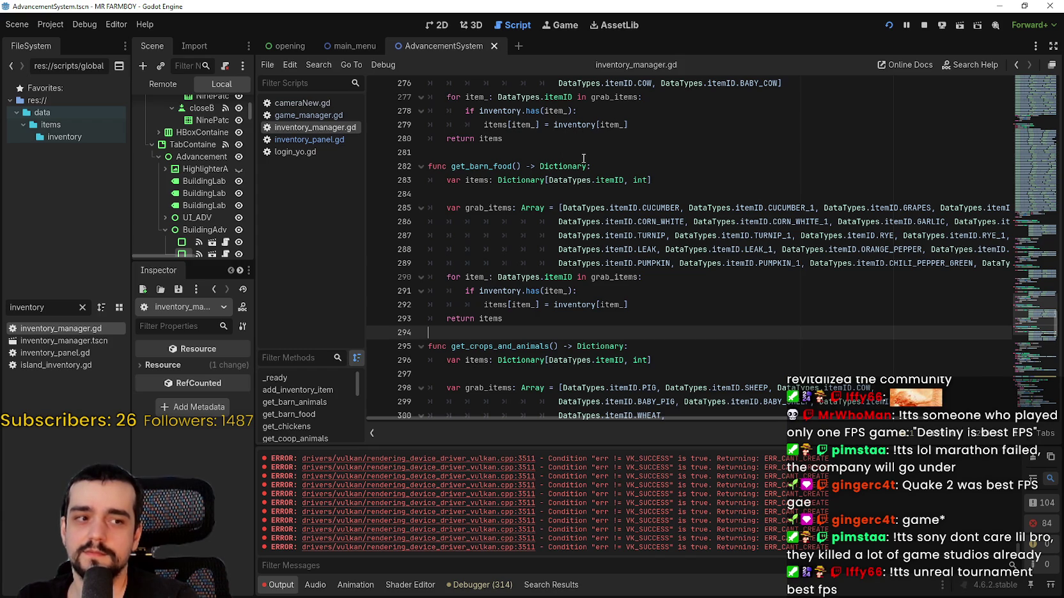
left_click(505, 152)
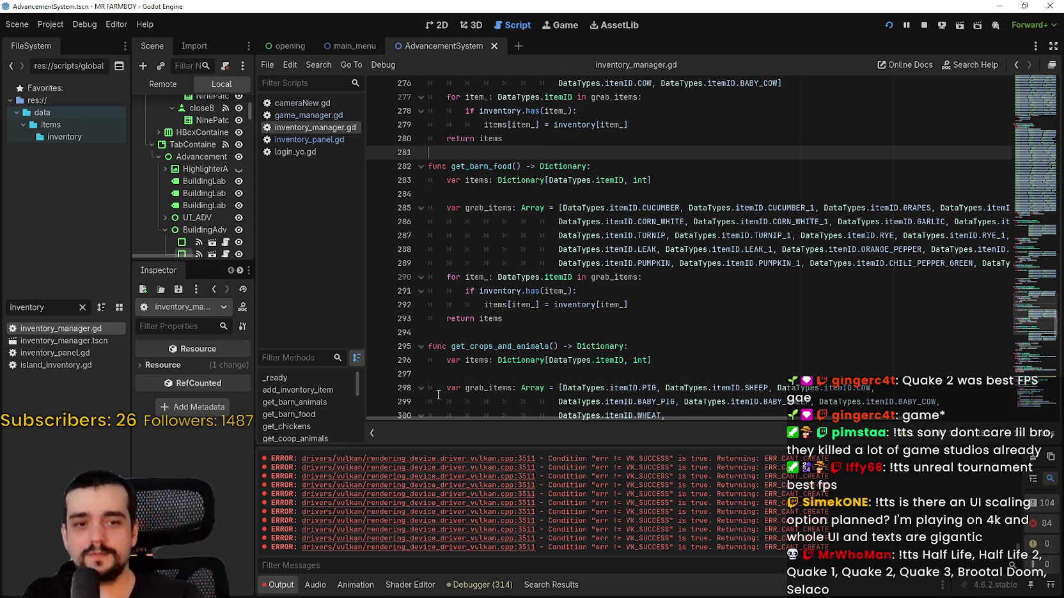
Step: Briefly paste the get_barn_animals code back at line 281, then undo it
left_click(533, 337)
scroll(525, 320, "up", 4)
scroll(525, 319, "down", 3)
scroll(525, 320, "down", 1)
left_click(484, 195)
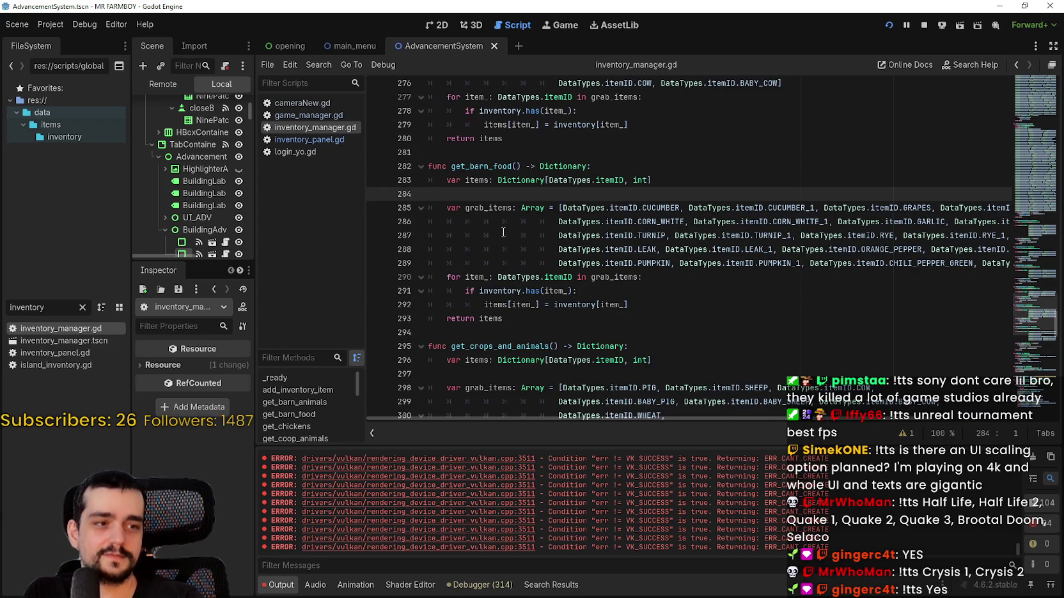
left_click(468, 161)
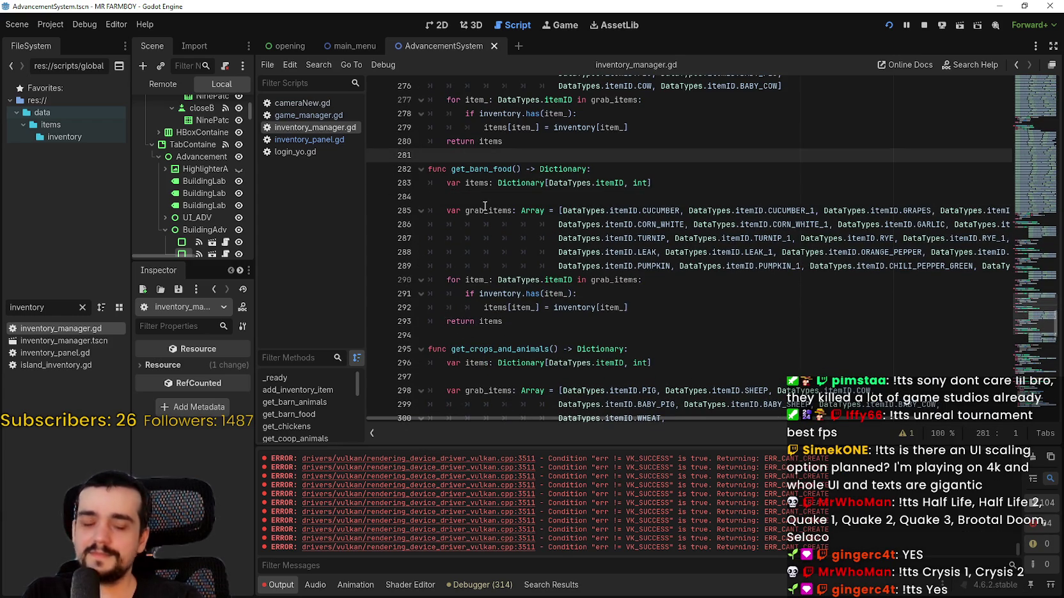
key("ctrl+v")
key("ctrl+z")
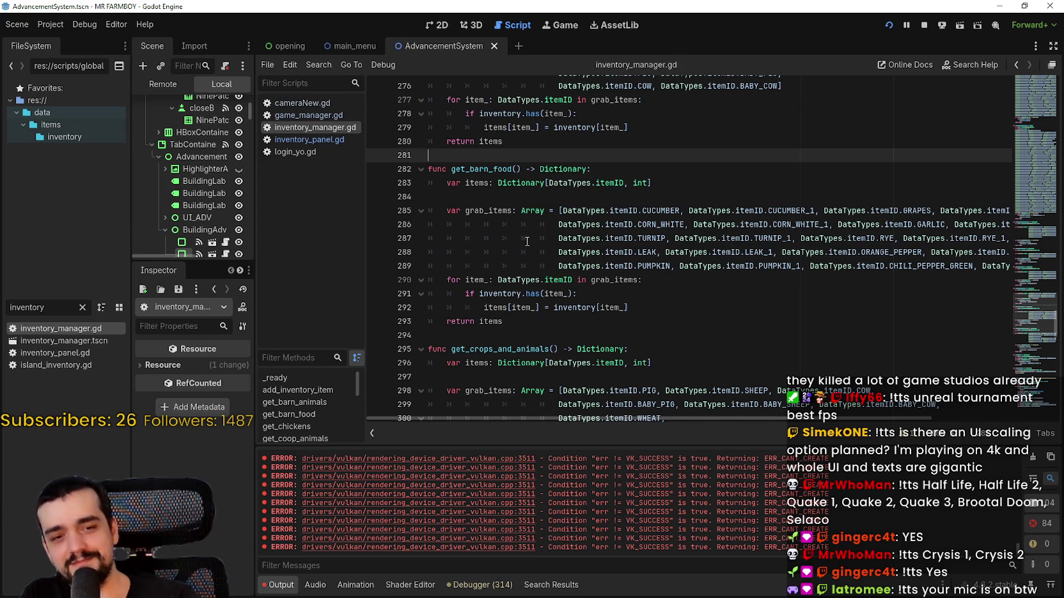
Step: Review lines 284–294 of get_barn_food, then drag the splitter to widen the Scene and Inspector docks
scroll(529, 242, "down", 2)
left_click(534, 246)
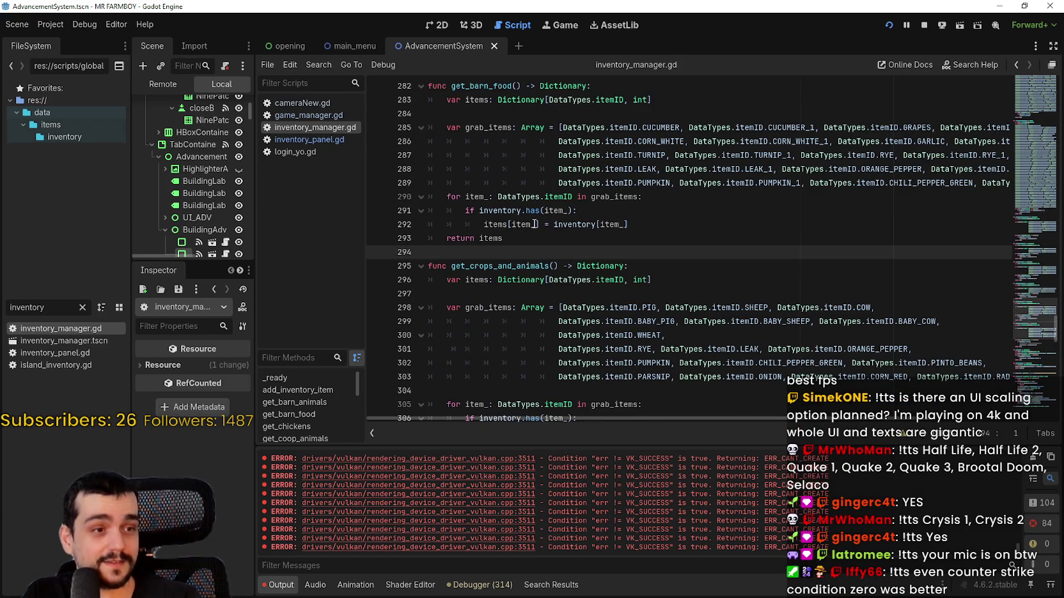
scroll(532, 238, "up", 2)
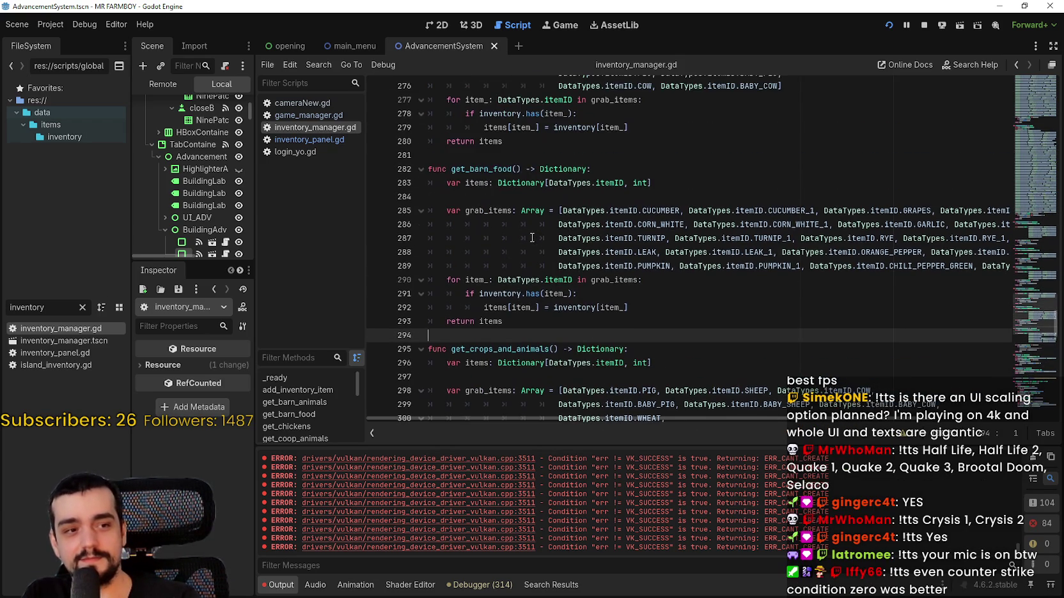
scroll(563, 218, "down", 2)
left_click(591, 227)
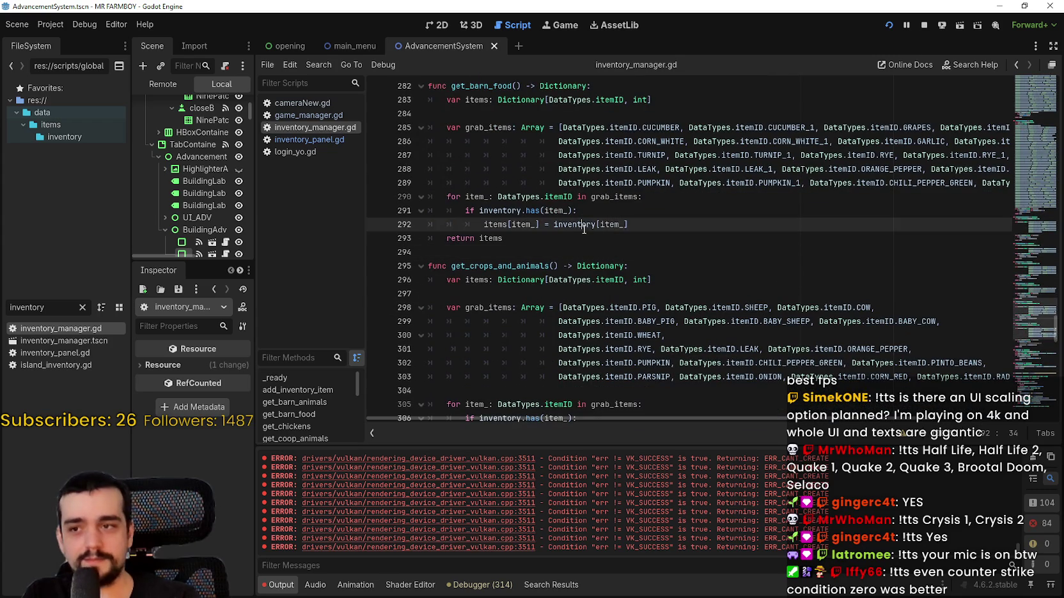
left_click(591, 238)
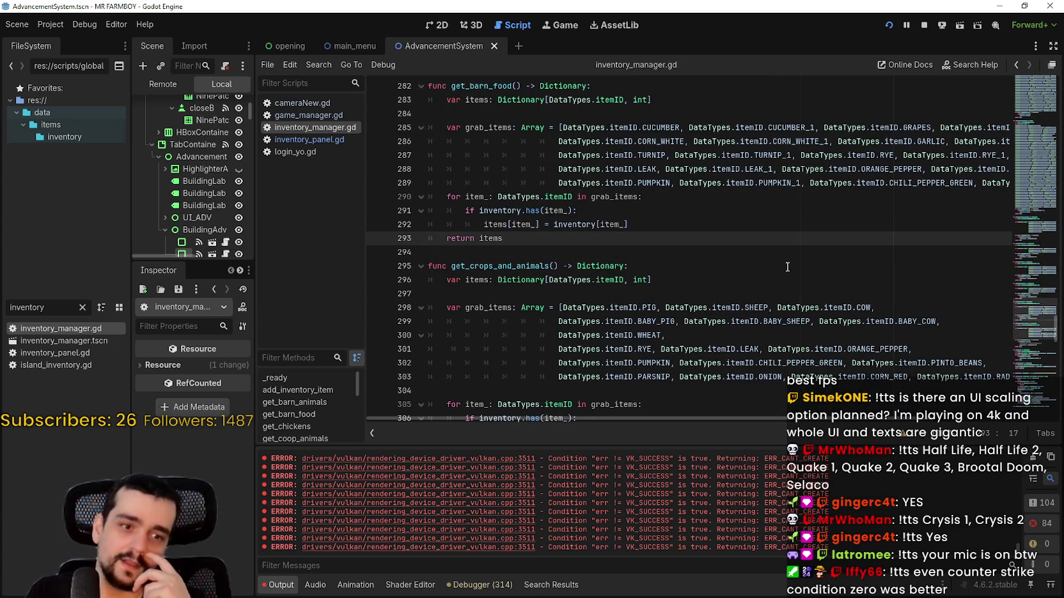
scroll(483, 275, "up", 1)
left_click(517, 252)
scroll(517, 256, "up", 2)
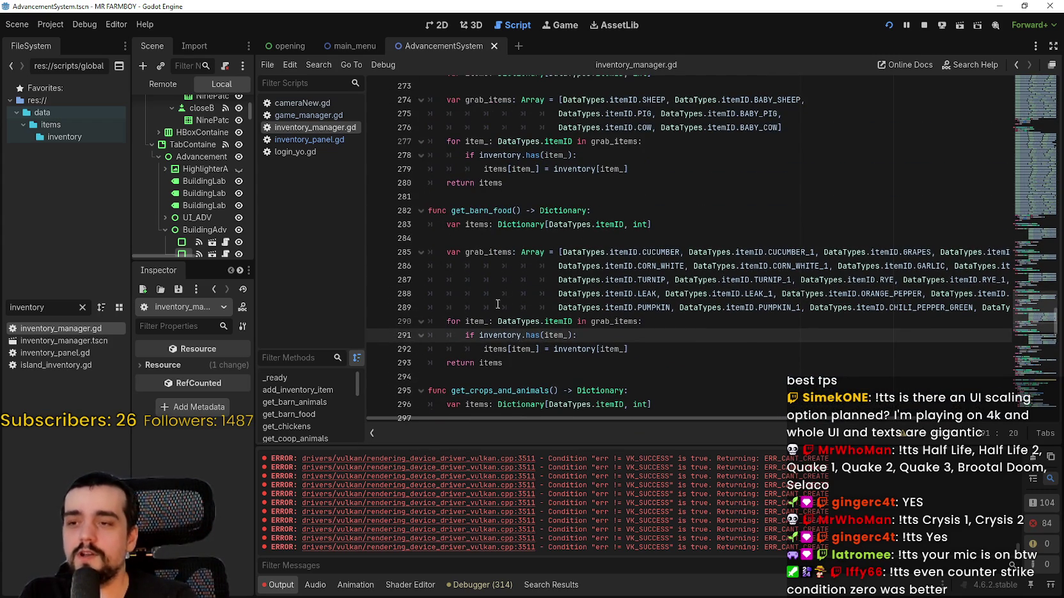
left_click(505, 239)
scroll(507, 251, "up", 2)
scroll(506, 250, "down", 2)
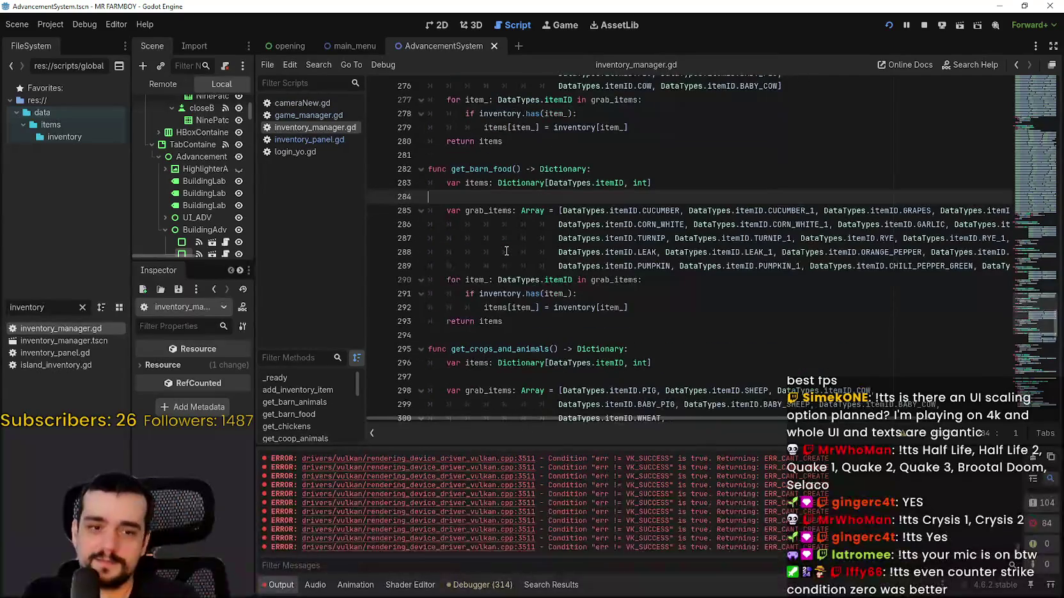
left_click(502, 252)
mouse_move(253, 223)
left_mouse_down()
mouse_move(369, 260)
mouse_move(360, 262)
left_mouse_up()
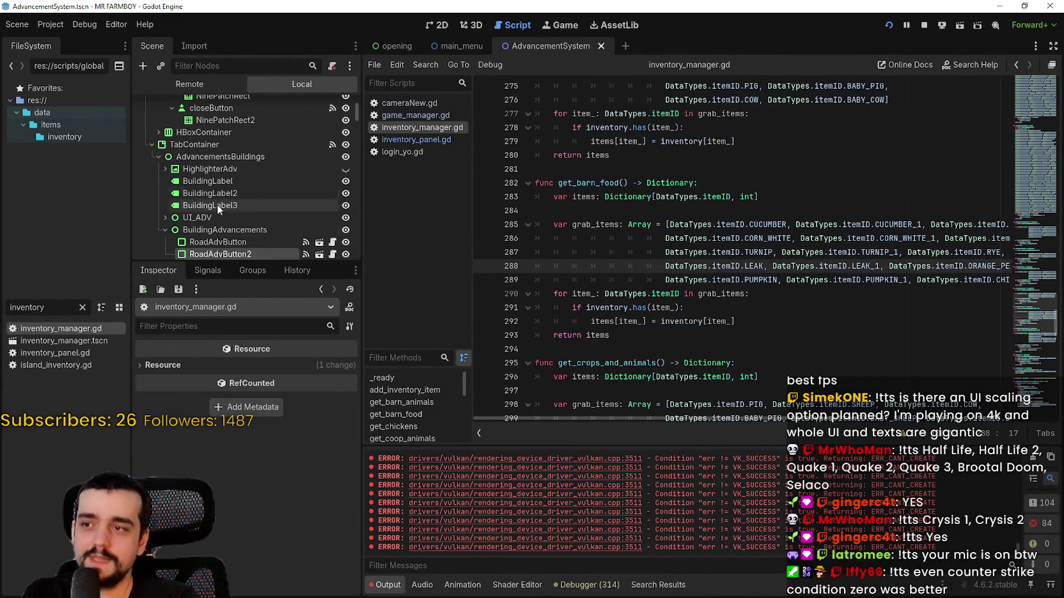
Step: Filter the FileSystem by 'player_' and open player_house_panel.tscn
scroll(218, 221, "down", 1)
left_click(80, 307)
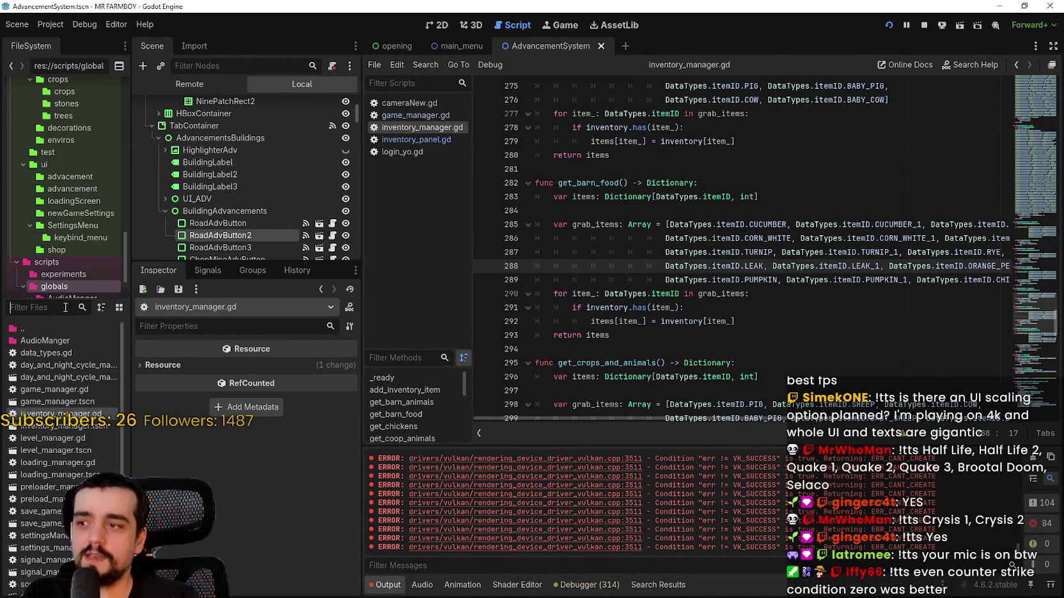
type("player_")
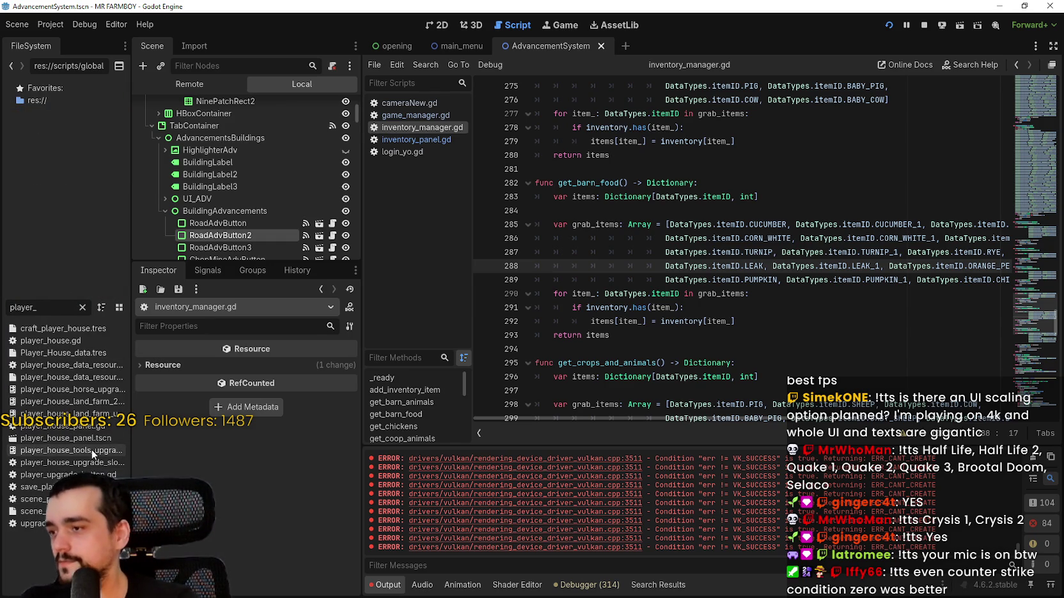
double_click(77, 438)
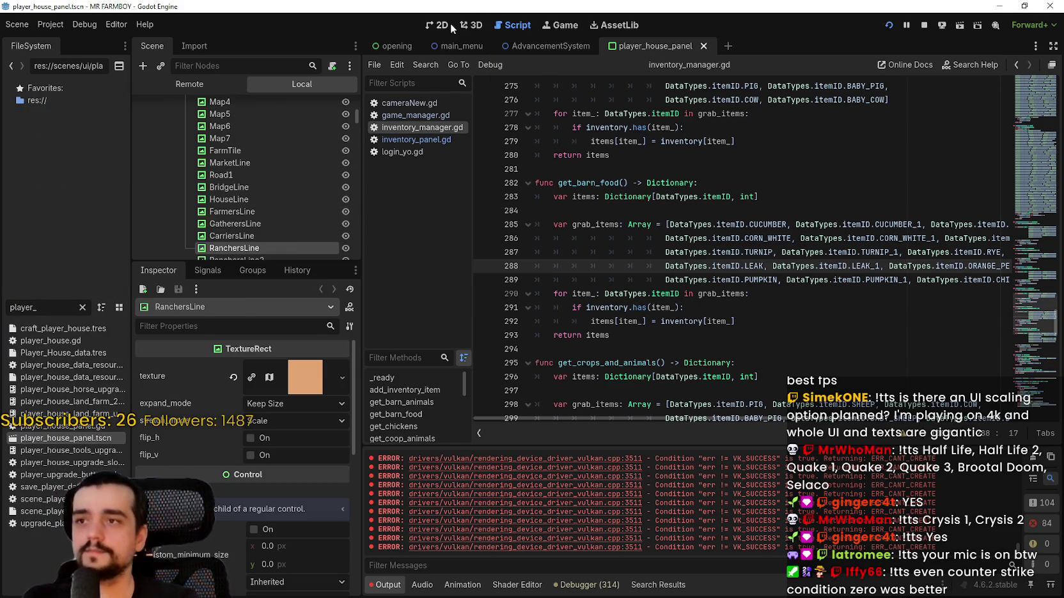
Step: In the 2D view, make SkillTreeContainer visible and select the Horse advancement slot
left_click(445, 25)
scroll(192, 222, "up", 3)
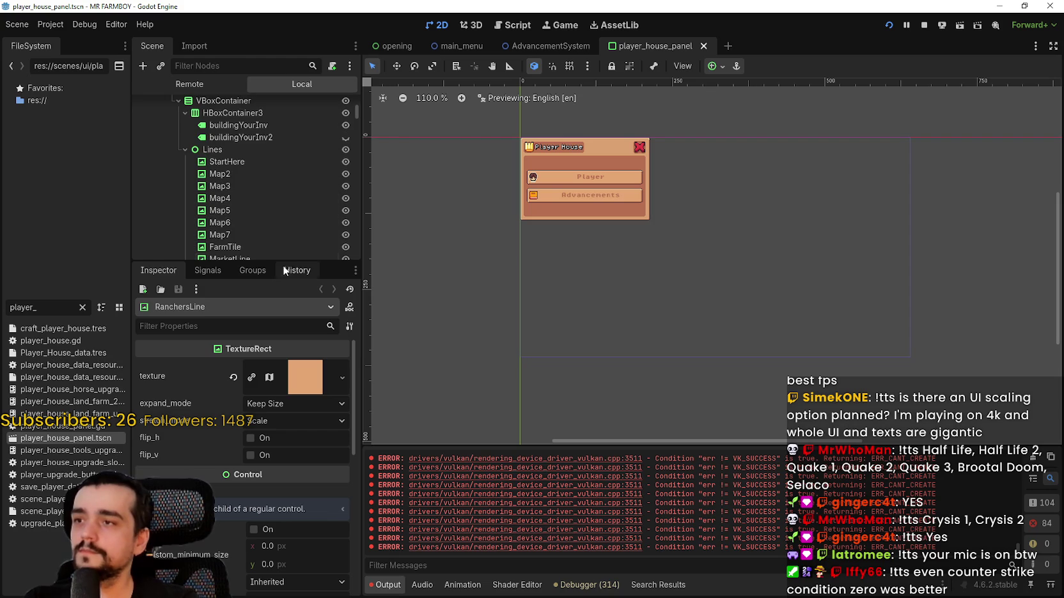
left_click_drag(283, 264, 282, 366)
scroll(329, 217, "up", 3)
left_click(345, 194)
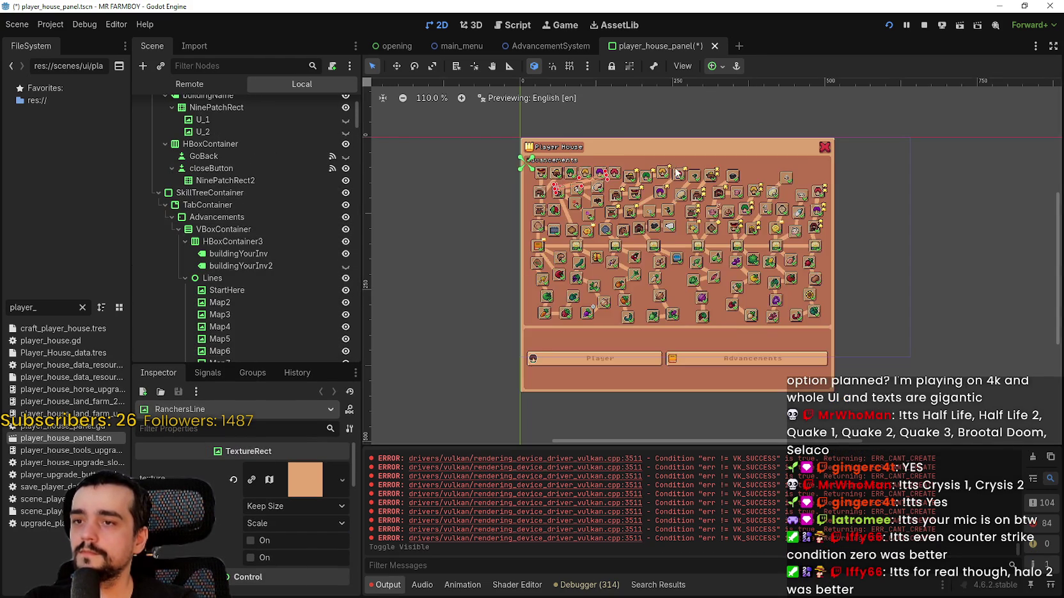
scroll(607, 249, "up", 10)
left_click(599, 247)
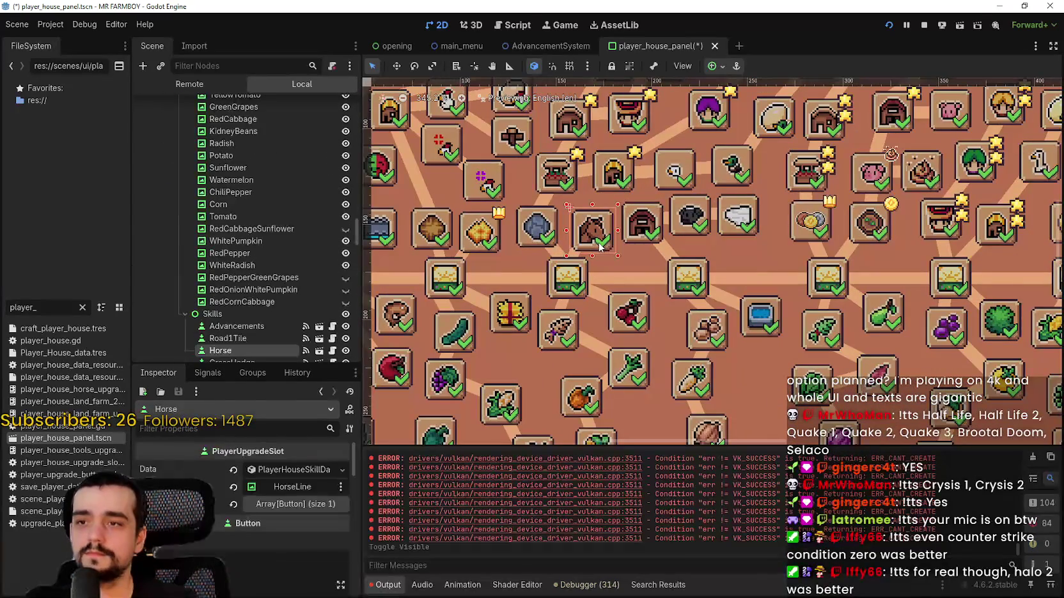
scroll(400, 262, "up", 1)
scroll(252, 343, "up", 3)
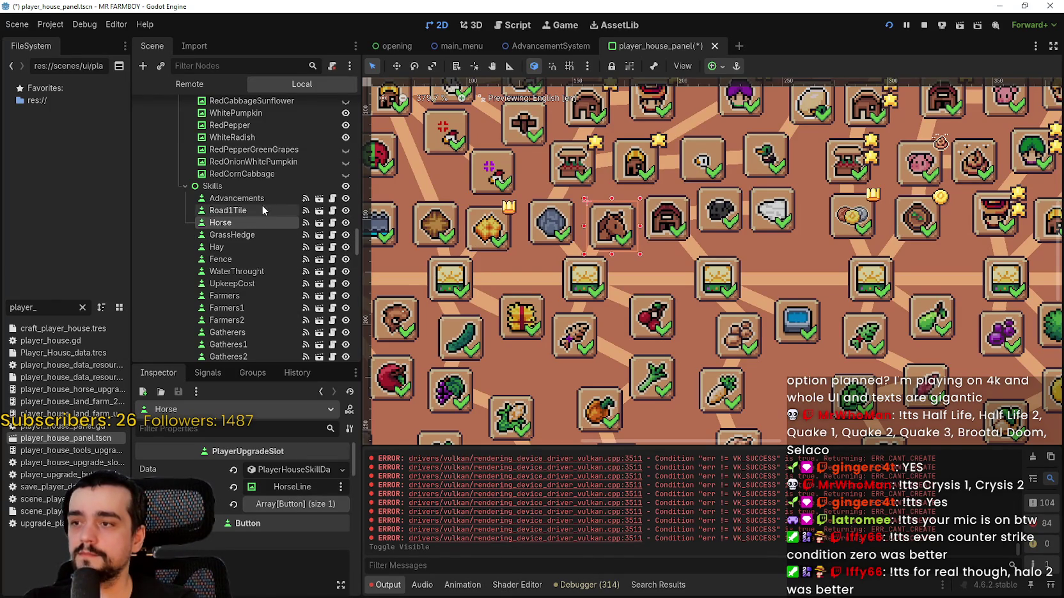
Step: Delete the Horse and HorseLine nodes from the skill tree
right_click(255, 234)
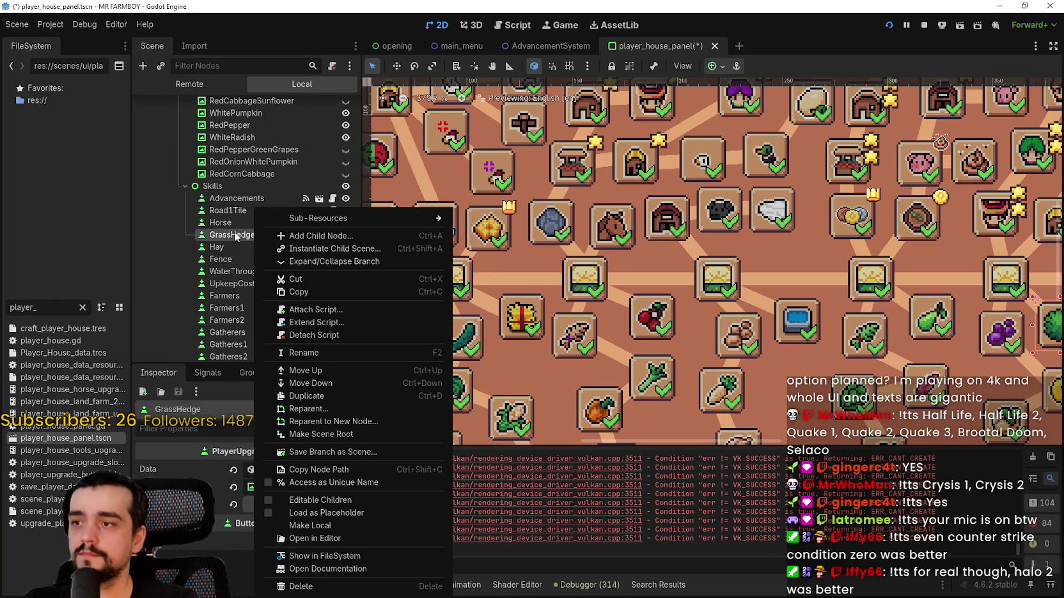
left_click(238, 221)
right_click(238, 220)
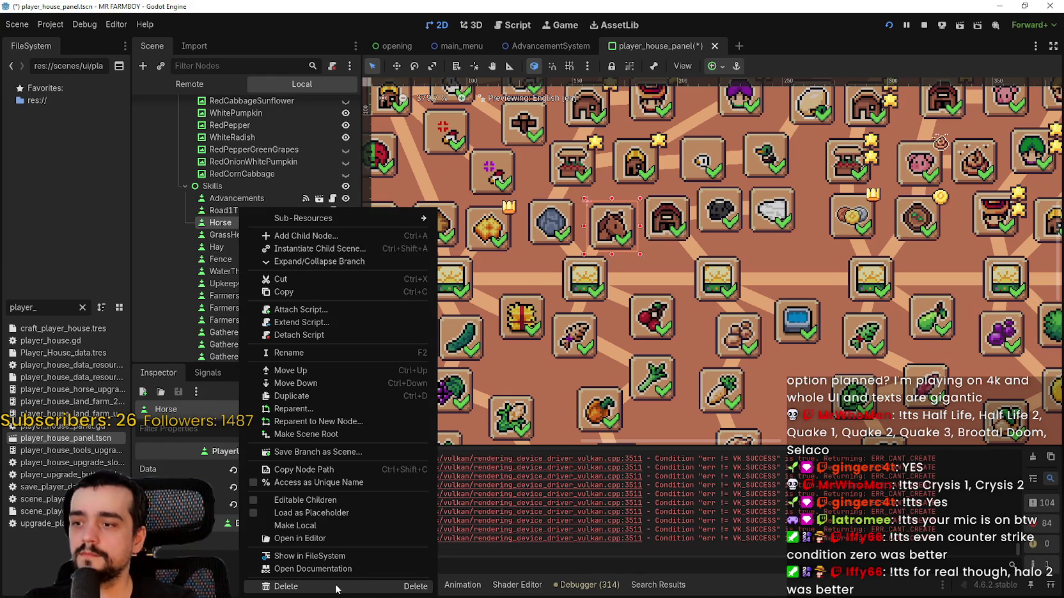
left_click(337, 586)
left_click(516, 307)
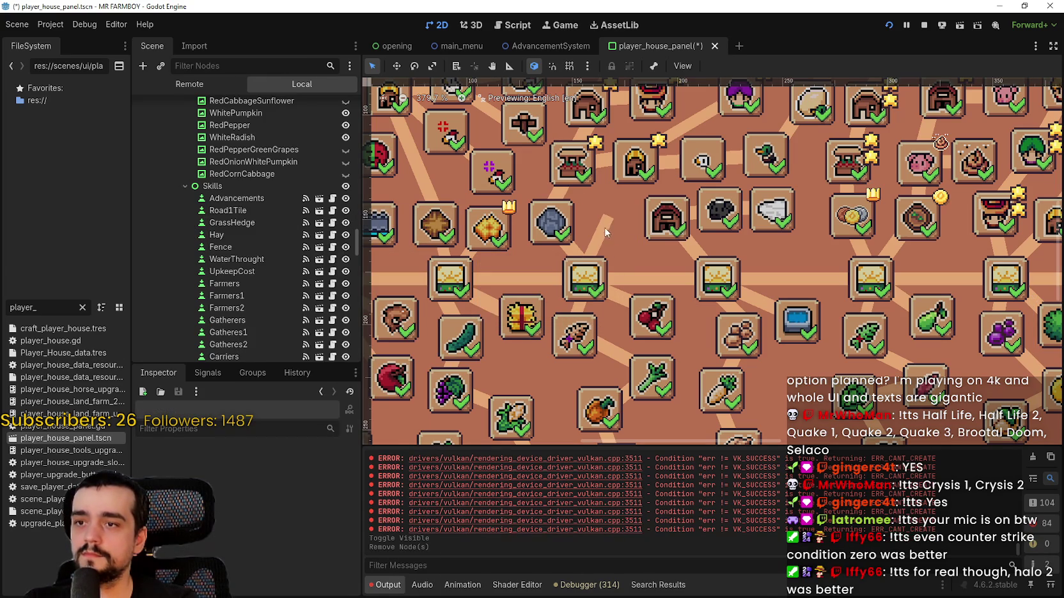
left_click(604, 227)
right_click(238, 107)
left_click(303, 409)
left_click(519, 313)
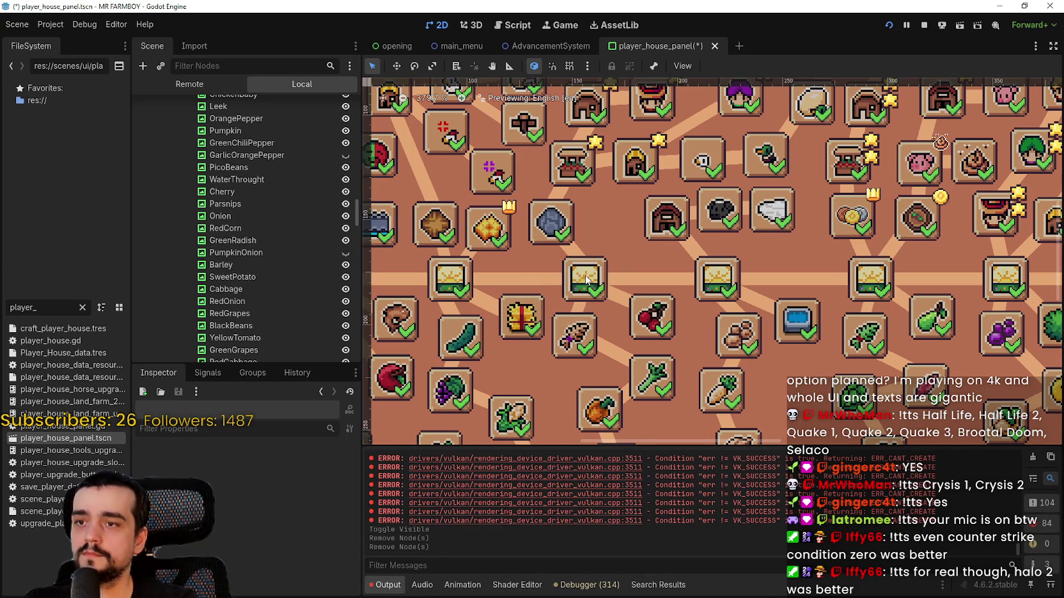
Step: Nudge the Road2Tile rock slot slightly to the right
left_click(586, 280)
left_click(554, 231)
scroll(554, 232, "up", 4)
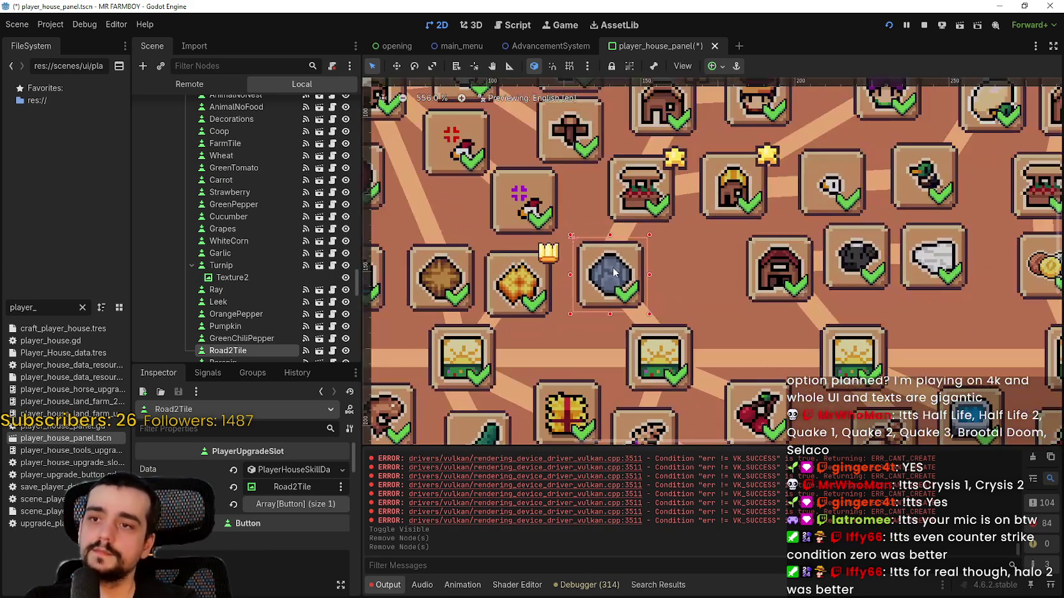
left_click_drag(613, 272, 645, 266)
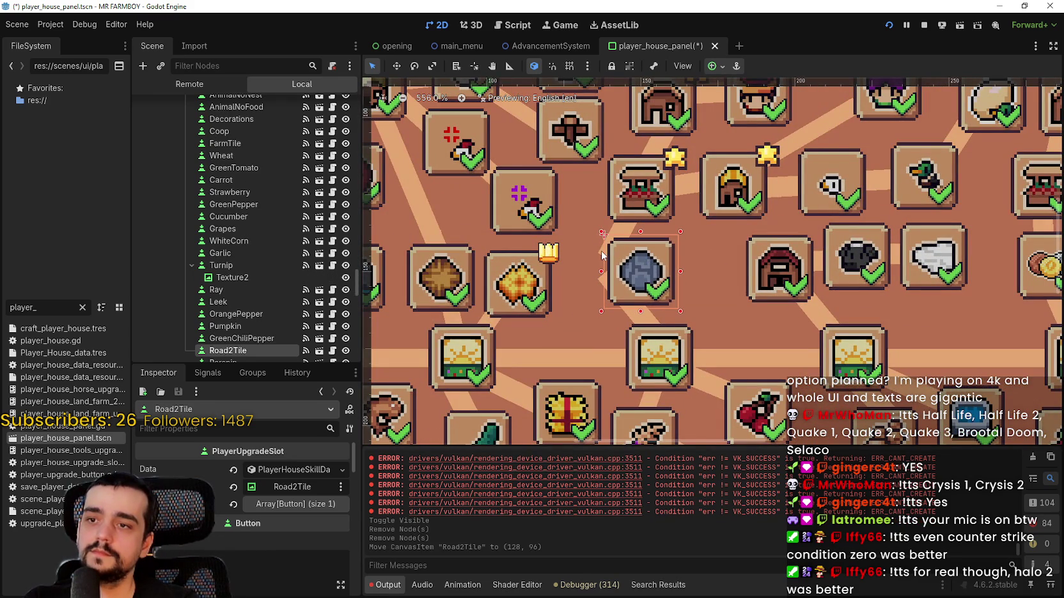
Step: Rotate the Market1 connector line toward the rock slot and reposition it
left_click(602, 255)
left_click(414, 65)
mouse_move(636, 232)
left_mouse_down()
mouse_move(602, 213)
mouse_move(608, 239)
mouse_move(639, 224)
left_mouse_up()
key("w")
left_click(372, 66)
Step: Rotate the Road2Tile connector line to 258 degrees and save the scene
left_click(643, 317)
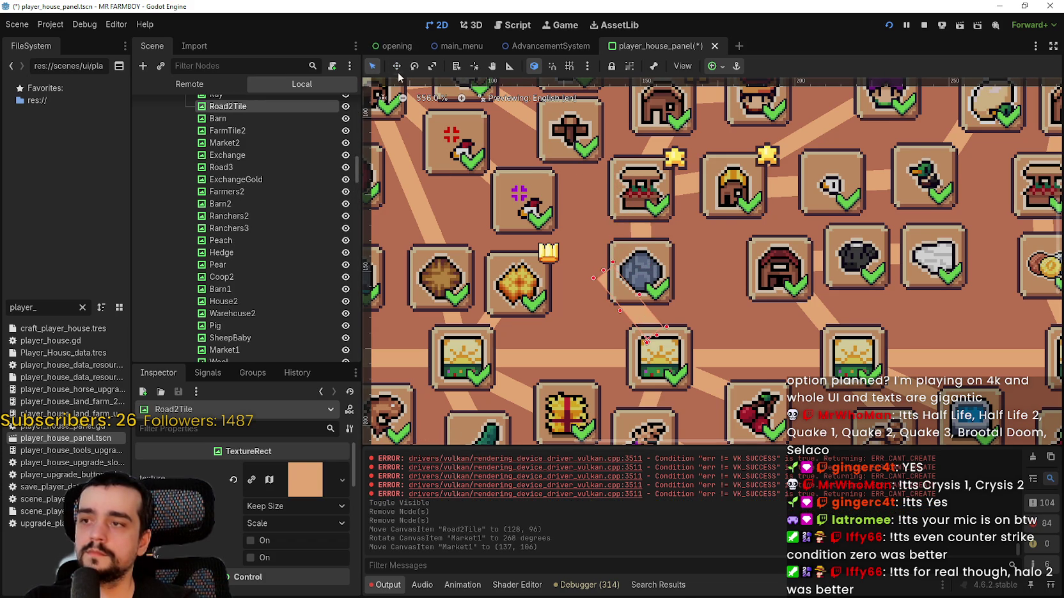
left_click(414, 66)
left_click_drag(620, 298, 627, 266)
scroll(595, 200, "down", 3)
key("q")
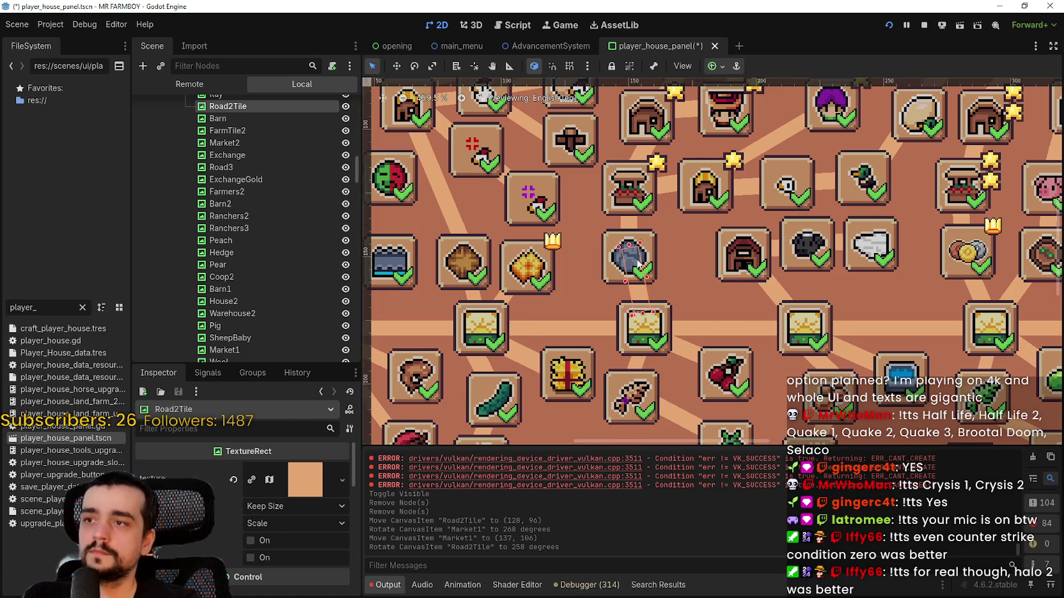
scroll(595, 200, "down", 4)
key("ctrl+s")
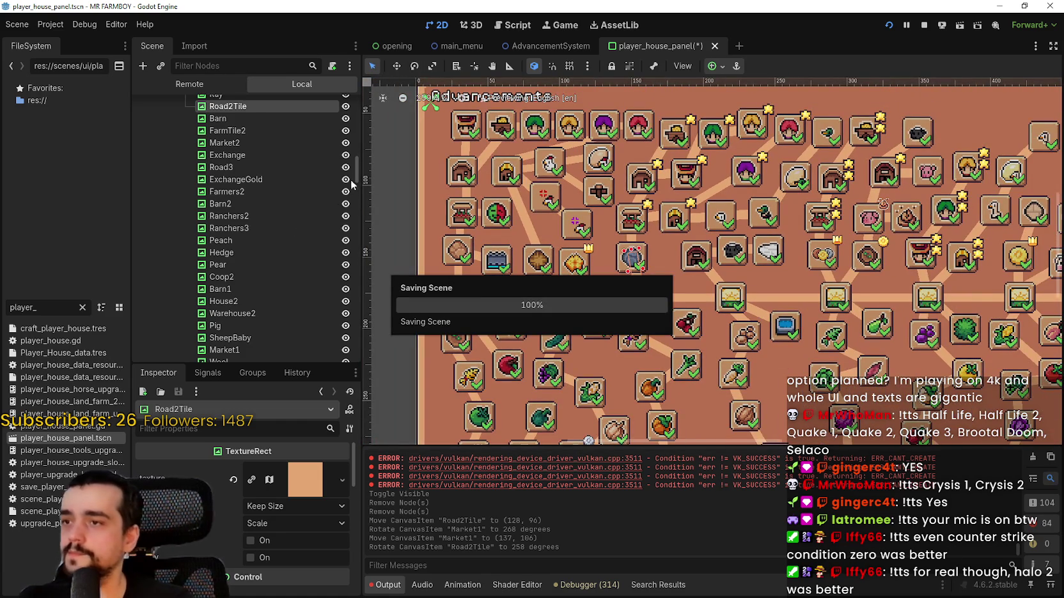
Step: Hide SkillTreeContainer, save player_house_panel.tscn, and restart the running game with F5
left_click_drag(356, 168, 356, 110)
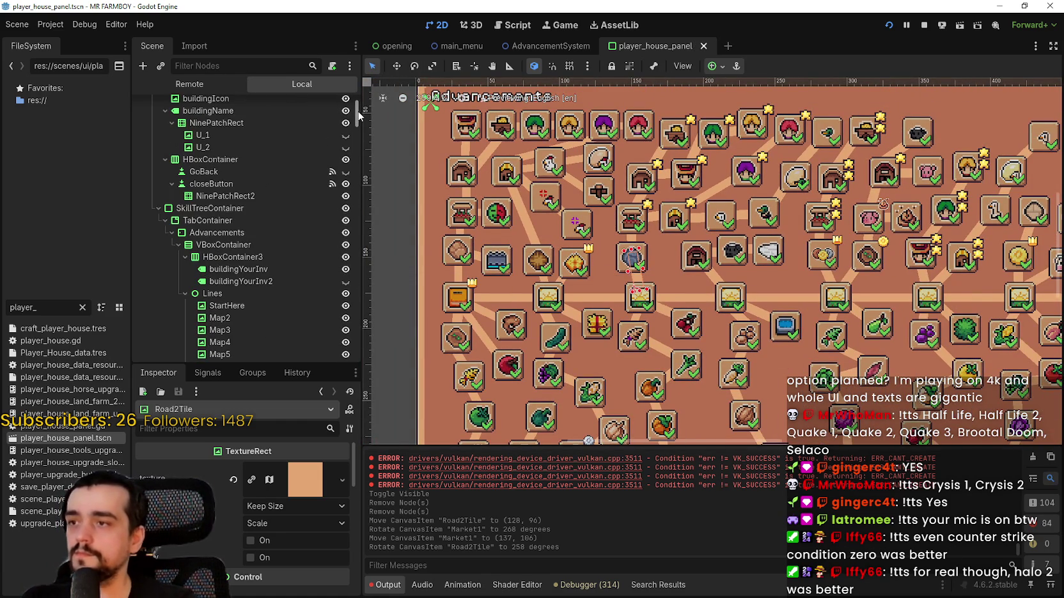
left_click(346, 209)
left_click_drag(647, 303, 709, 361)
key("ctrl+s")
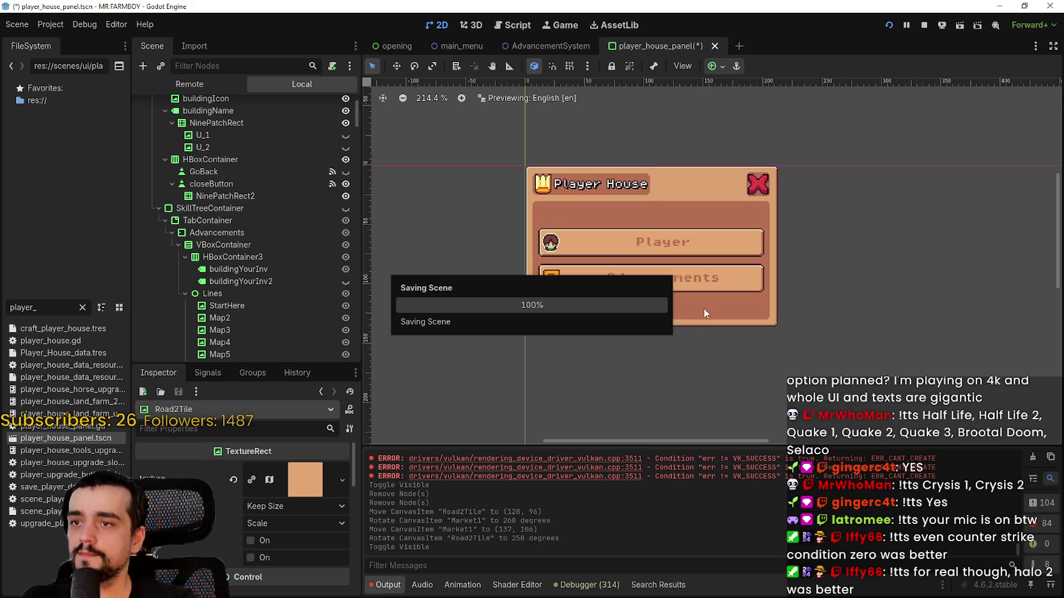
left_click(924, 25)
key("F5")
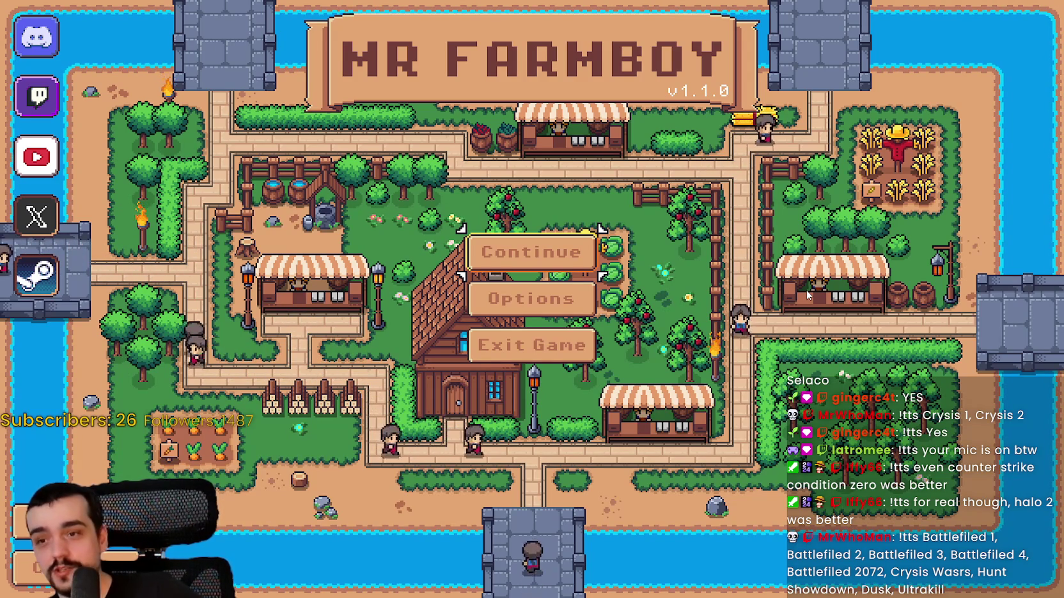
Step: Continue to the save list and load Save 2 (Incremental)
left_click(531, 252)
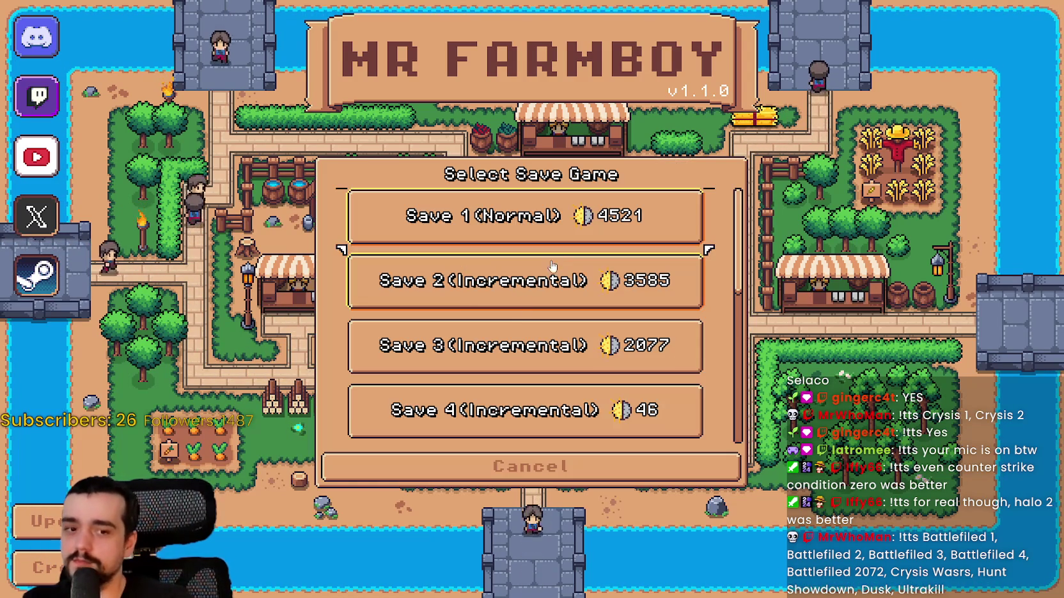
left_click(486, 281)
left_click(486, 287)
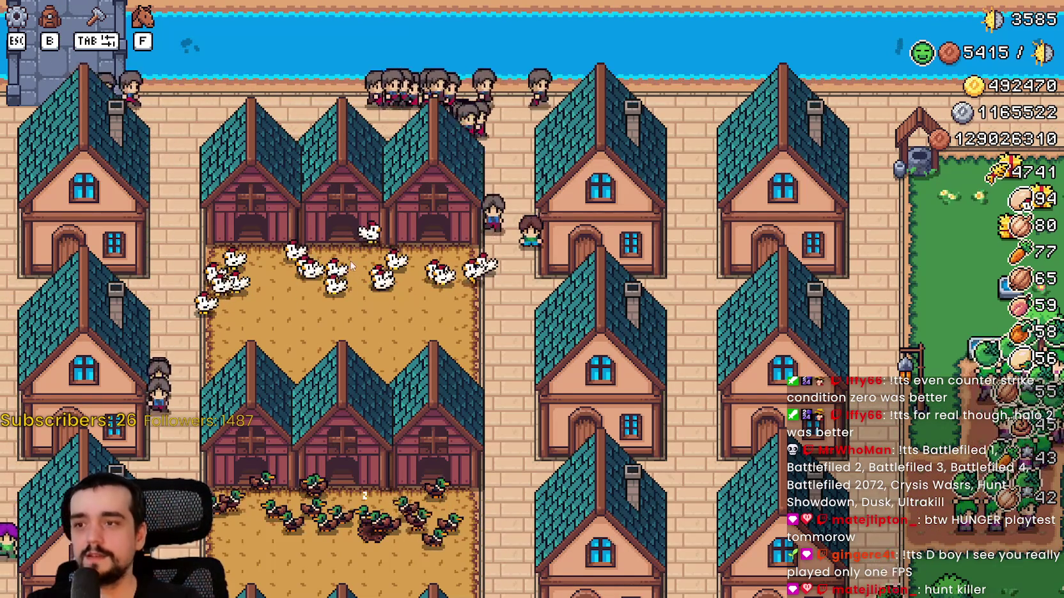
Step: Walk into the chicken coop and open and close its management panel twice
key("a")
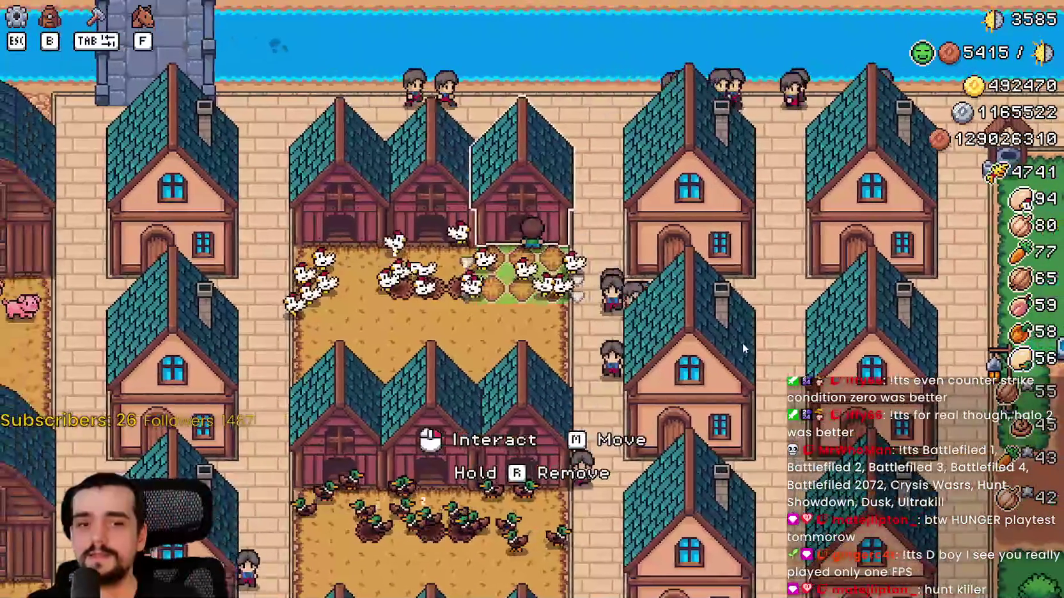
left_click(742, 342)
scroll(639, 281, "down", 3)
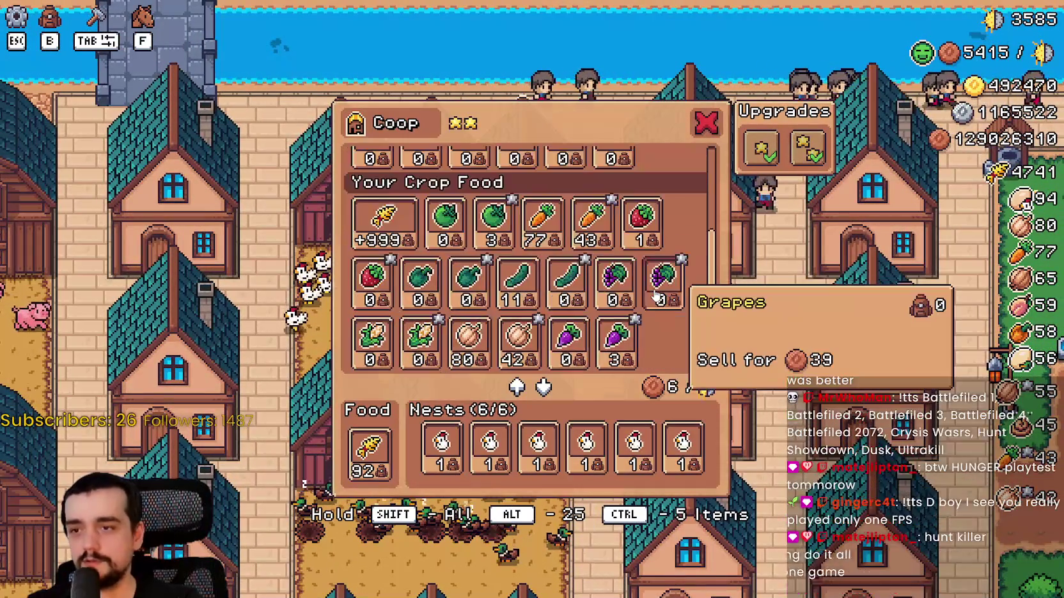
key("Escape")
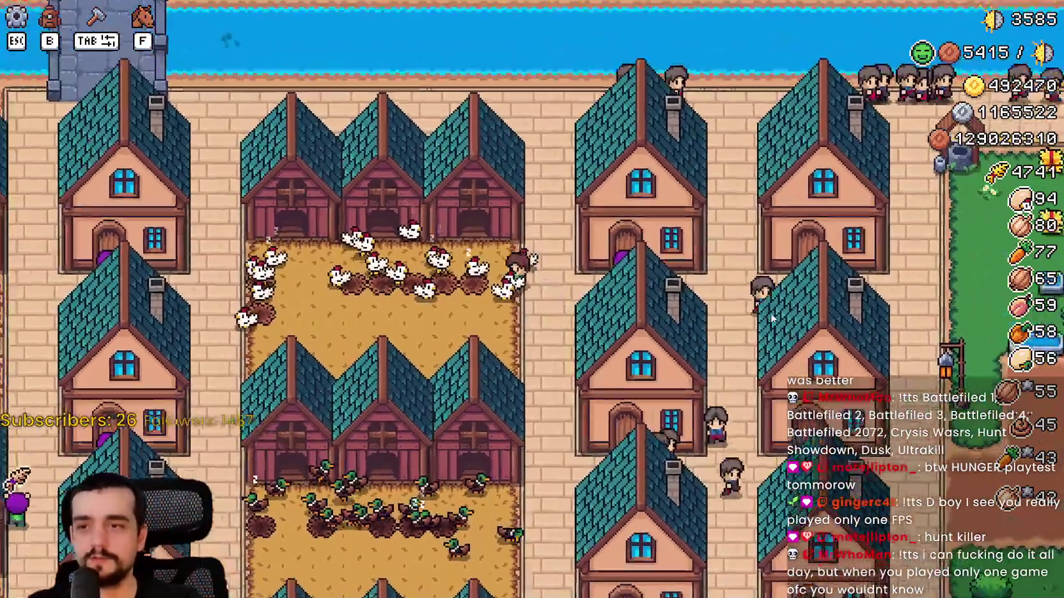
left_click(771, 313)
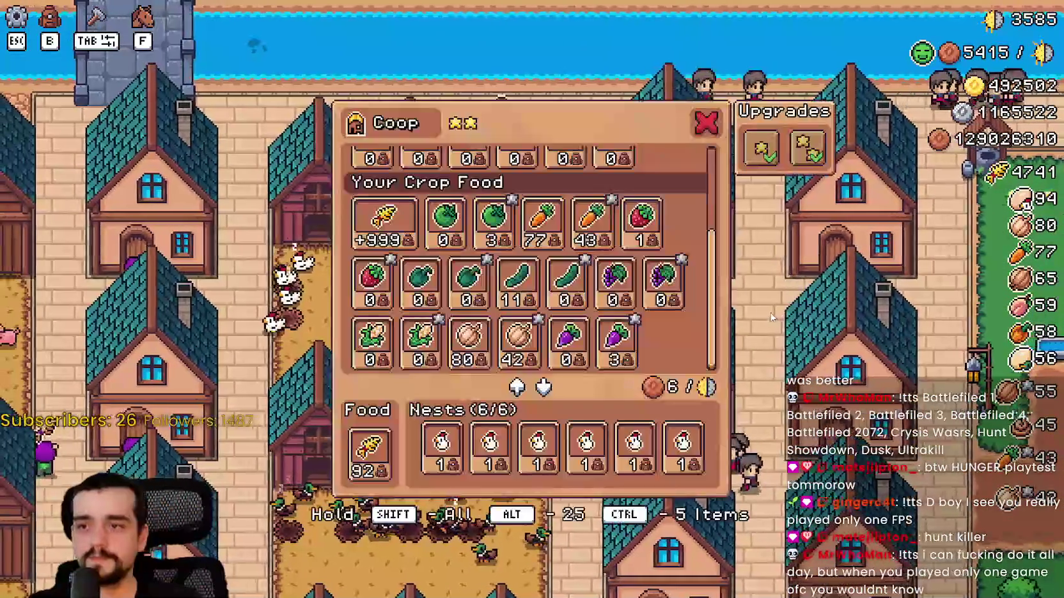
key("Escape")
Step: Walk across the village and inspect the next coop's panel
key("d")
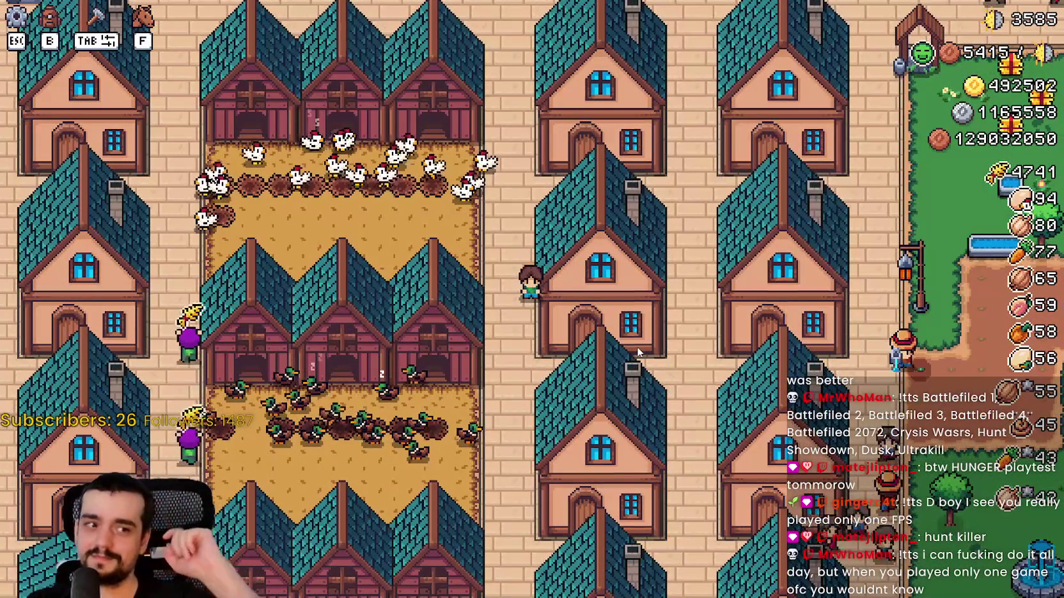
key("s")
key("a")
key("w")
key("a")
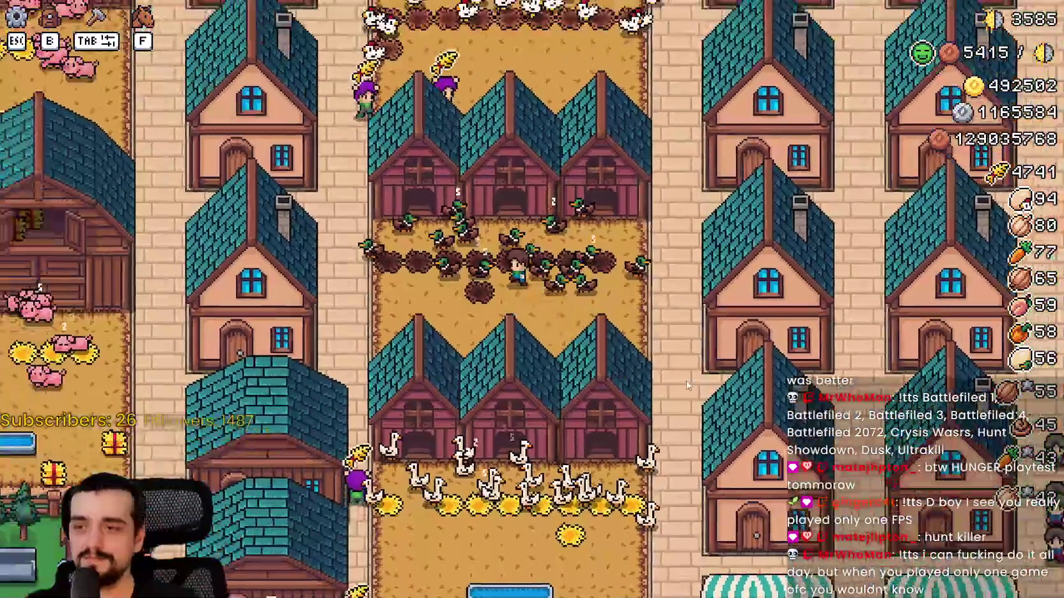
key("e")
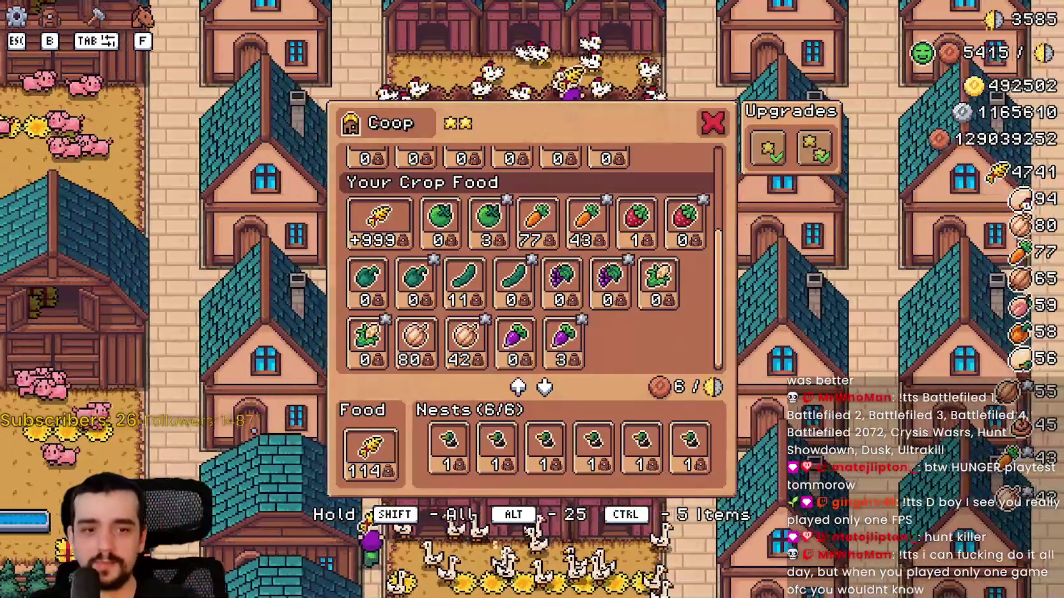
key("Escape")
Step: Check the neighbouring coop's panel and a house's worker panel
key("d")
key("e")
scroll(701, 321, "down", 1)
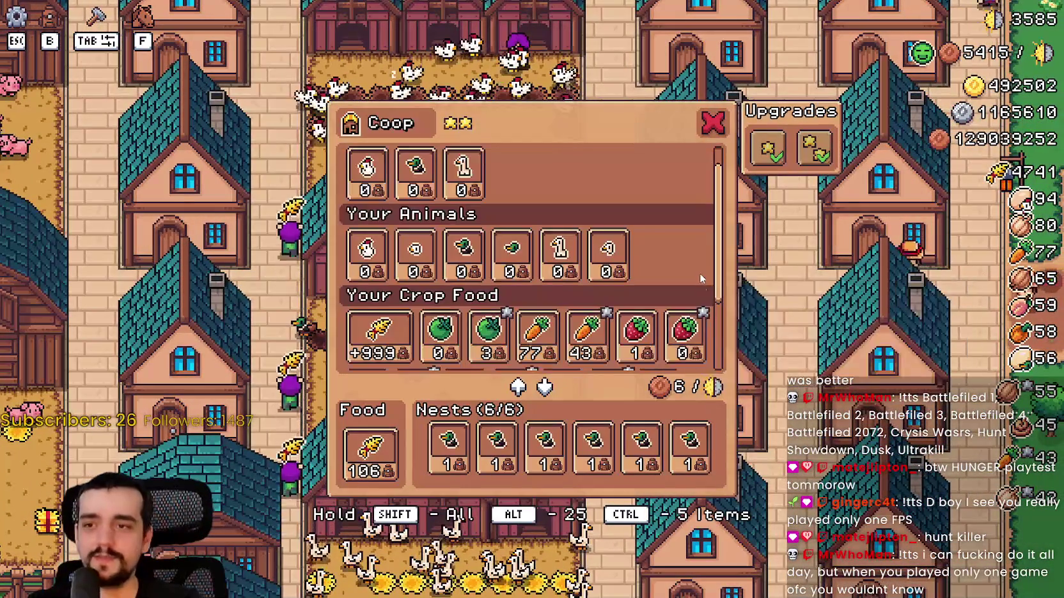
key("Escape")
key("d")
key("e")
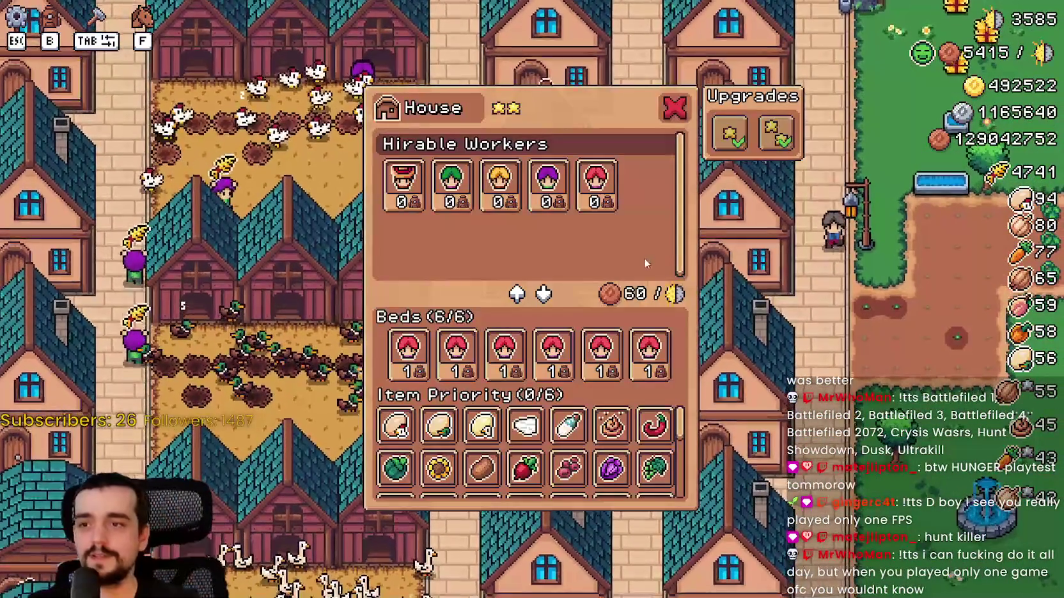
key("Escape")
Step: Inspect the duck coop panel, then a house panel to the south
key("a")
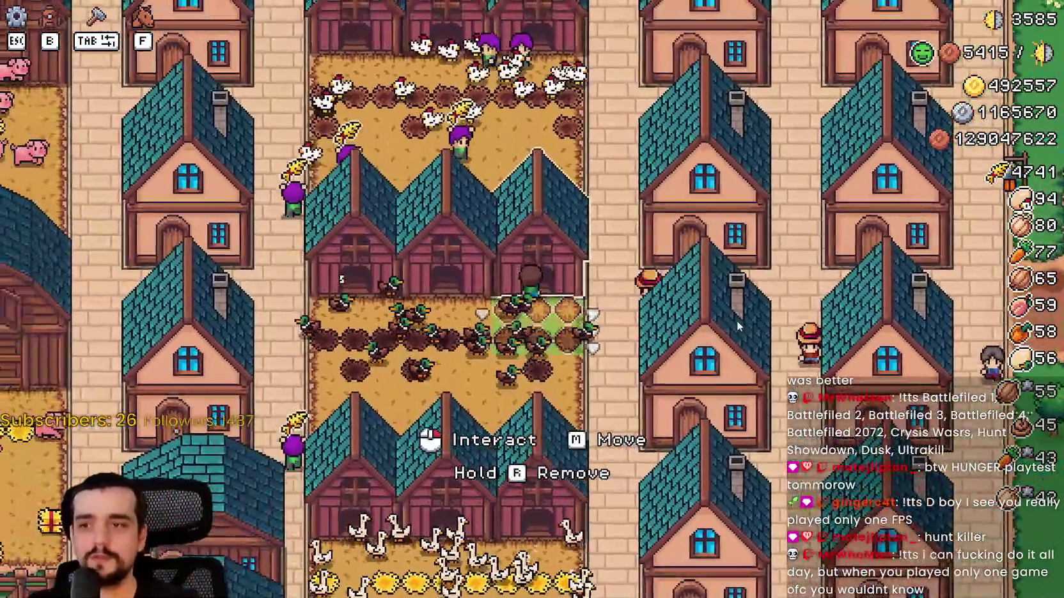
key("e")
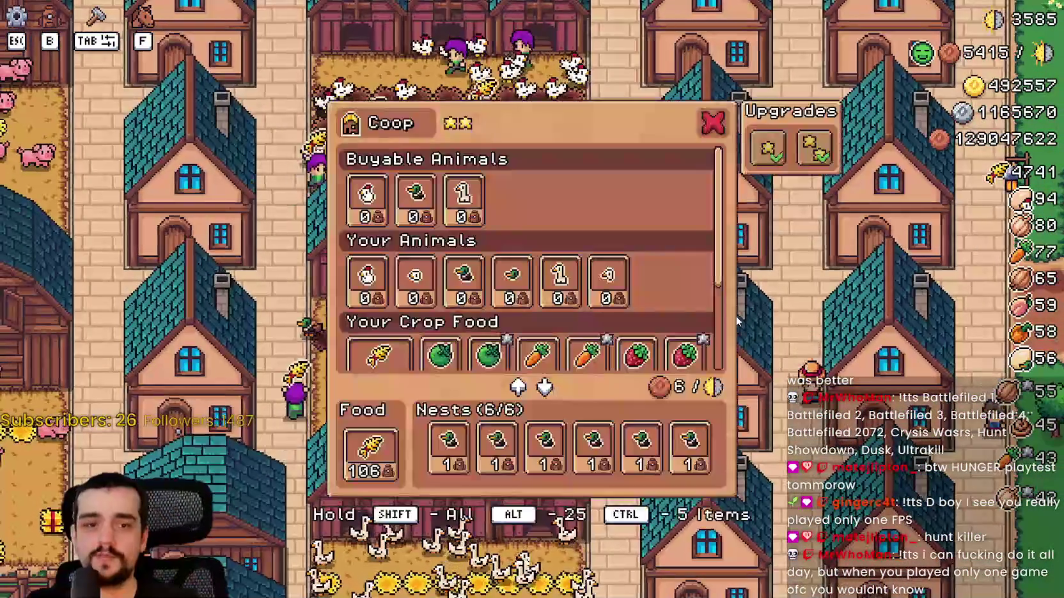
key("Escape")
key("d")
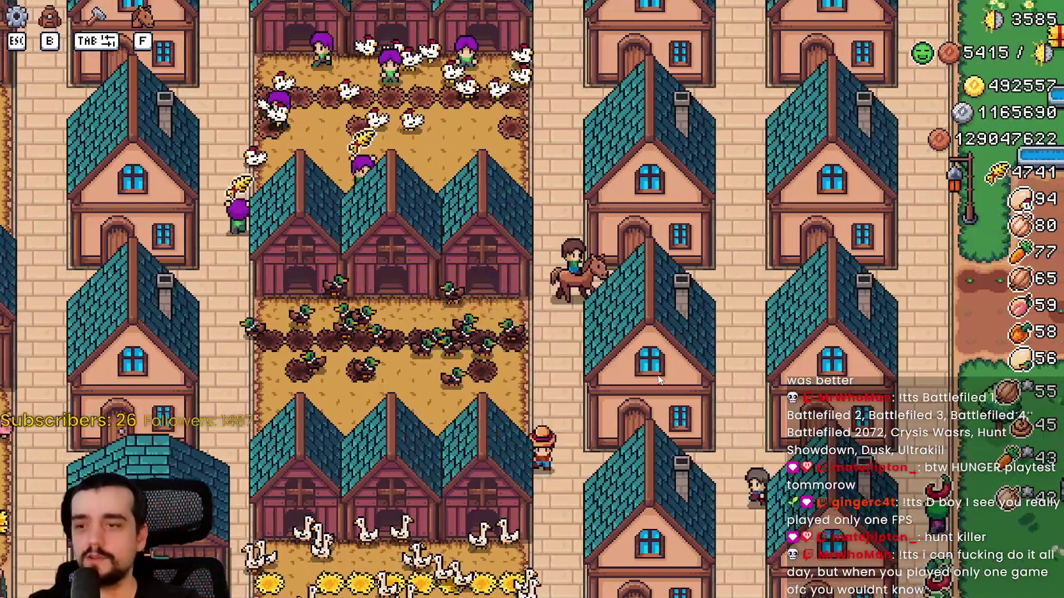
key("s")
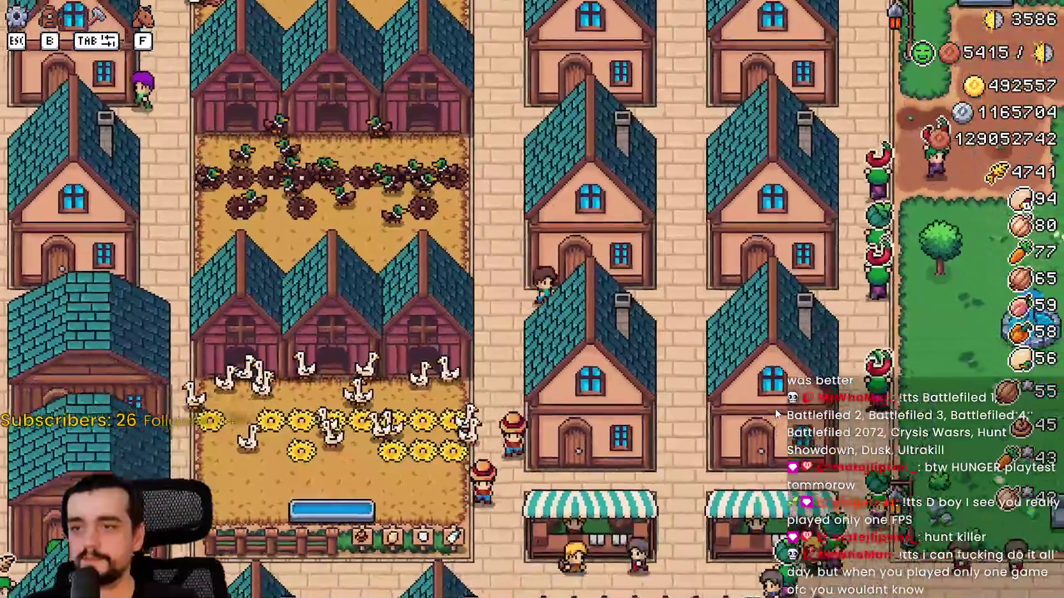
key("e")
key("Escape")
Step: Walk to the goose pen and view its coop panel
key("s")
key("a")
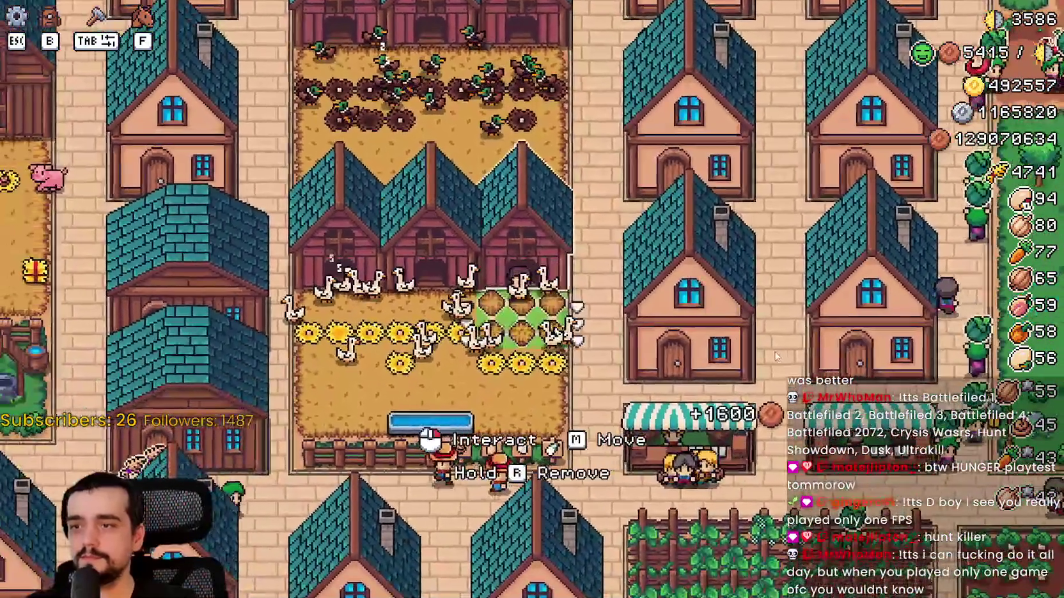
key("e")
scroll(637, 307, "down", 3)
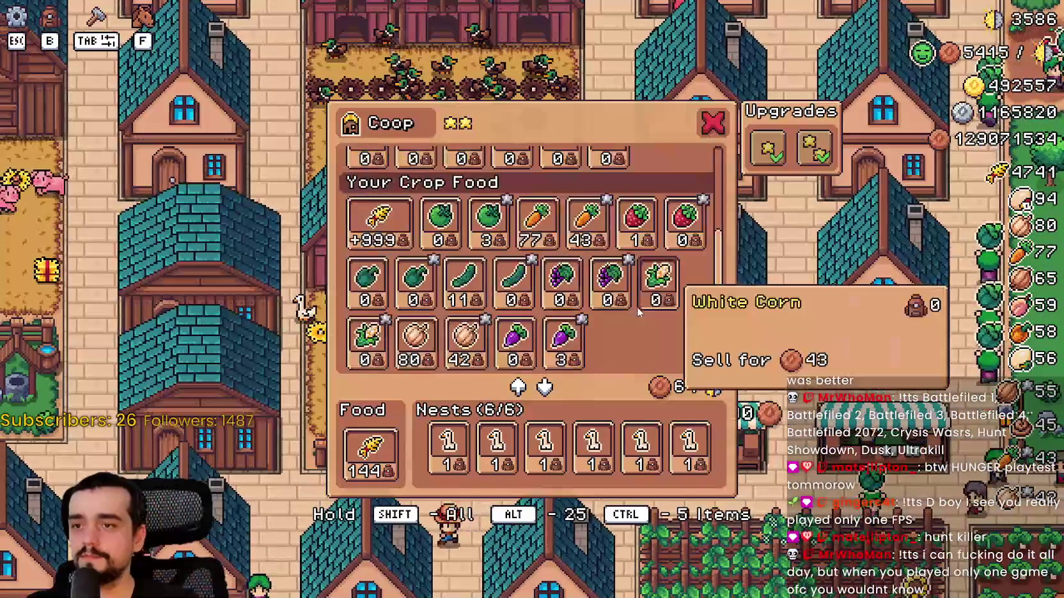
key("Escape")
Step: Ride down-left, then up-right past the fields toward the fountain park
key("d")
key("s")
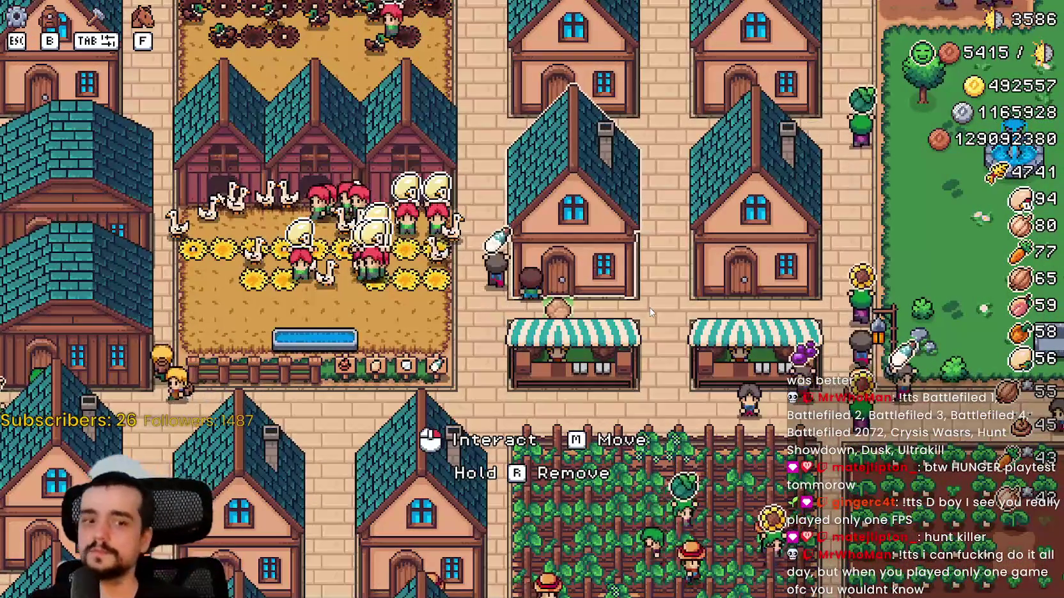
key("s")
key("a")
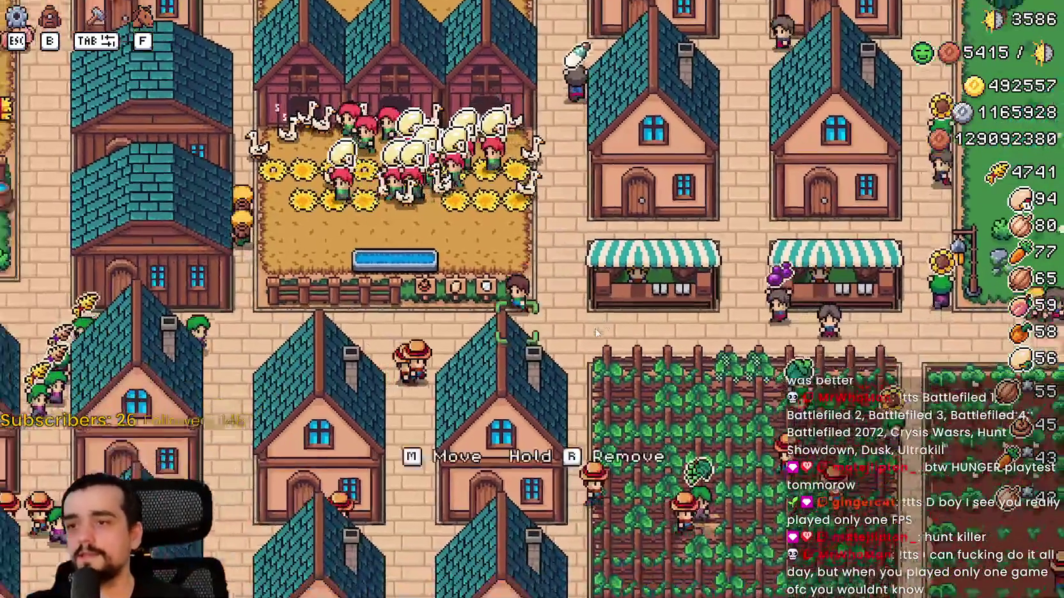
key("s")
key("a")
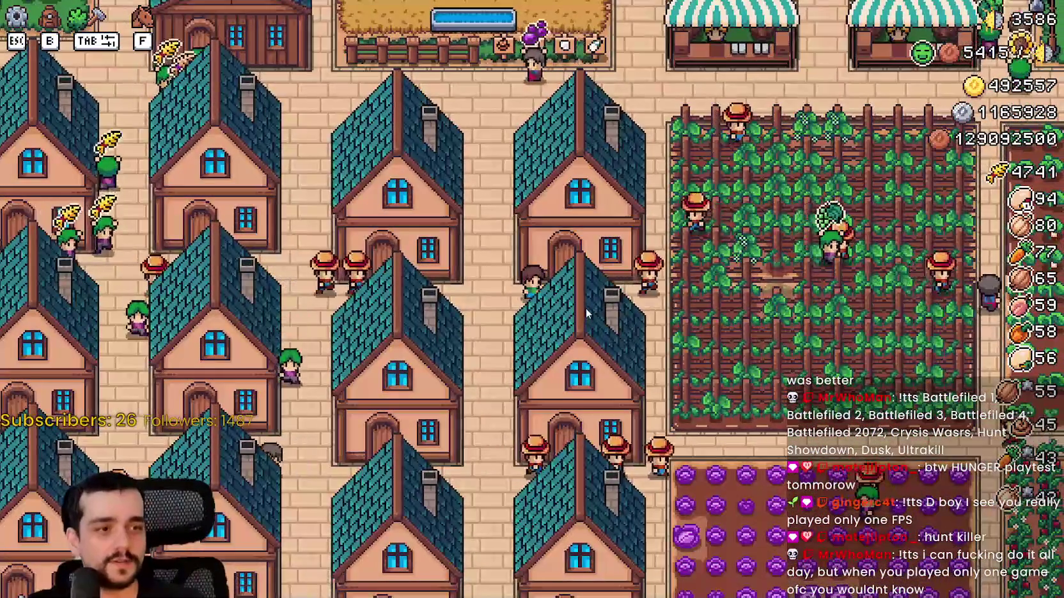
key("d")
key("w")
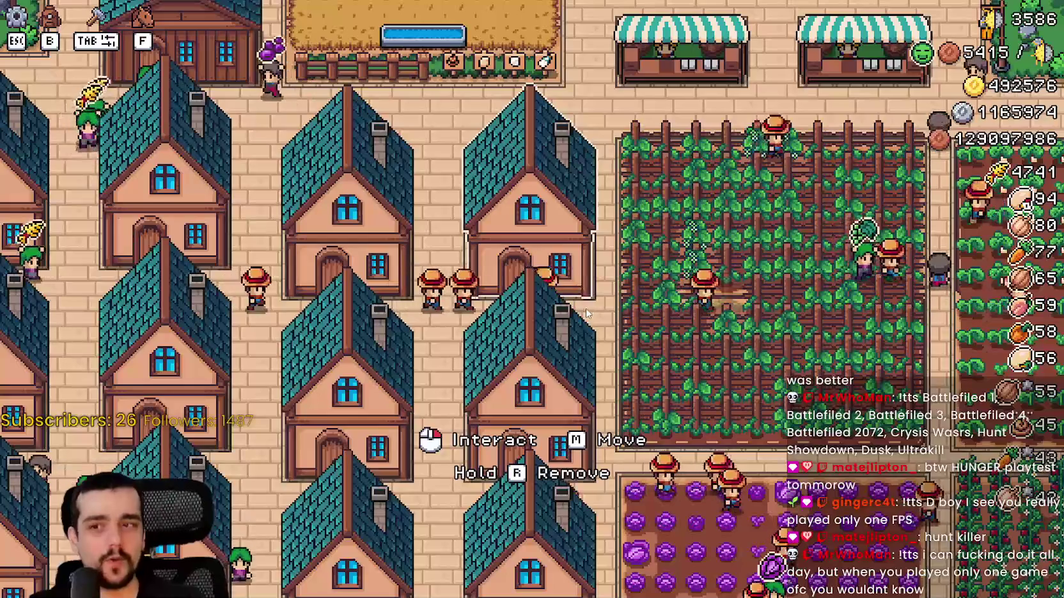
key("d")
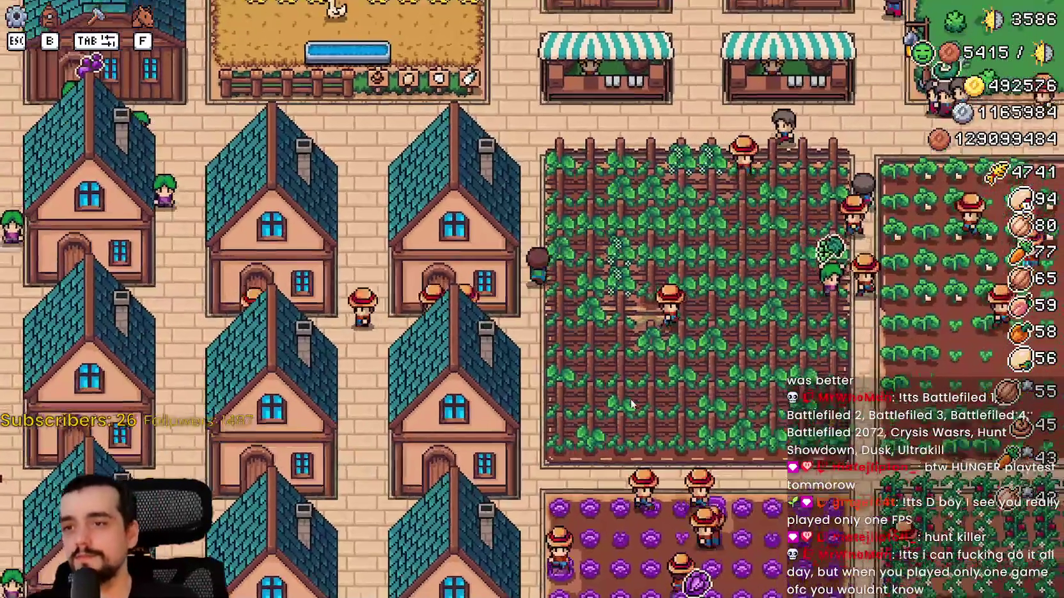
key("d")
key("w")
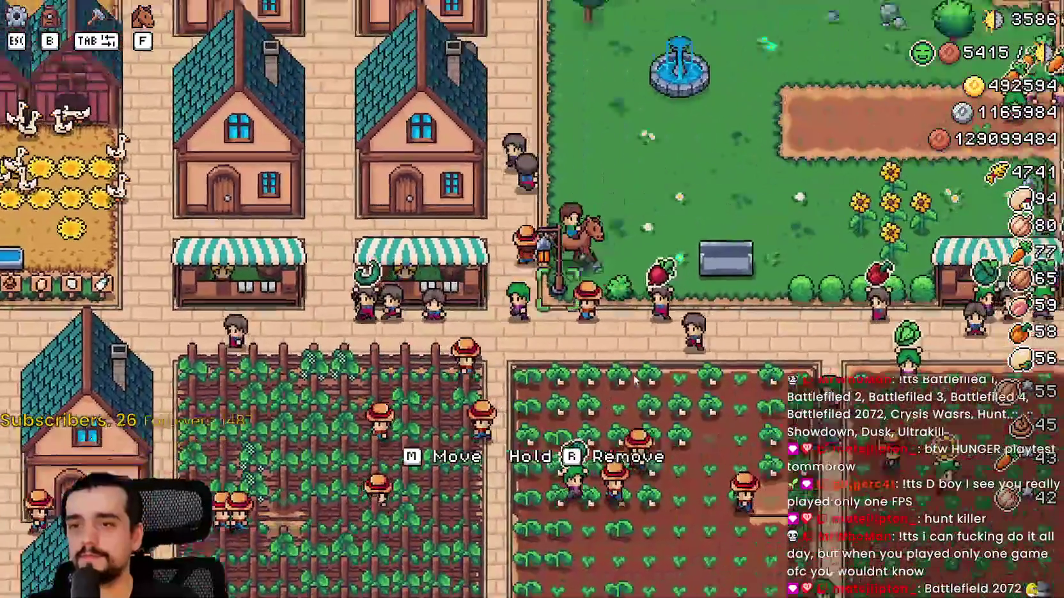
Step: Ride up to the player's red house and open the Player House menu
scroll(634, 381, "down", 5)
scroll(635, 381, "up", 5)
scroll(730, 304, "down", 3)
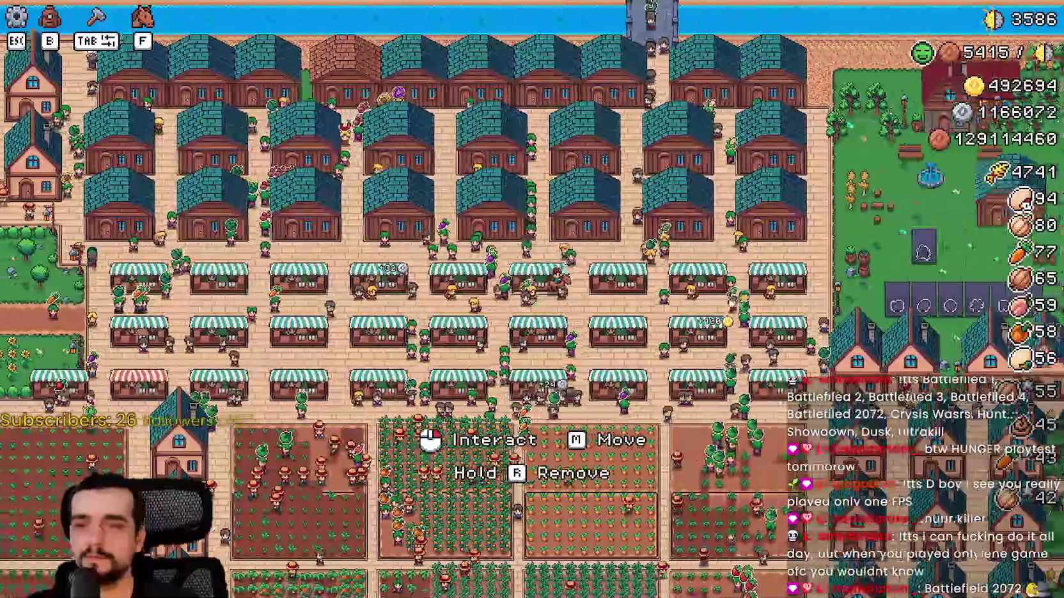
scroll(730, 304, "up", 5)
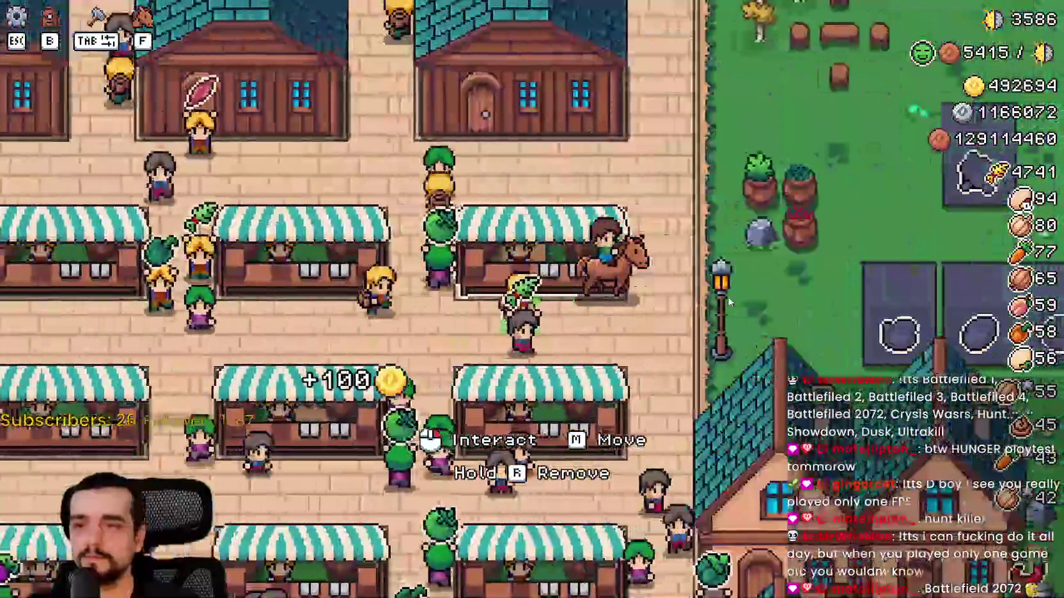
scroll(731, 303, "down", 5)
key("w")
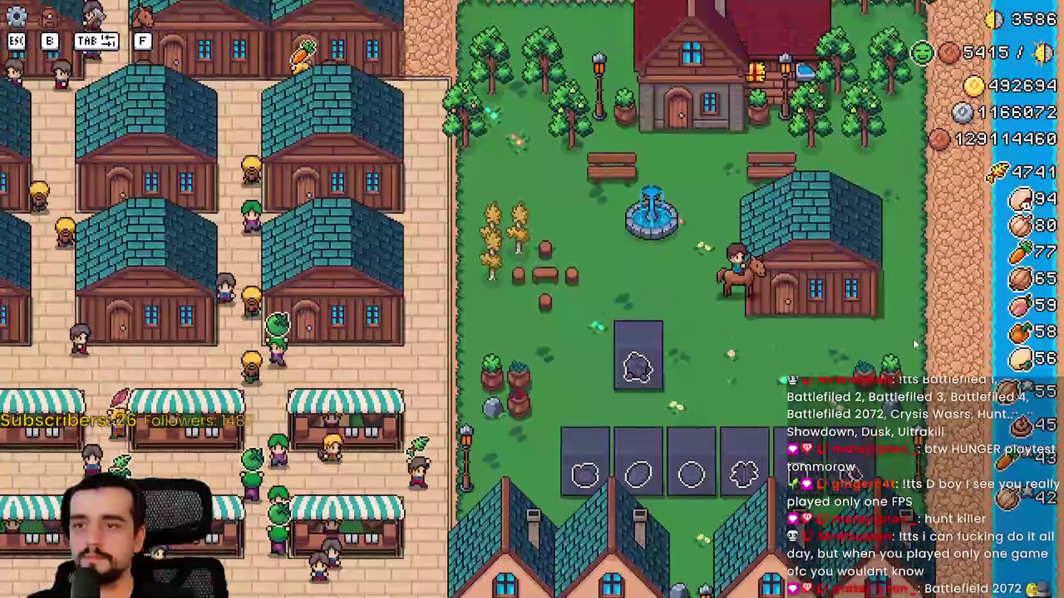
scroll(895, 324, "up", 3)
left_click(888, 327)
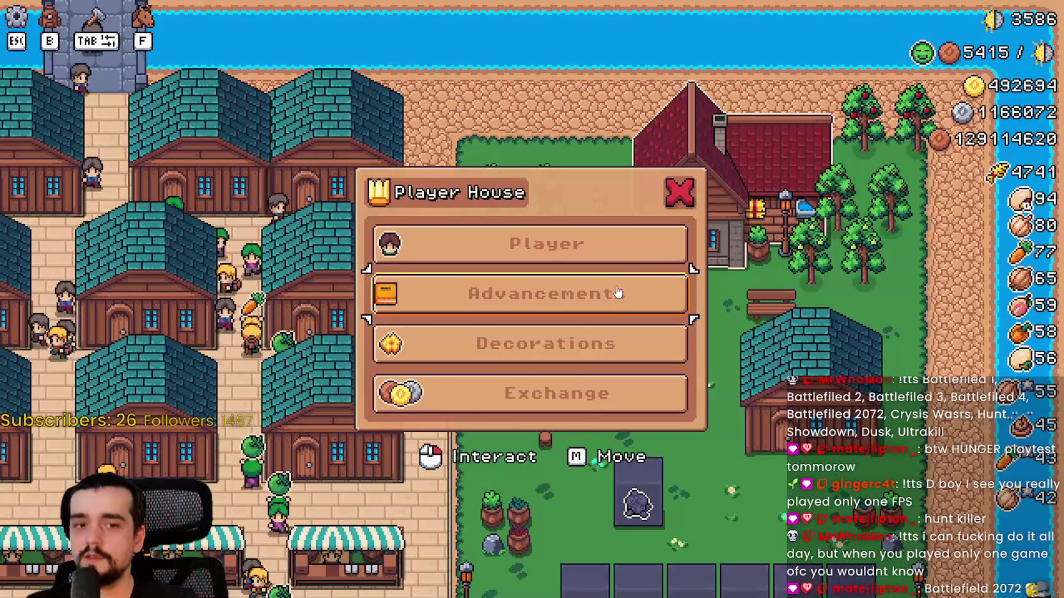
Step: Browse the Advancements tree, Decorations and coin exchange panels from the Player House menu
left_click(619, 293)
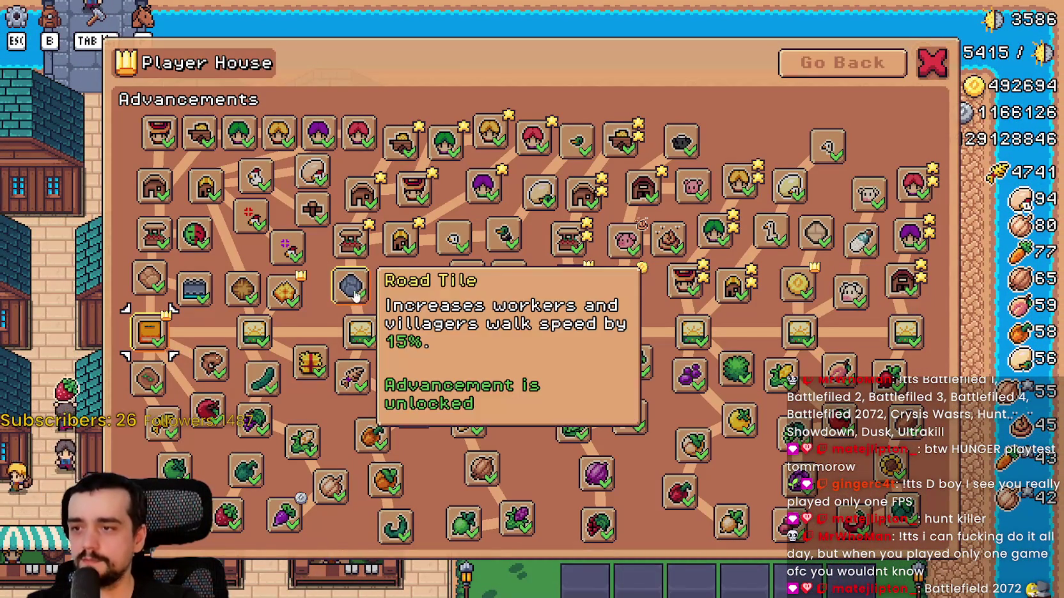
left_click(831, 64)
left_click(550, 345)
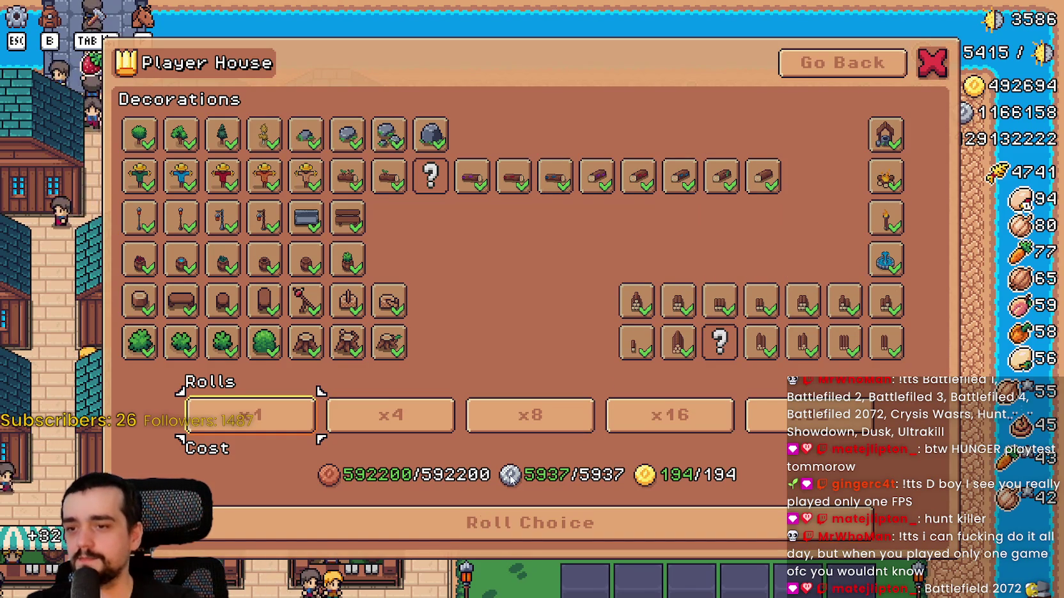
left_click(843, 63)
left_click(544, 393)
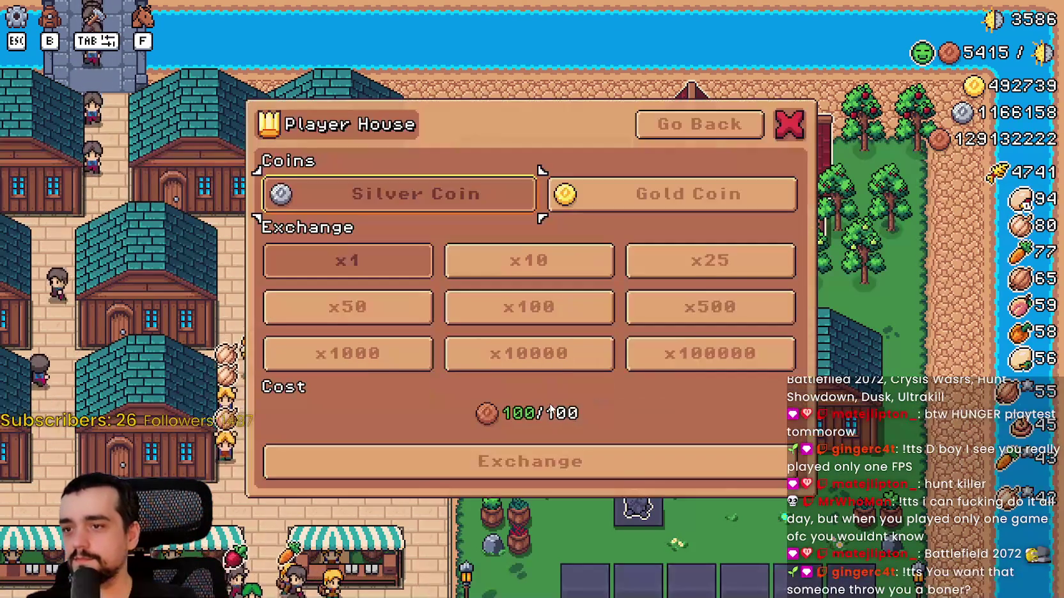
left_click(712, 139)
Step: View the Horse and Farm Tools Advancements, ride into the market, then start a SteamDB search
left_click(492, 245)
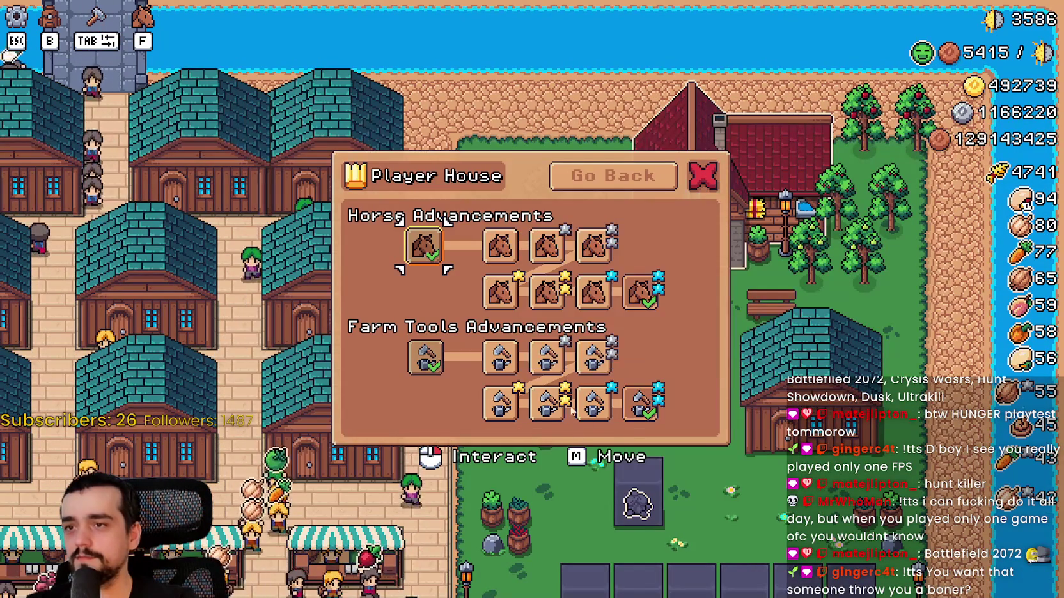
key("Escape")
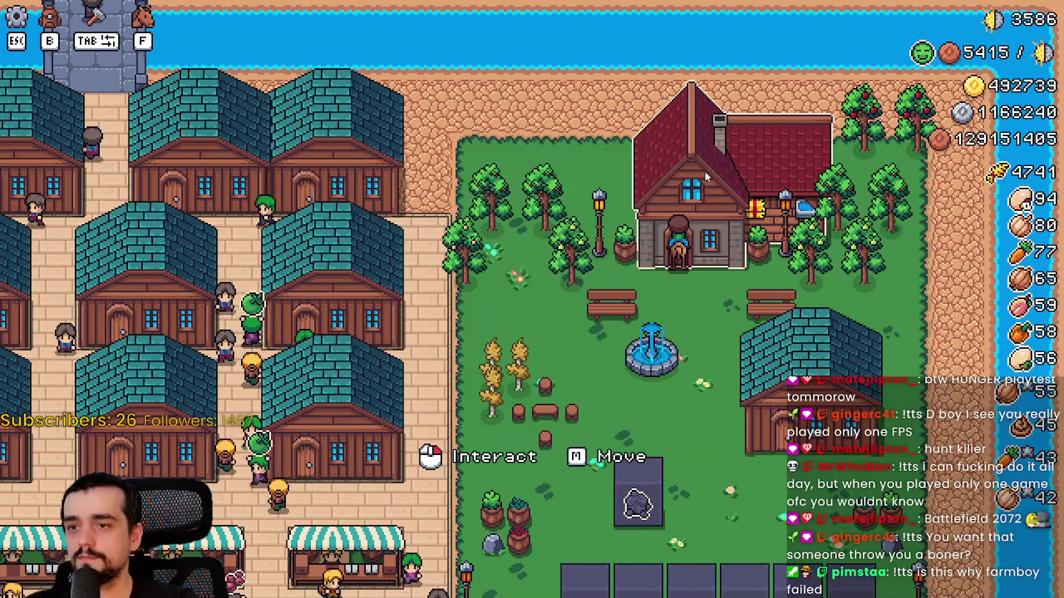
key("s")
key("a")
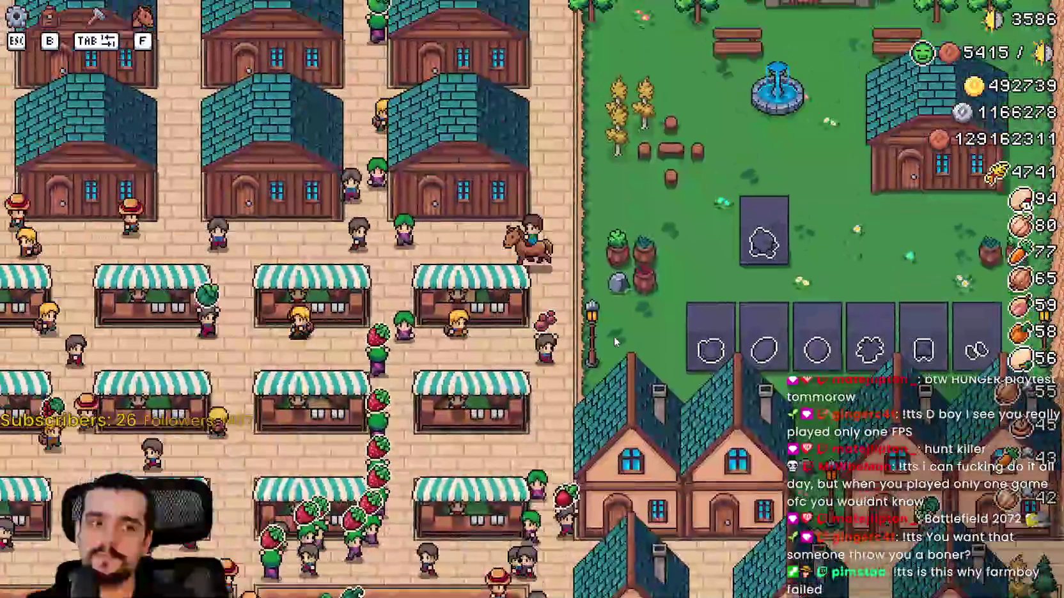
key("d")
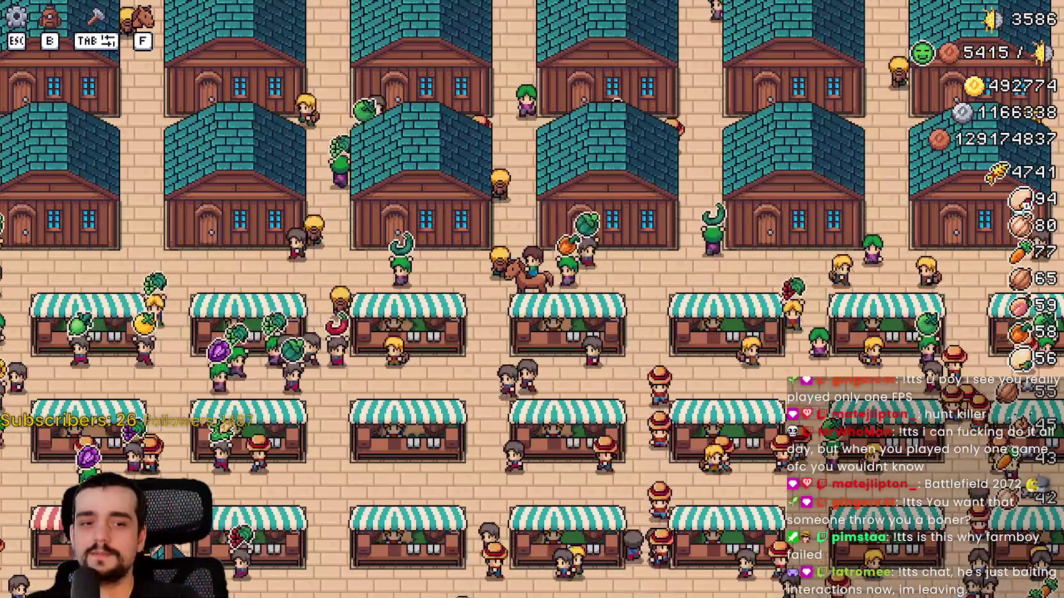
key("alt+Tab")
left_click(469, 76)
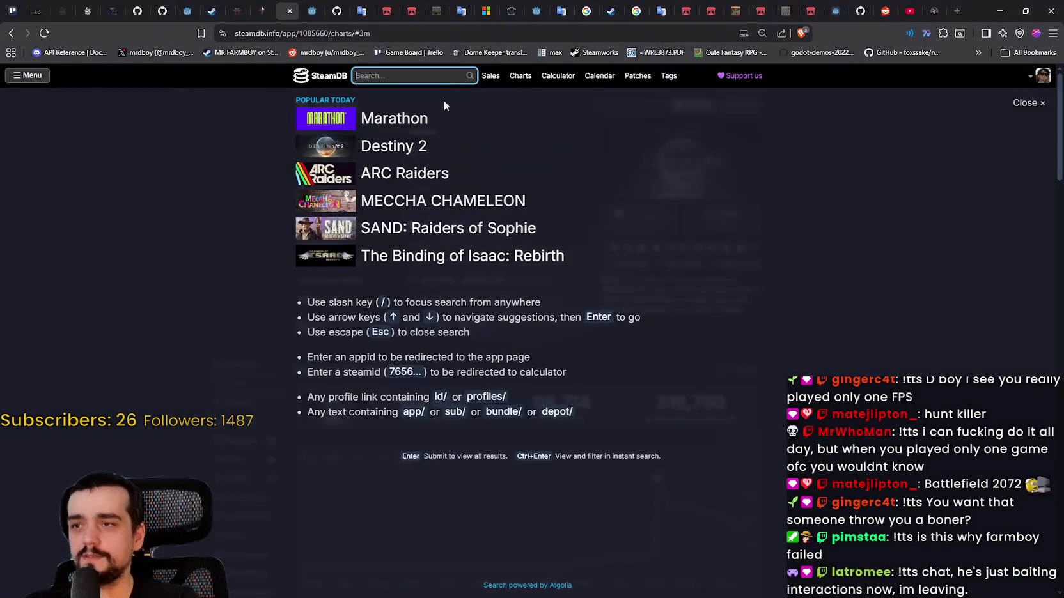
Step: Search SteamDB for 'farmboy', view MR FARMBOY's charts (86 now, 632 peak), and return to the game
type("MR farmboy")
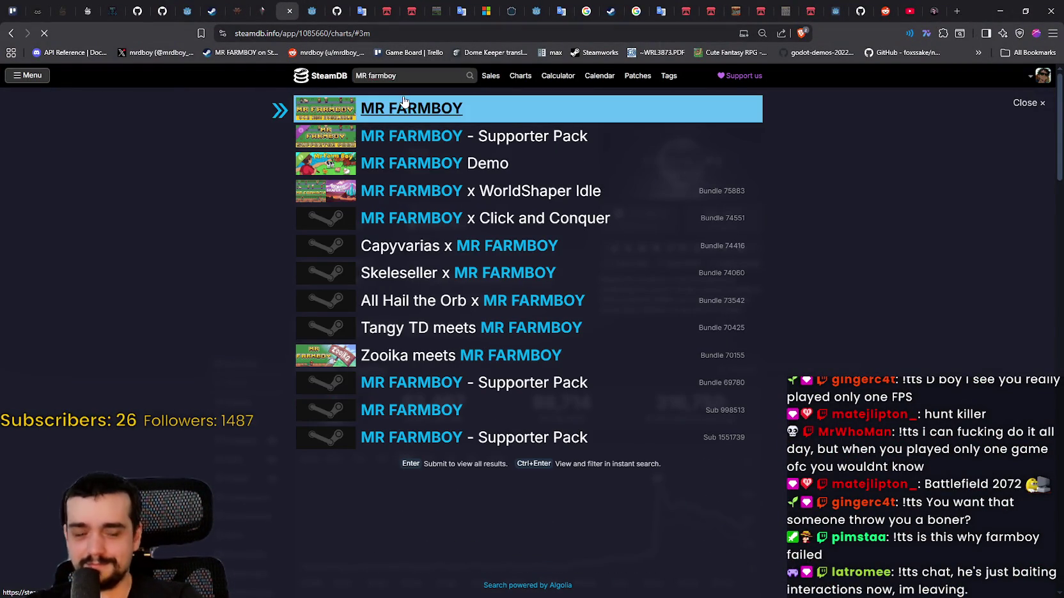
left_click(403, 108)
scroll(925, 382, "down", 1)
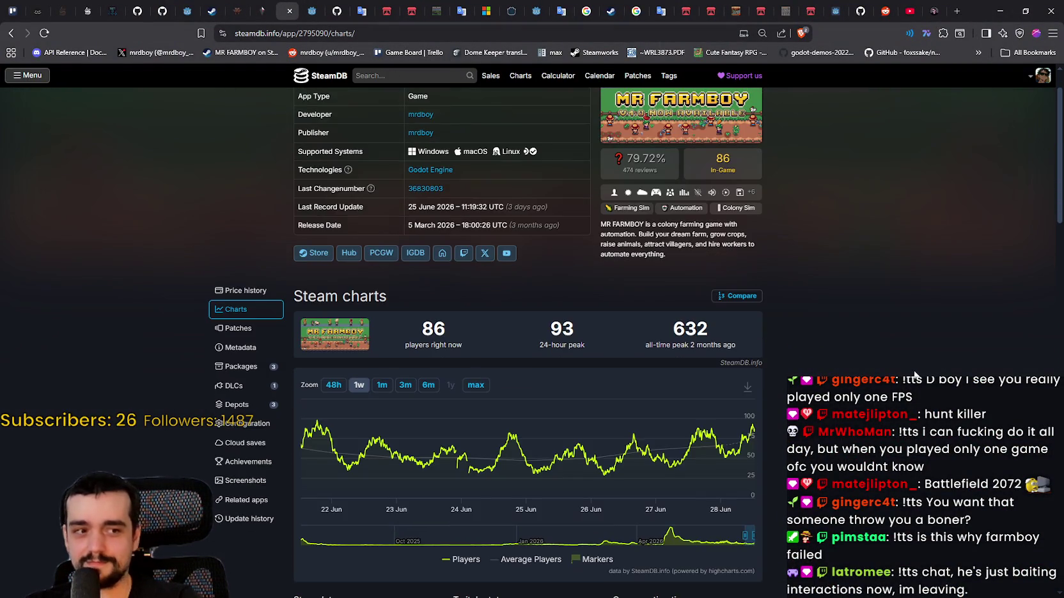
scroll(914, 374, "up", 1)
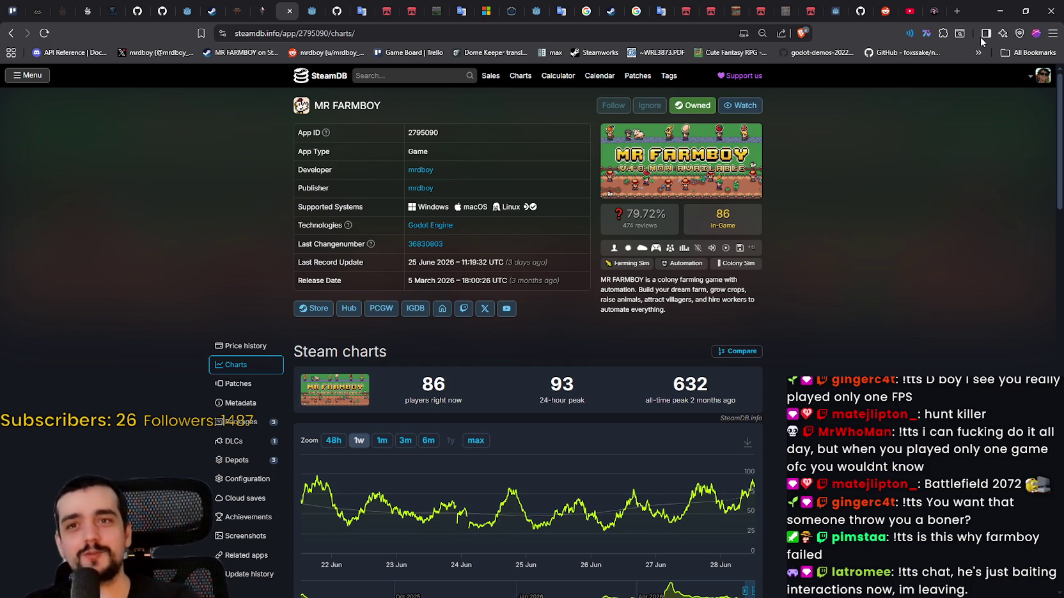
left_click(997, 11)
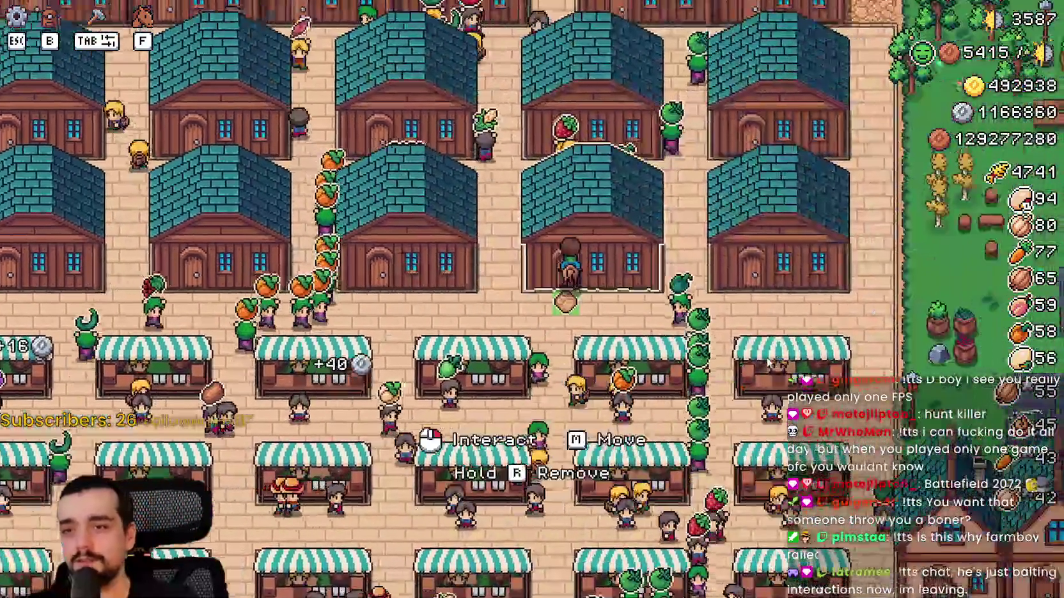
Step: Ride the horse past the houses, crop fields and market, into the fountain park, then return to Godot
left_click(665, 321)
key("Escape")
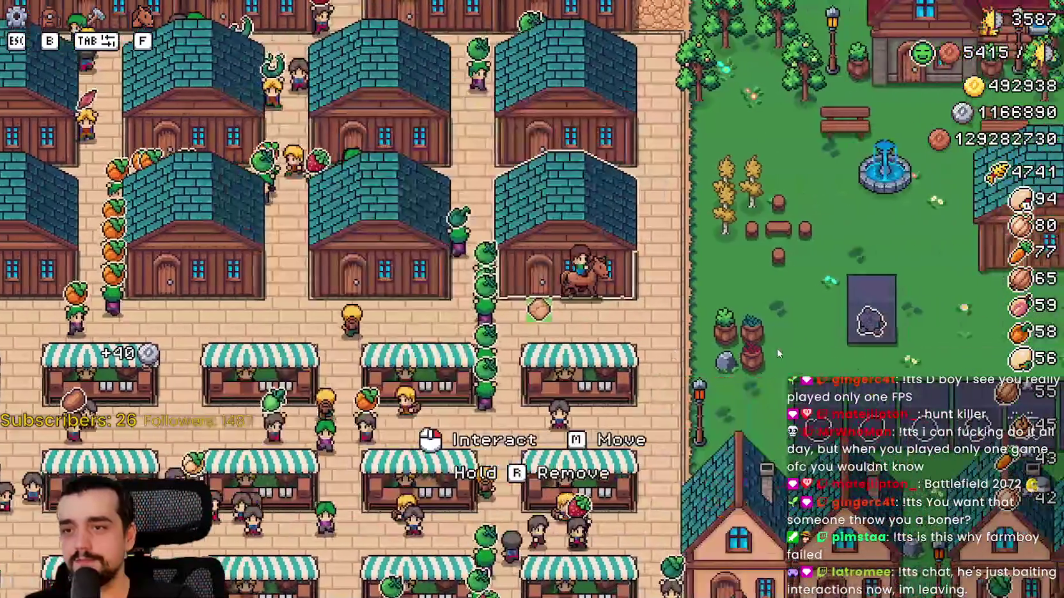
key("d")
key("s")
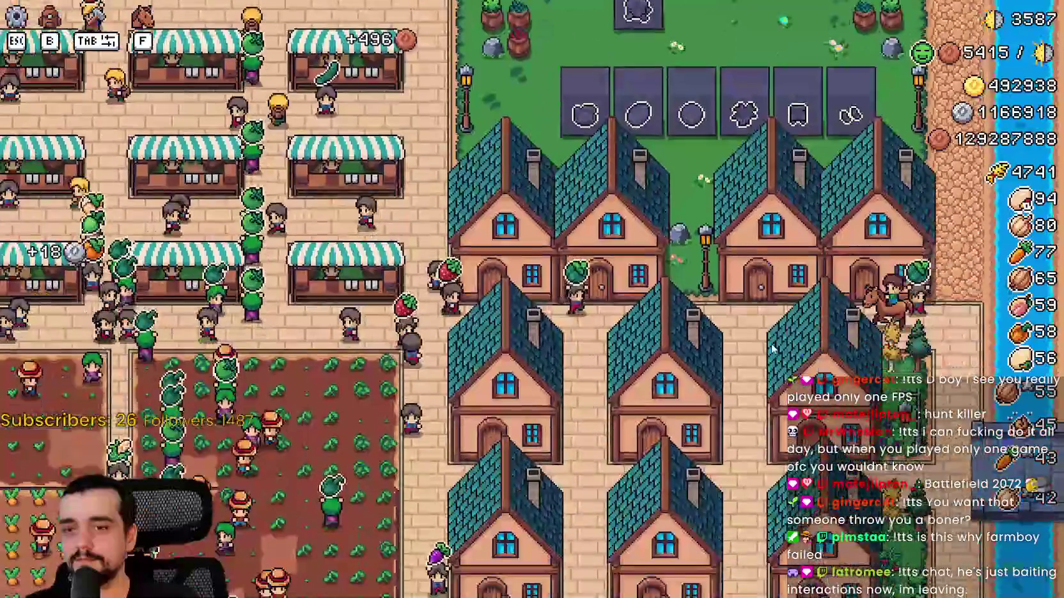
key("a")
key("s")
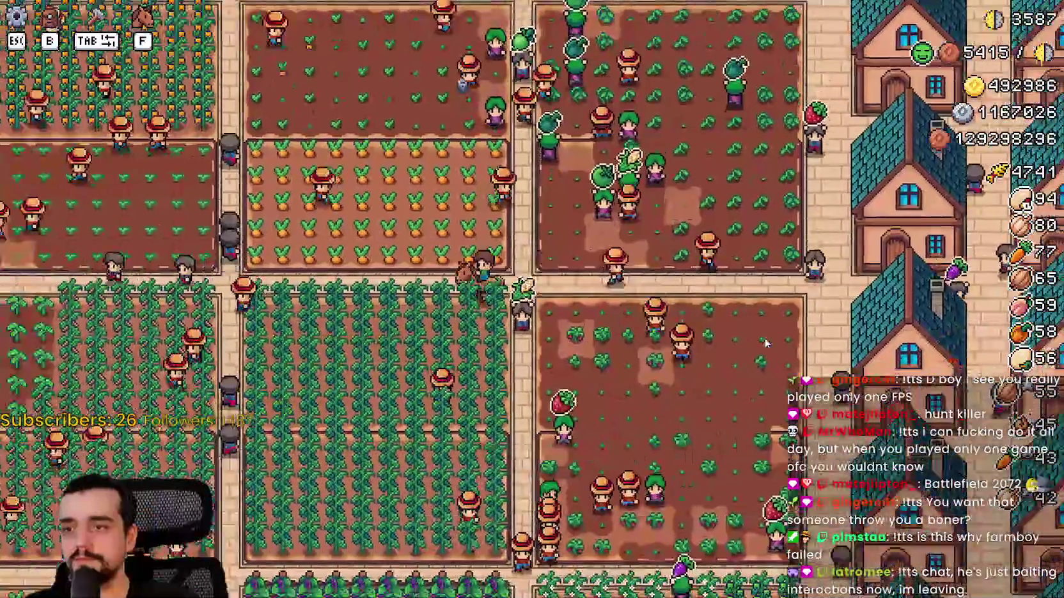
key("w")
key("a")
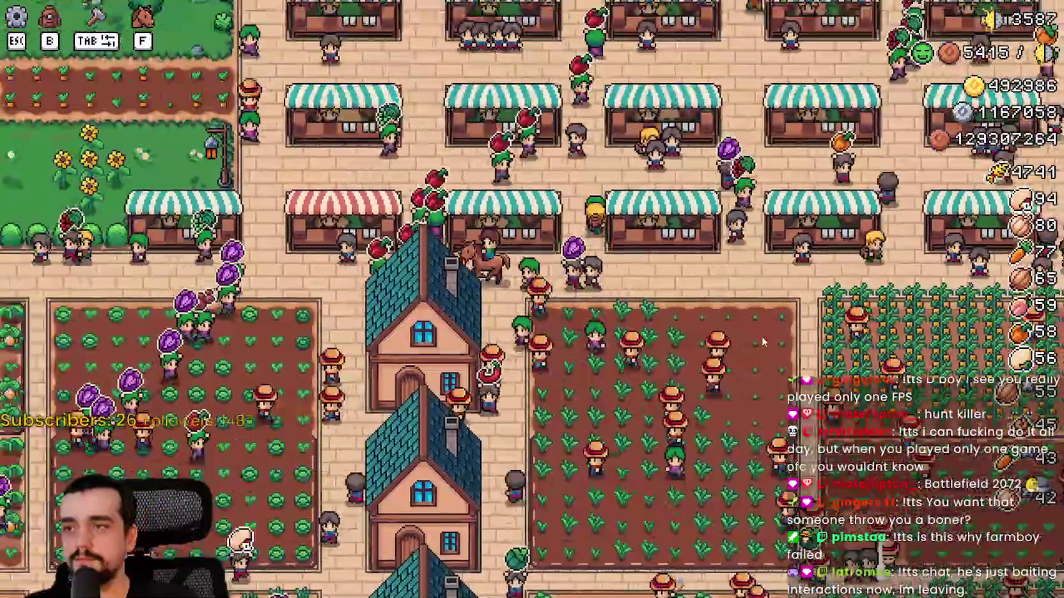
key("a")
key("w")
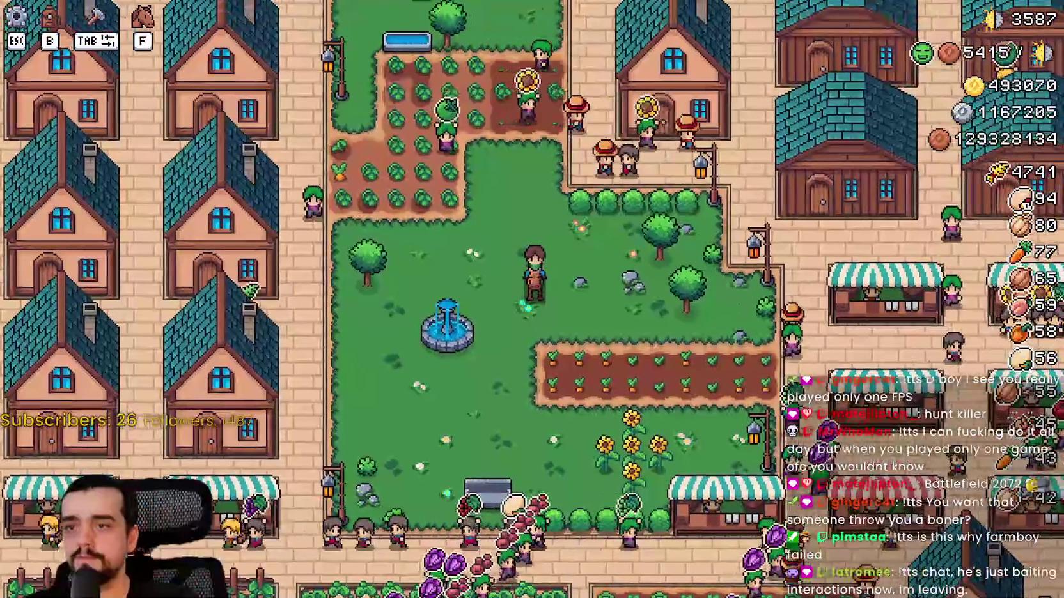
key("alt+Tab")
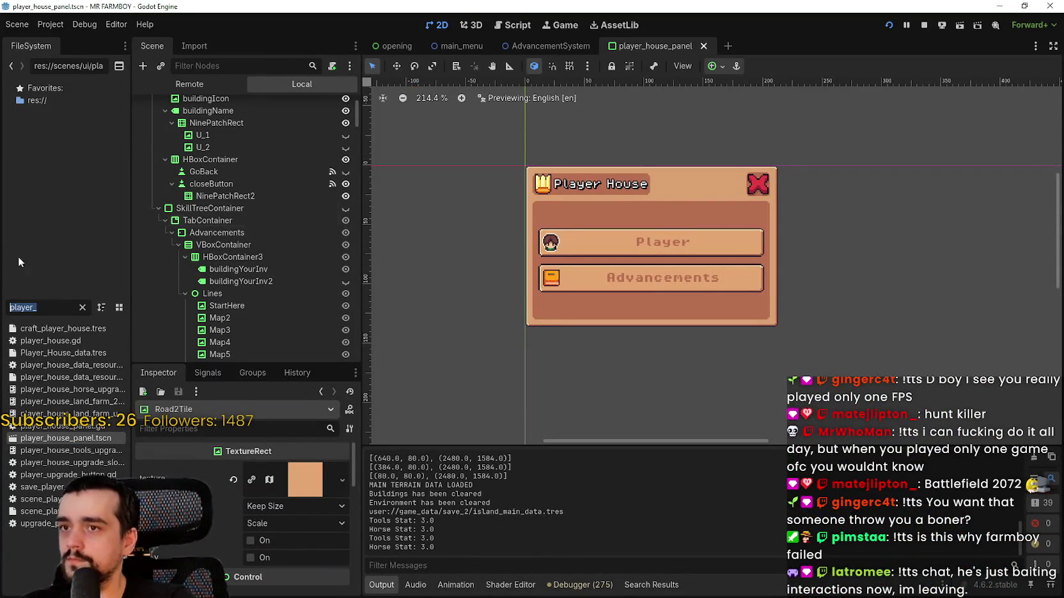
Step: Open test_scene_everything.tscn via the 'test' filter and inspect its GameTileMap and GameTileMapTop nodes
type("test")
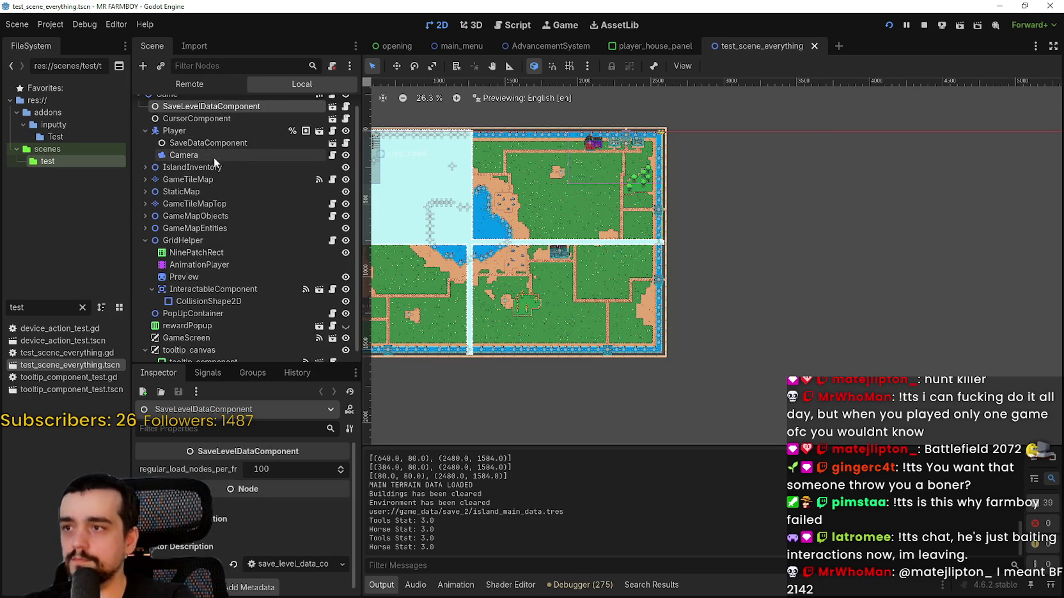
left_click(220, 179)
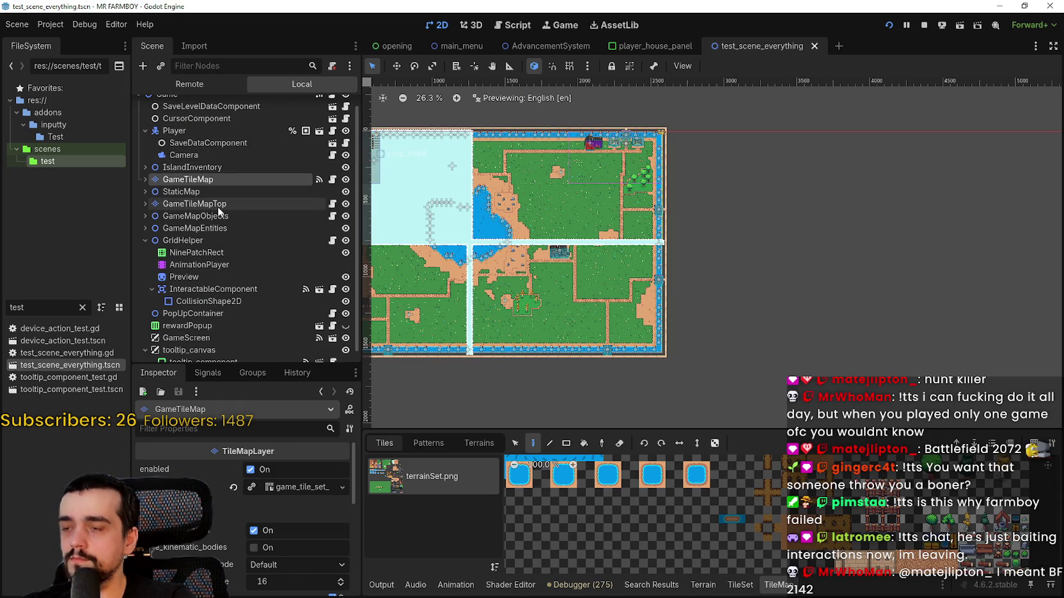
left_click(291, 204)
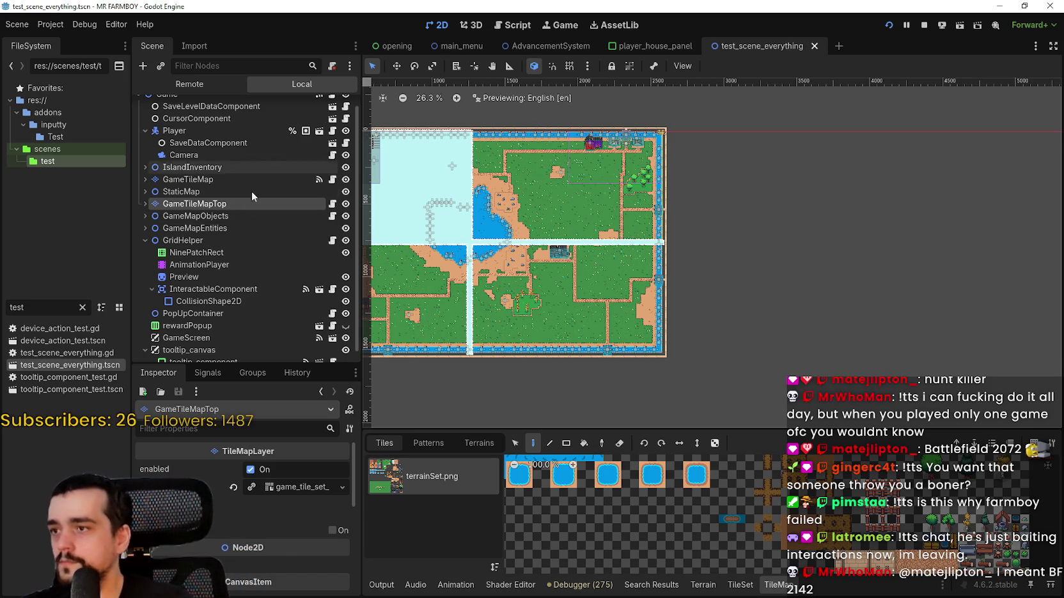
Step: Collapse the Player node and view field_cursor_component.gd around line 903
scroll(249, 180, "up", 1)
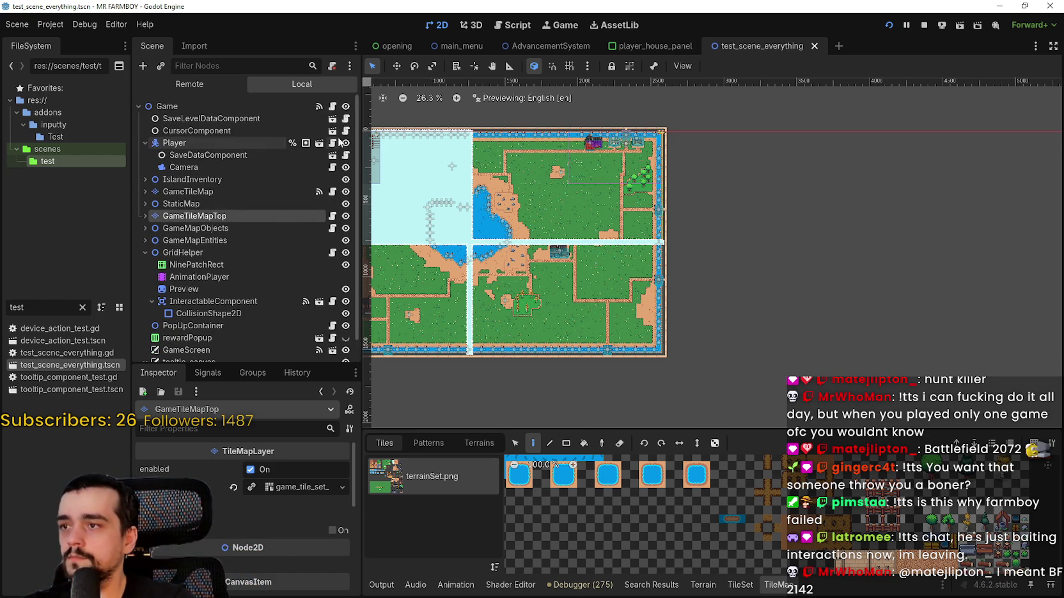
left_click(145, 143)
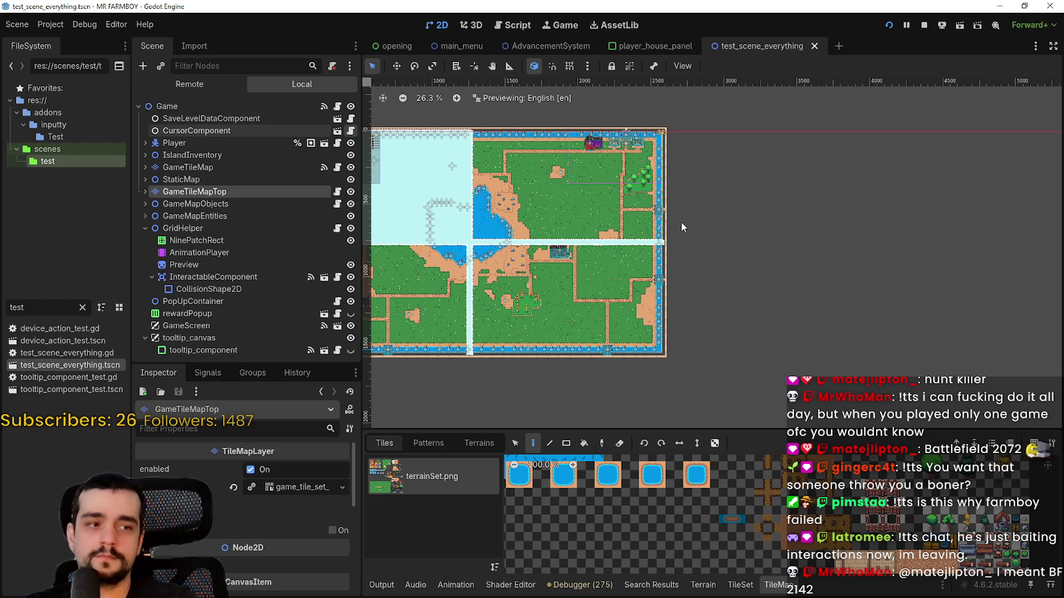
key("ctrl+F3")
left_click(742, 213)
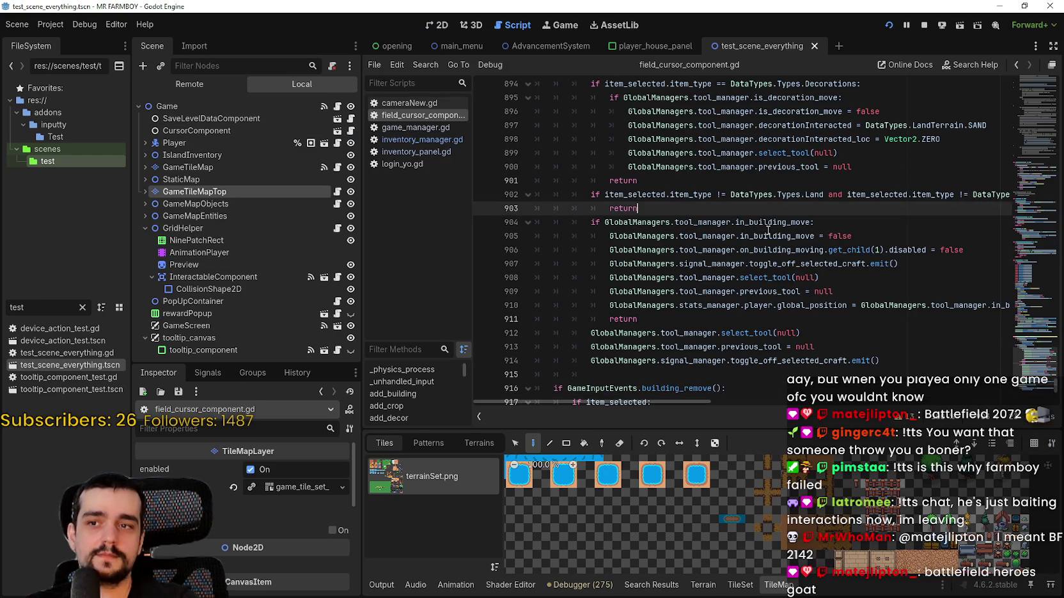
Step: Jump from the add_land() call on line 13 to its definition with Lookup Symbol
left_click_drag(1035, 97, 1038, 114)
mouse_move(1032, 150)
left_mouse_down()
mouse_move(1037, 174)
mouse_move(1039, 98)
mouse_move(1041, 106)
mouse_move(1049, 92)
left_mouse_up()
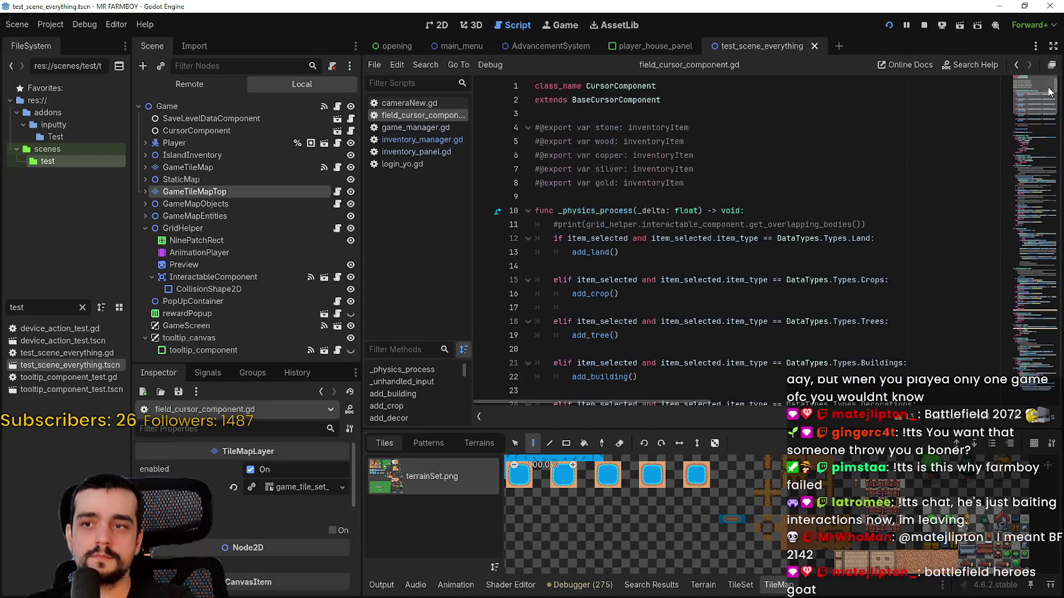
right_click(596, 255)
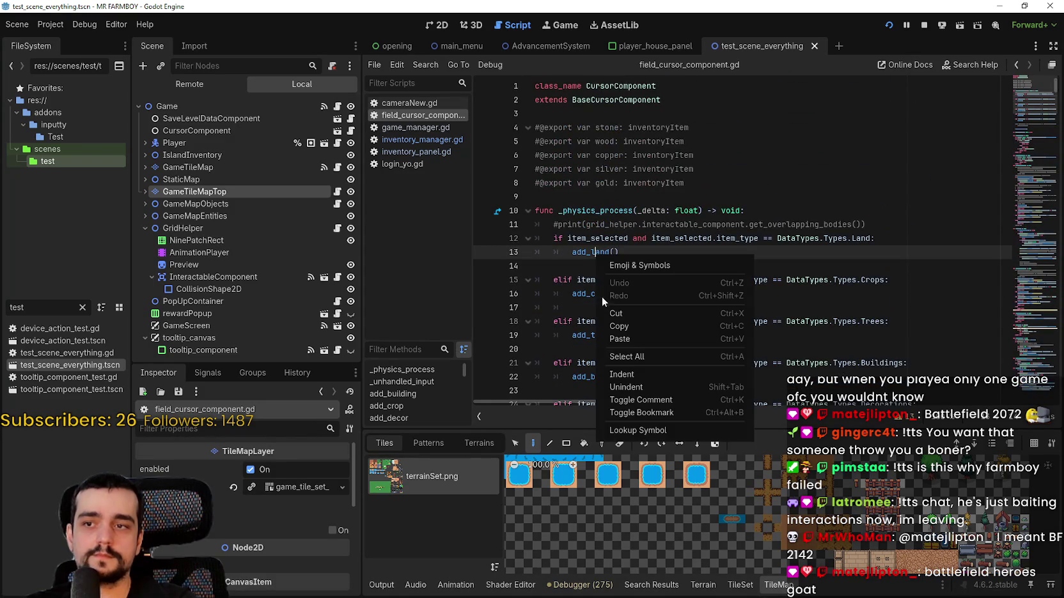
left_click(629, 430)
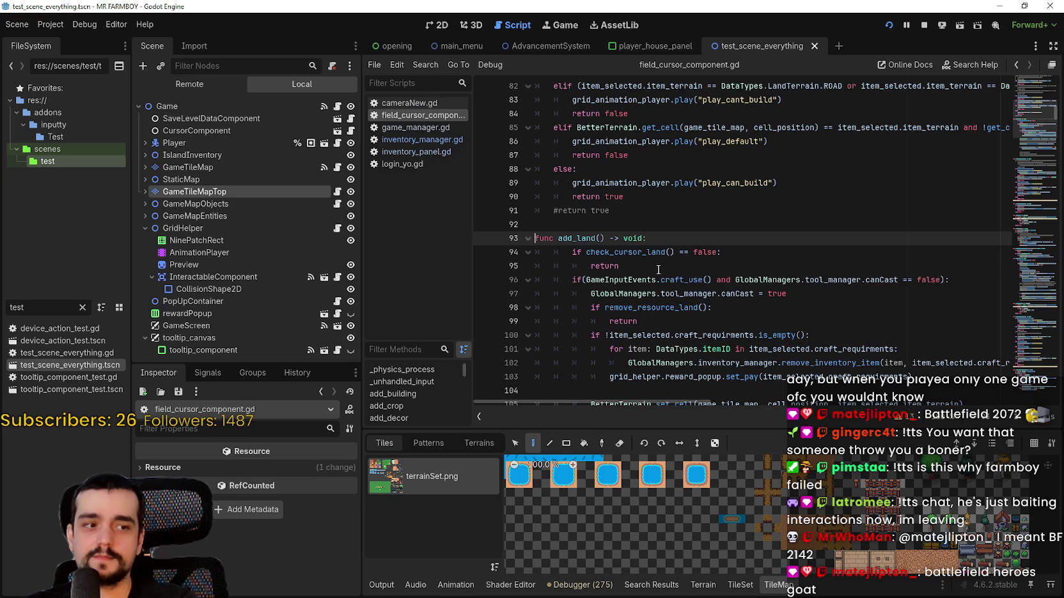
Step: Review add_land's terrain-setting lines 93–110 and select the remove_resource_land call
scroll(659, 269, "down", 1)
scroll(685, 281, "down", 2)
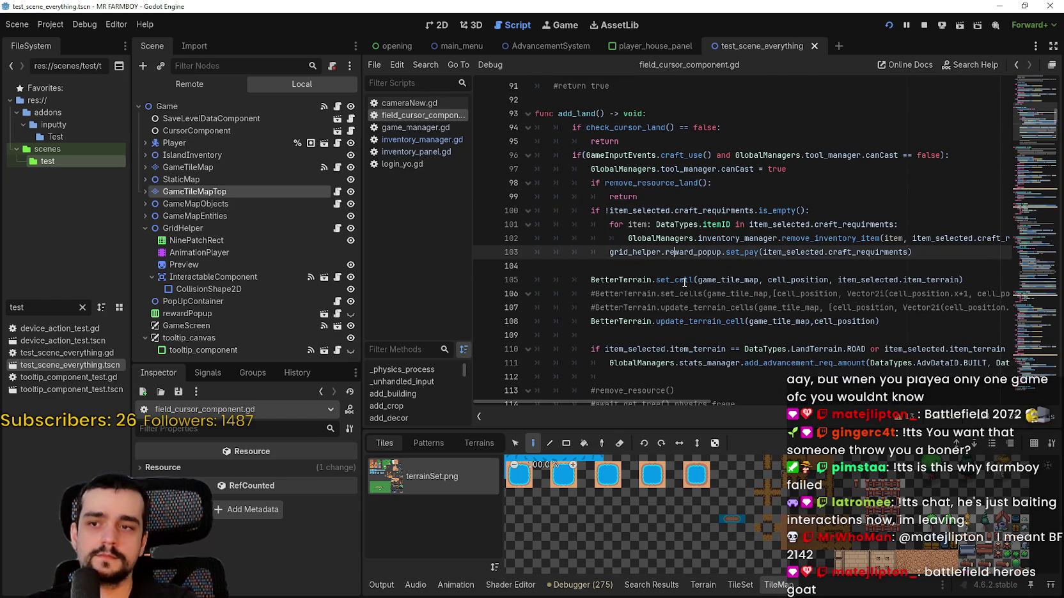
left_click(684, 271)
scroll(681, 268, "down", 1)
left_click(674, 263)
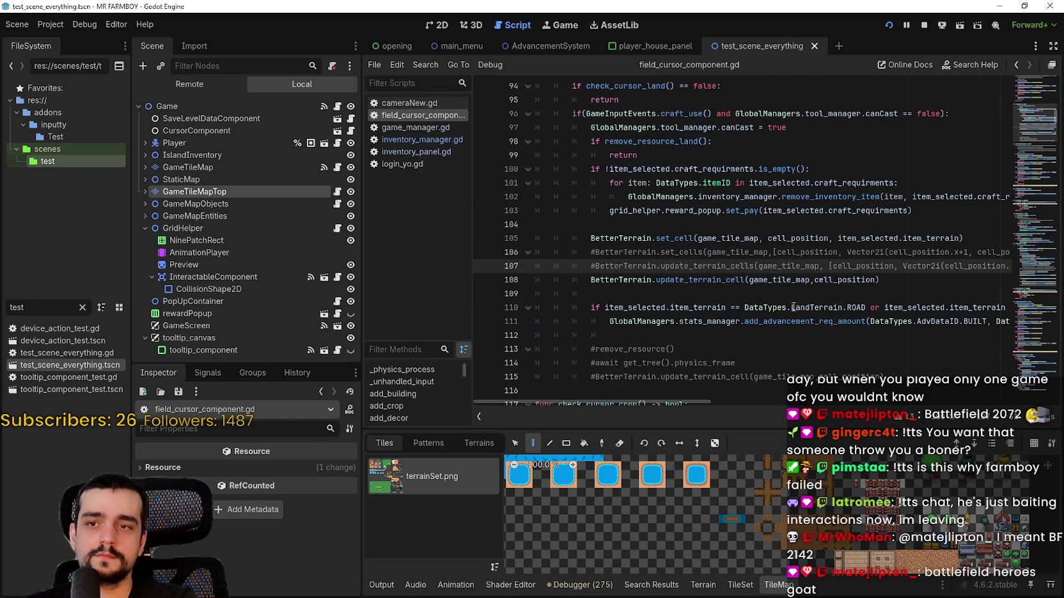
left_click(638, 222)
double_click(661, 140)
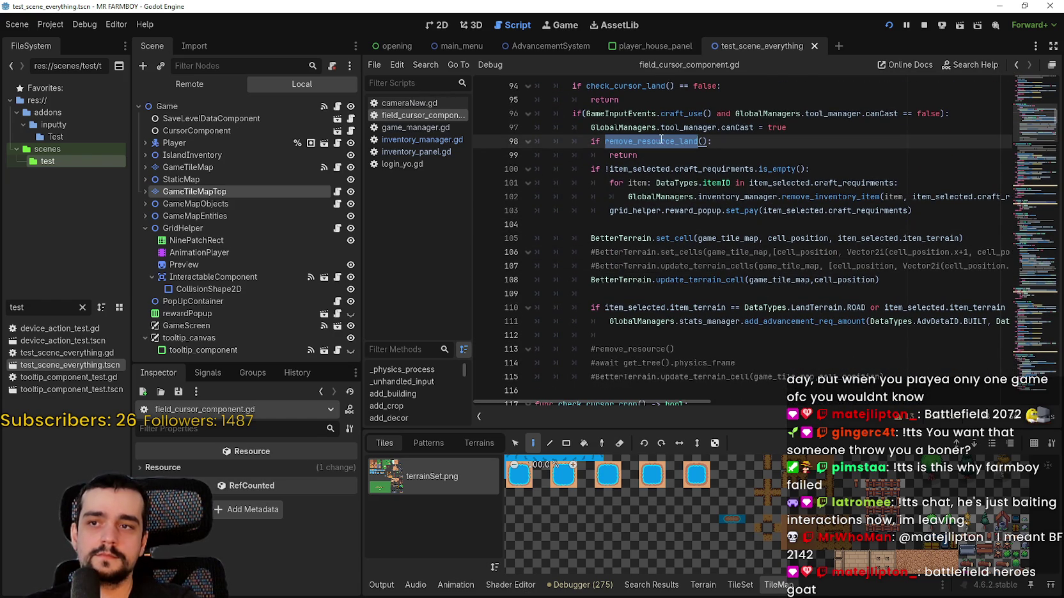